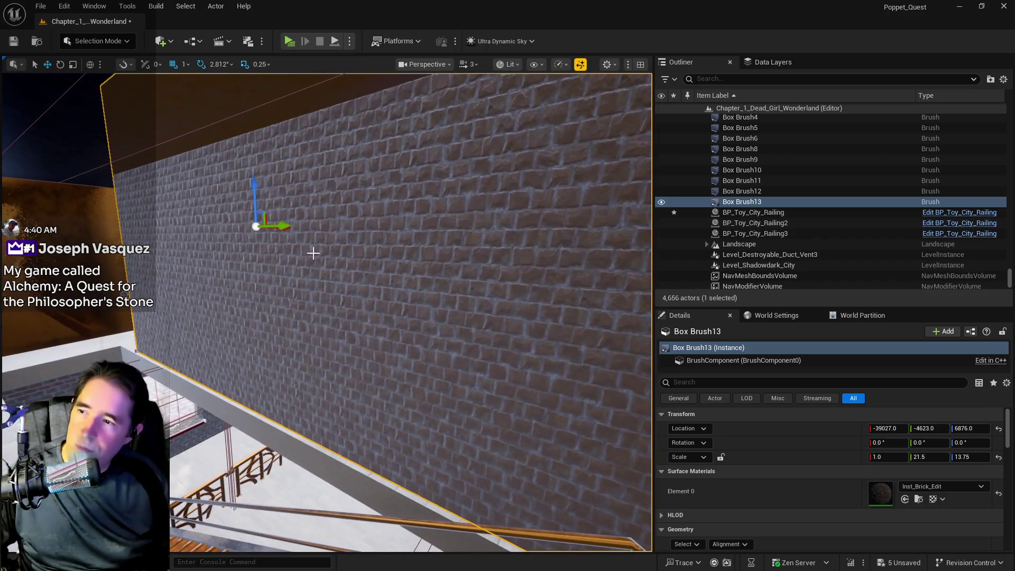
Step: Shorten the Box Brush13 brick wall by scaling its height down to Z 10
key(r)
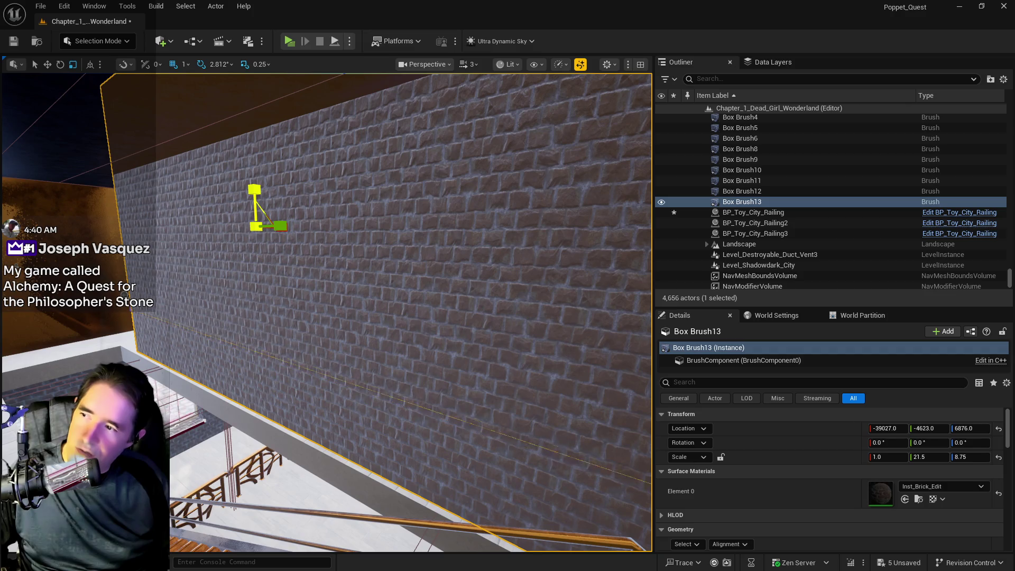
mouse_move(255, 189)
mouse_down()
mouse_move(261, 178)
mouse_move(258, 257)
mouse_move(259, 239)
mouse_move(175, 254)
mouse_up()
key(w)
key(e)
key(r)
key(w)
key(r)
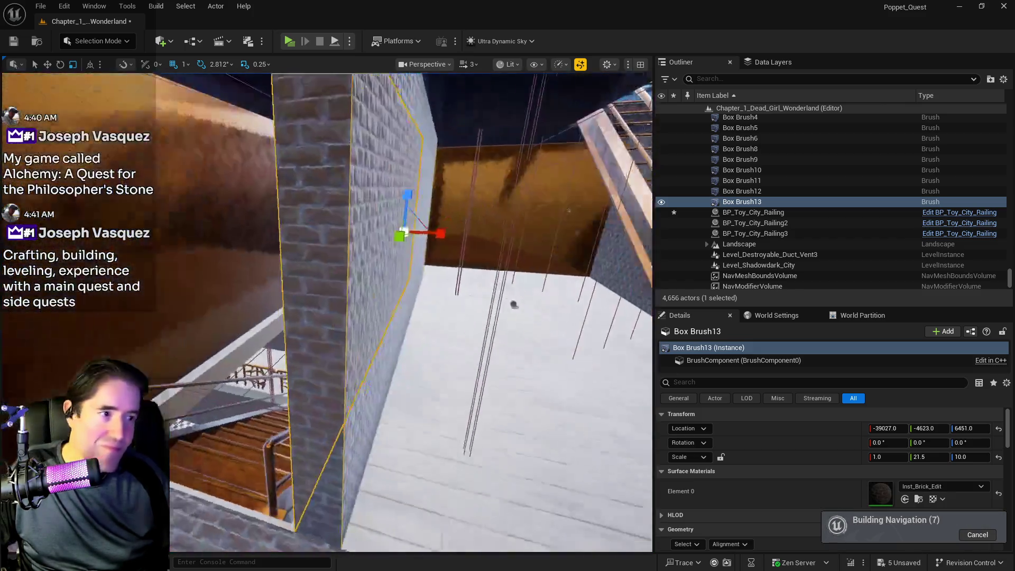
Step: Stretch the brick wall along Y to scale 25.75, ending at Y location -5113
mouse_move(514, 305)
mouse_down()
mouse_move(303, 385)
mouse_move(291, 288)
mouse_move(439, 290)
mouse_move(513, 274)
mouse_move(423, 339)
mouse_move(200, 285)
mouse_up()
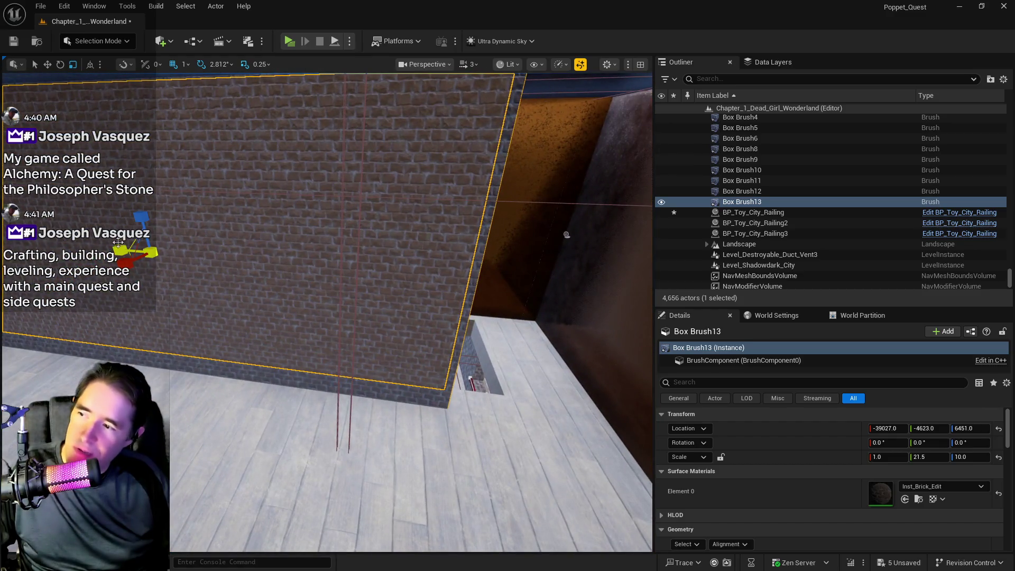
drag(118, 243, 179, 256)
key(w)
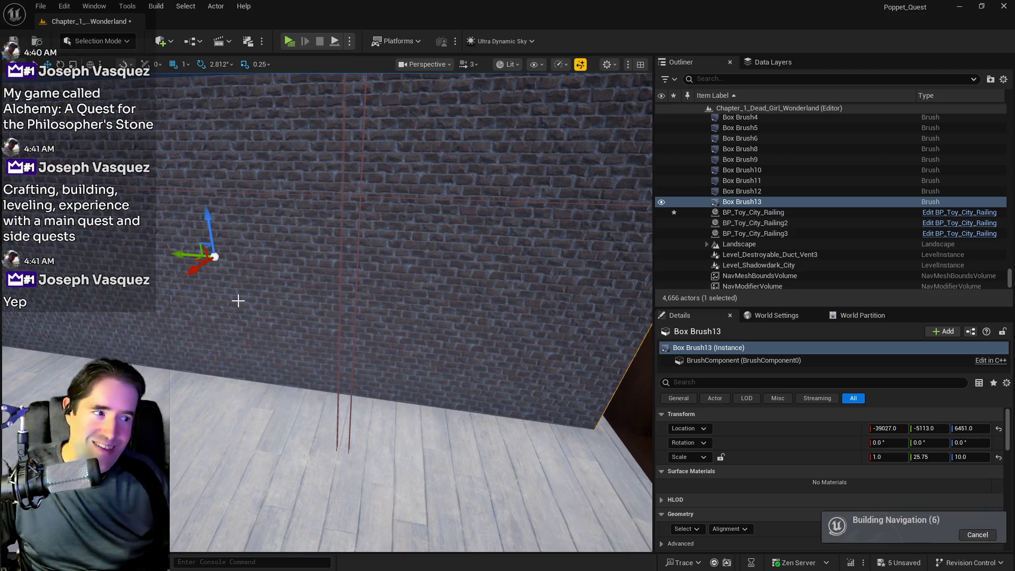
drag(292, 284, 292, 284)
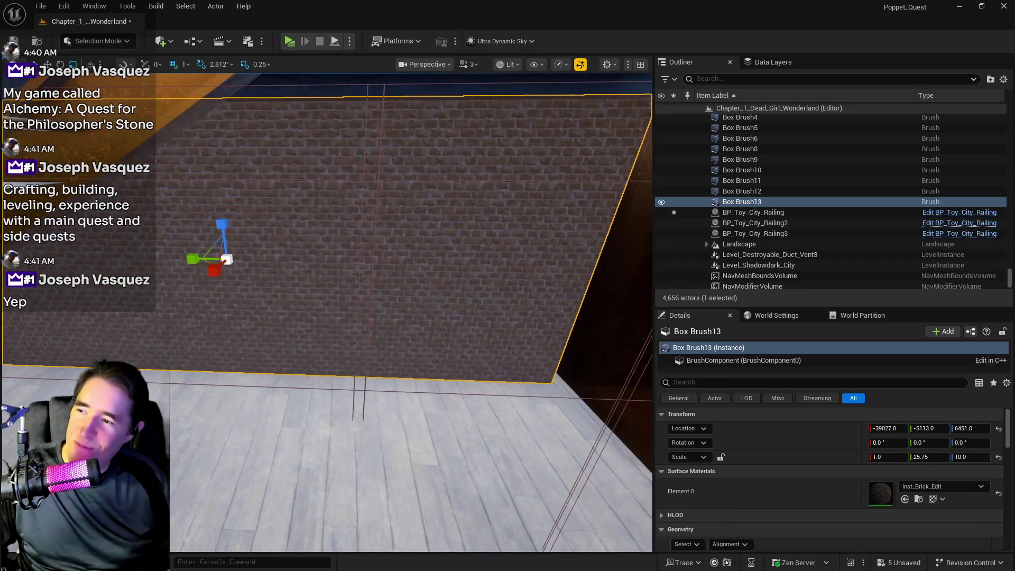
drag(222, 239, 223, 240)
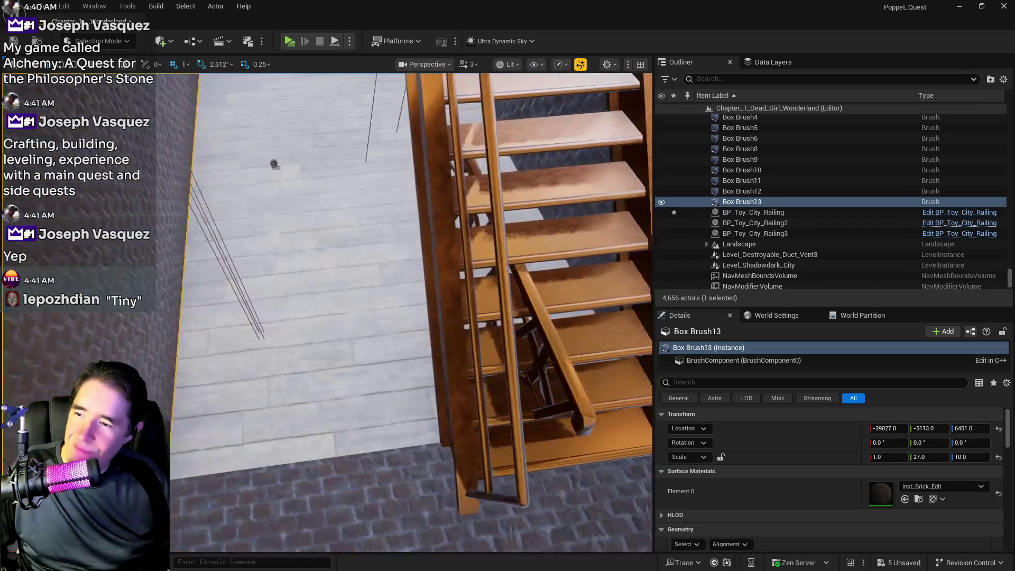
Step: Select BP_Toy_City_Railing and slide it down the stairs to X -38429
drag(487, 363, 487, 363)
click(460, 419)
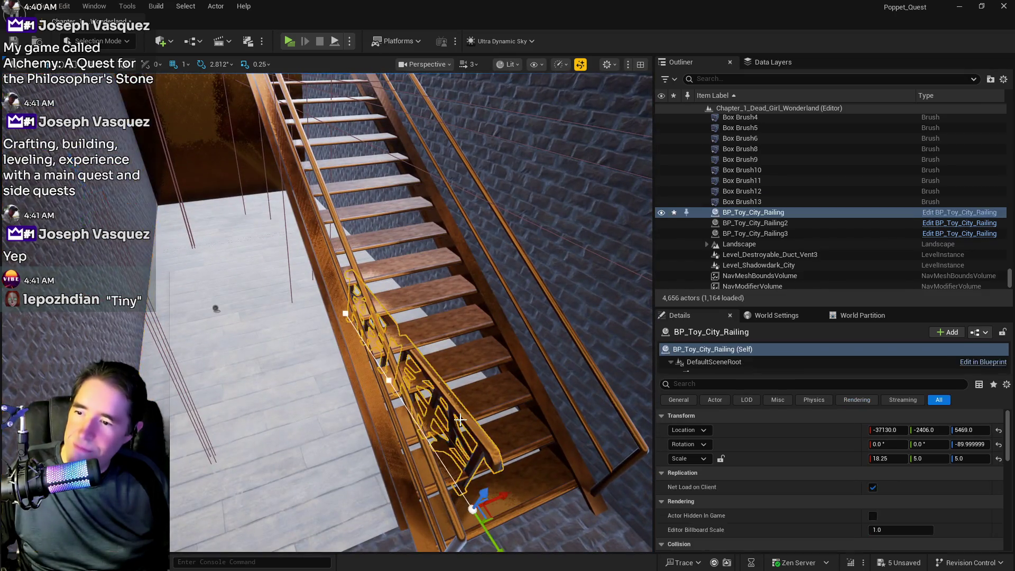
drag(460, 419, 460, 420)
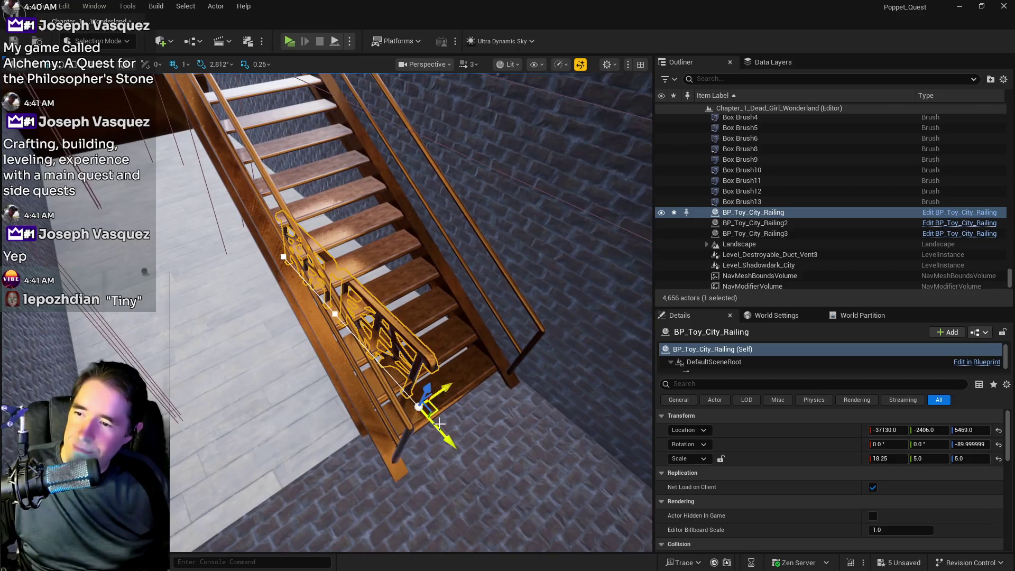
mouse_move(441, 384)
mouse_down()
mouse_move(234, 432)
mouse_move(248, 403)
mouse_up()
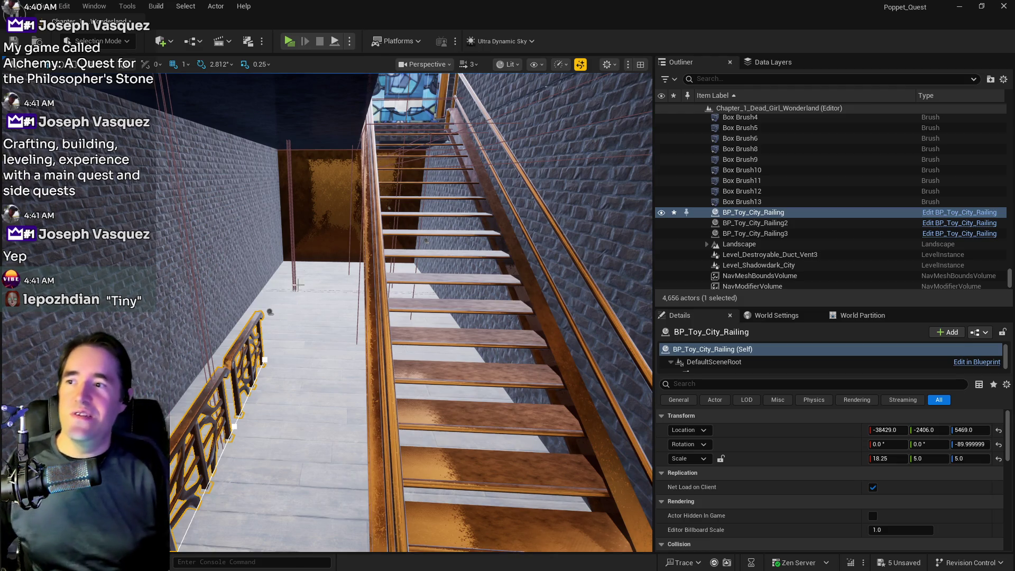
drag(298, 285, 319, 167)
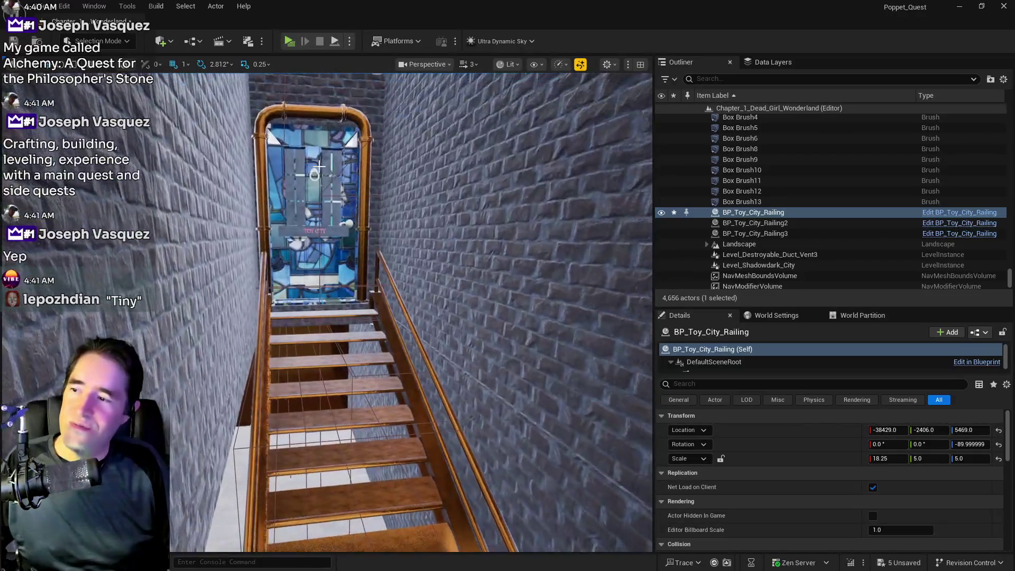
scroll(319, 167, up, 8)
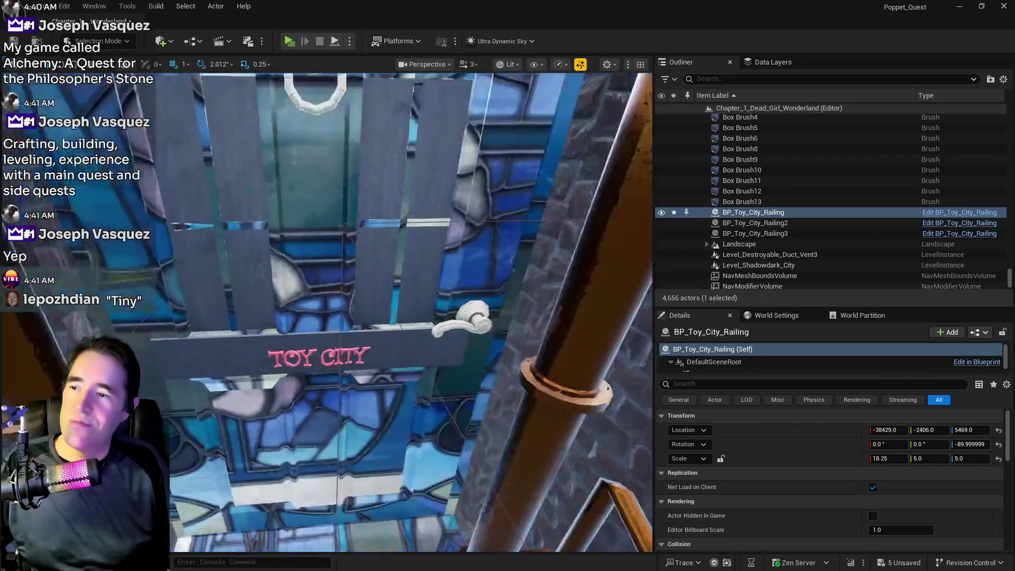
scroll(319, 167, down, 5)
mouse_move(319, 166)
mouse_down()
mouse_move(360, 154)
mouse_move(292, 228)
mouse_up()
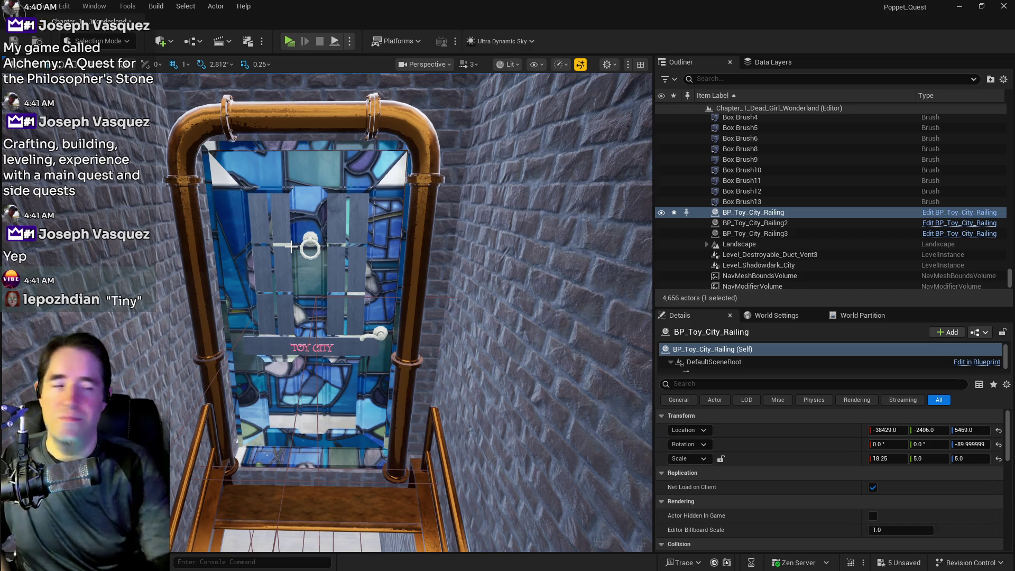
drag(161, 245, 137, 116)
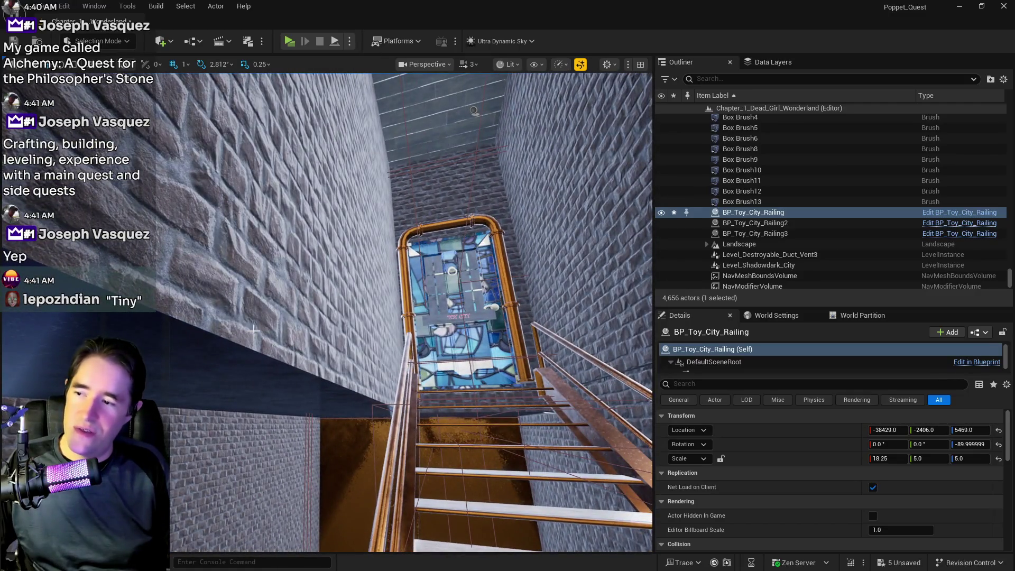
click(254, 330)
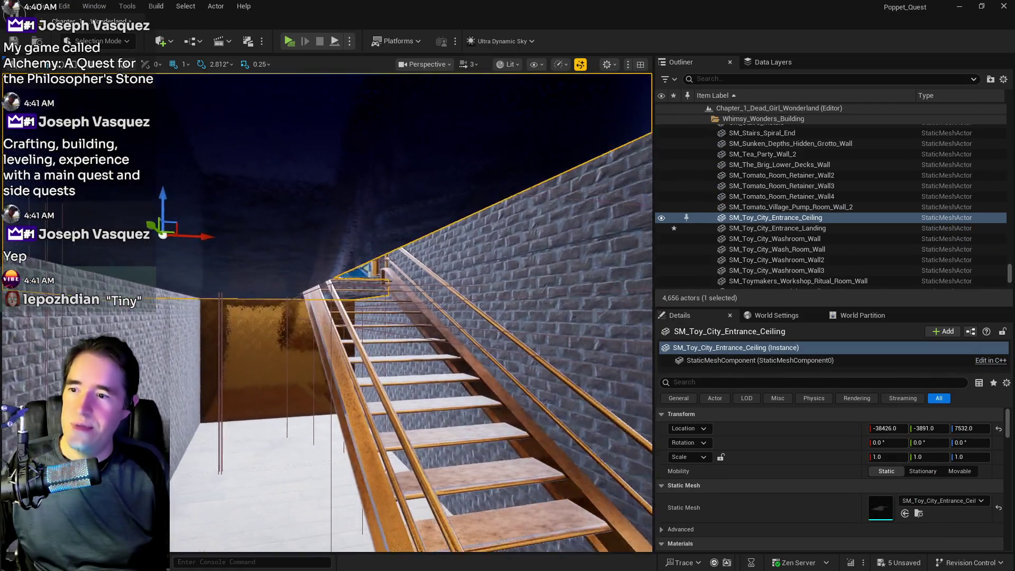
key(Left)
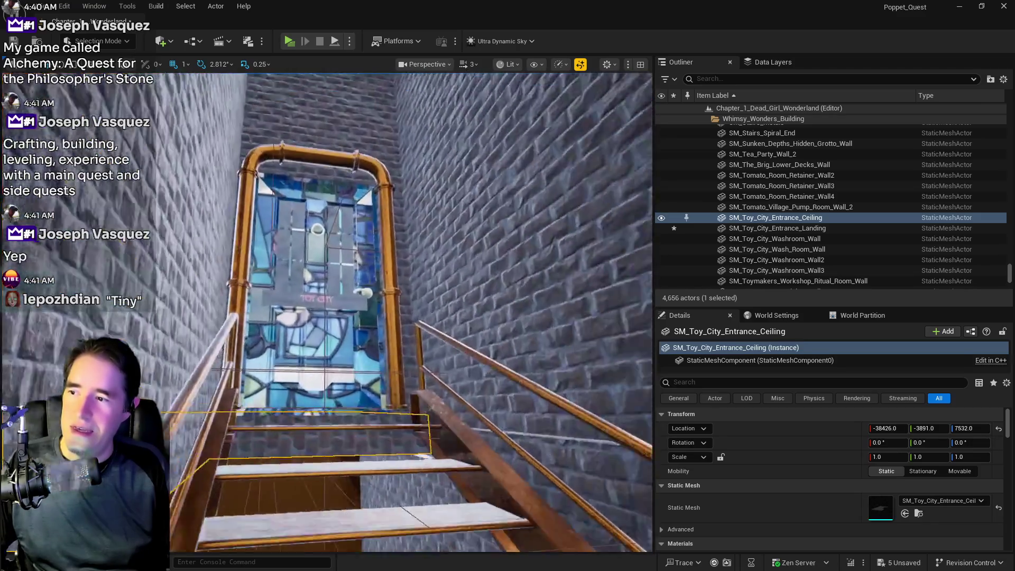
key(Up)
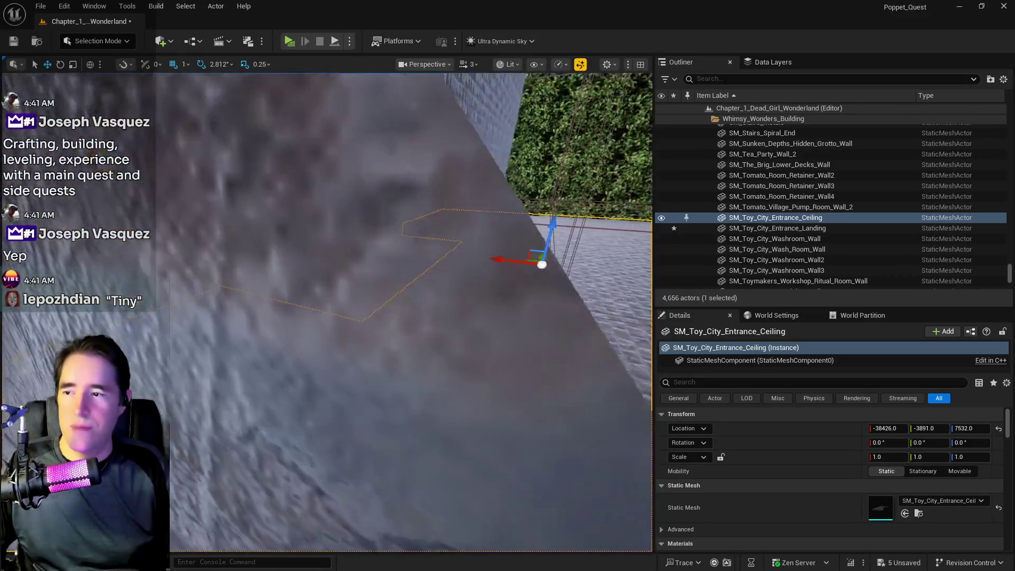
key(Down)
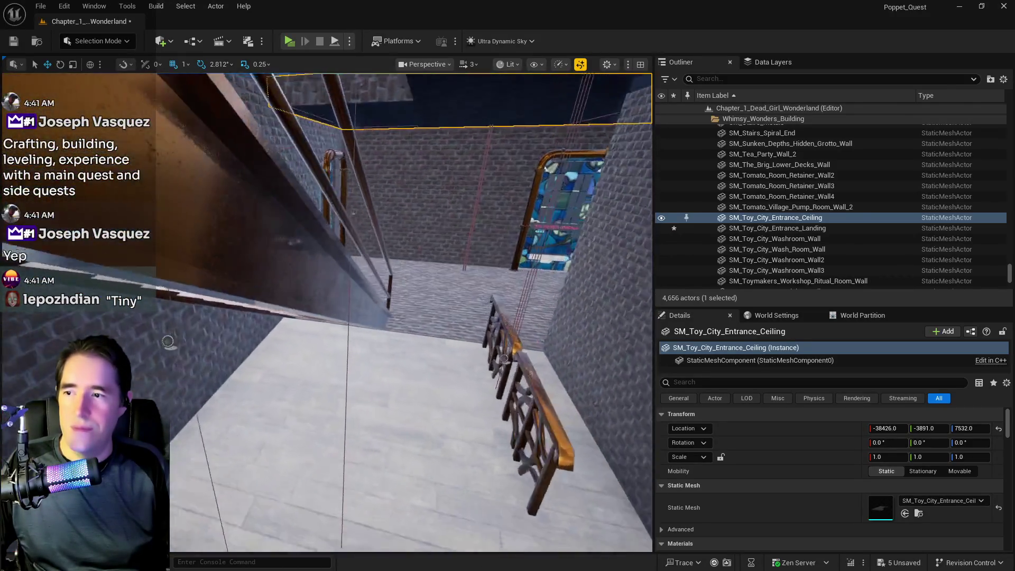
key(Down)
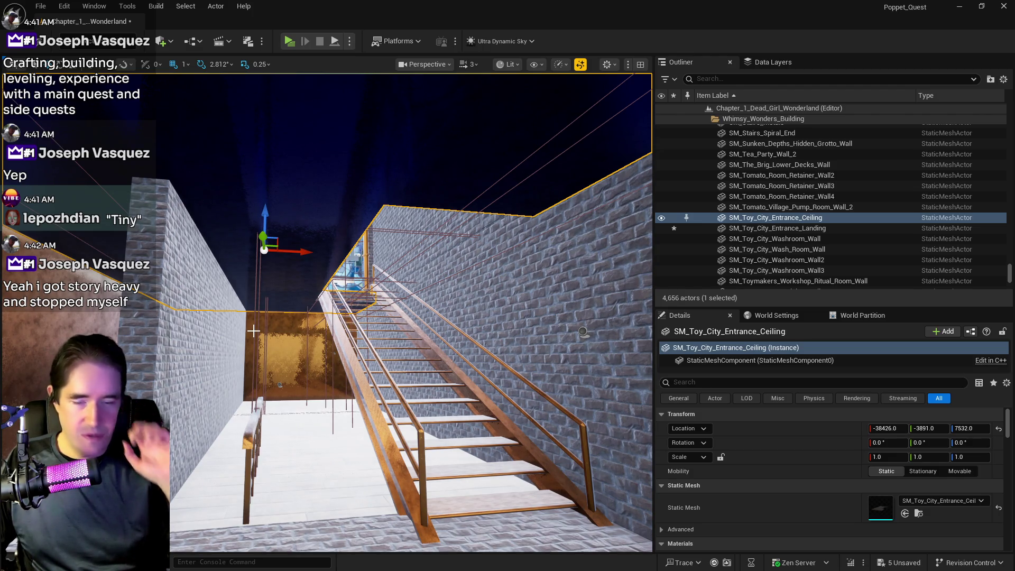
drag(293, 412, 293, 398)
click(225, 371)
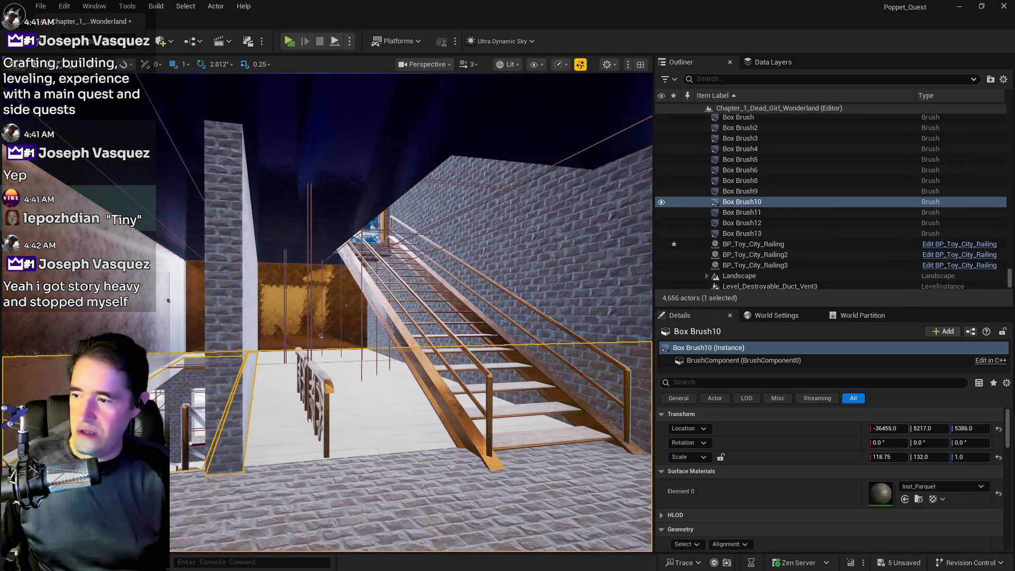
mouse_move(225, 370)
mouse_down()
mouse_move(233, 357)
mouse_move(242, 403)
mouse_up()
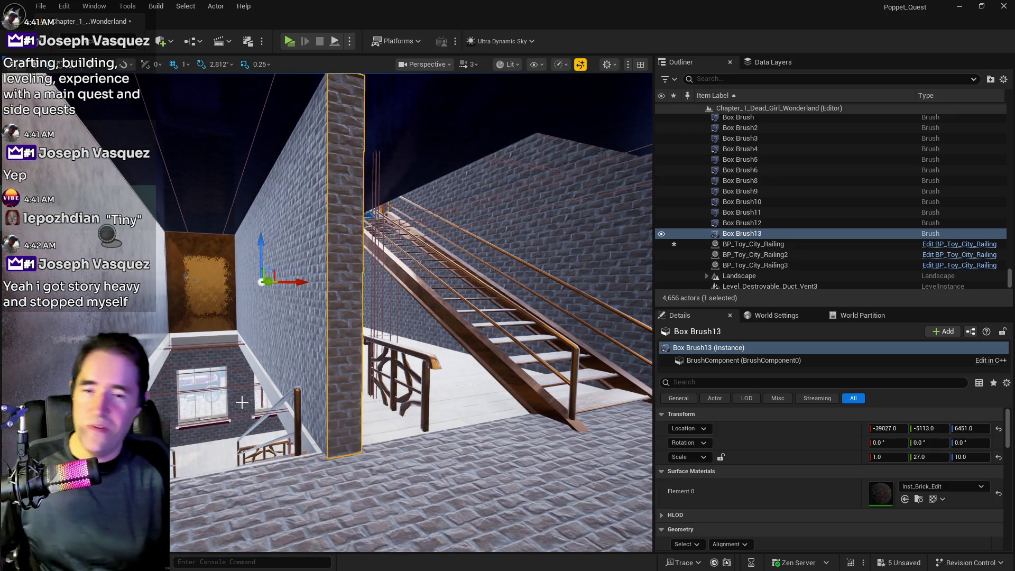
drag(244, 399, 245, 378)
mouse_move(317, 357)
mouse_down()
mouse_move(318, 367)
mouse_move(317, 357)
mouse_up()
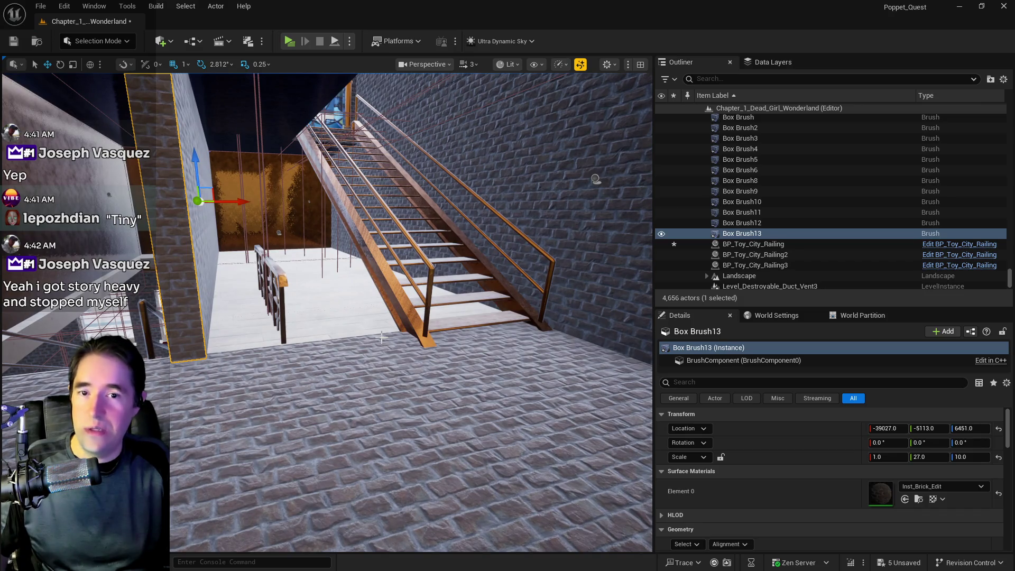
mouse_move(382, 337)
mouse_down()
mouse_move(360, 331)
mouse_move(376, 325)
mouse_move(375, 339)
mouse_up()
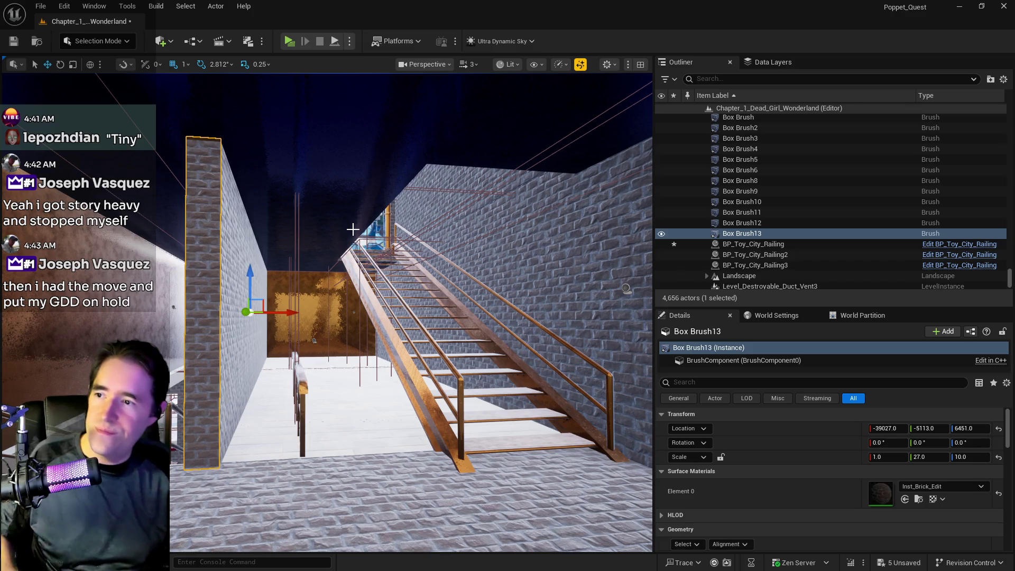
click(370, 116)
key(f)
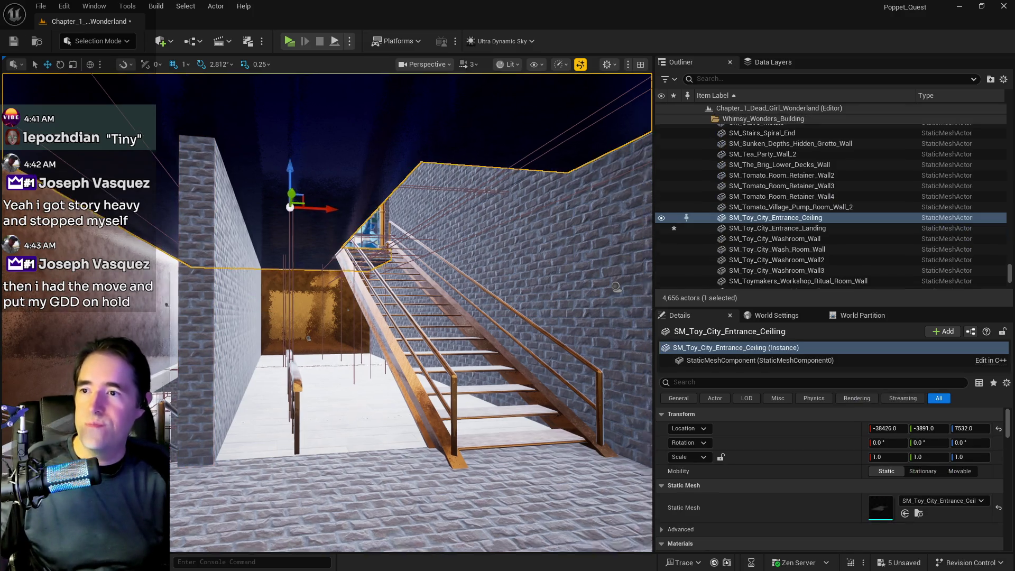
scroll(463, 153, down, 5)
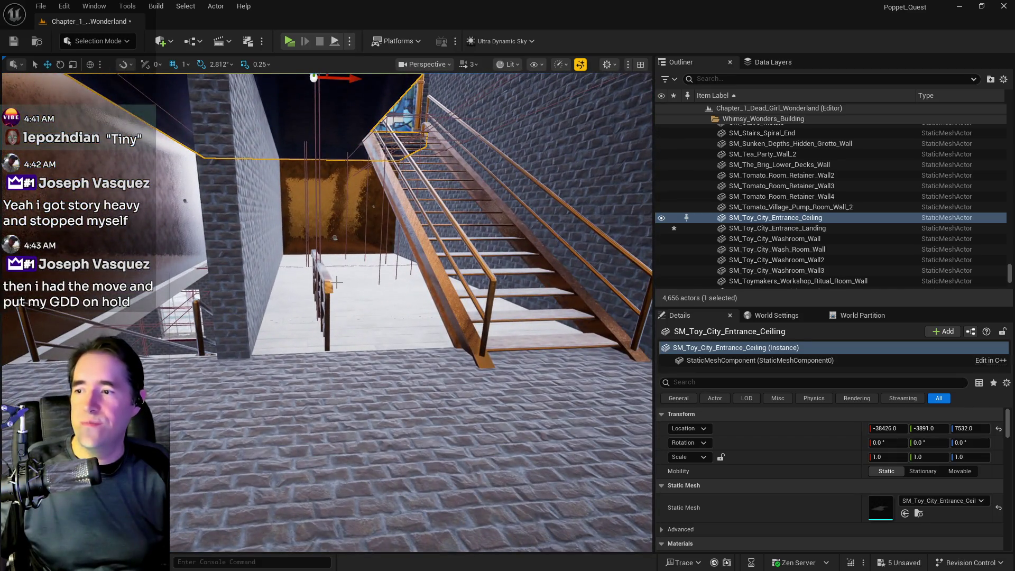
drag(337, 283, 365, 212)
mouse_move(270, 233)
mouse_down()
mouse_move(338, 252)
mouse_move(275, 252)
mouse_move(322, 252)
mouse_move(275, 252)
mouse_move(281, 201)
mouse_move(270, 201)
mouse_move(296, 207)
mouse_move(296, 248)
mouse_move(265, 249)
mouse_move(264, 222)
mouse_move(275, 227)
mouse_move(304, 182)
mouse_up()
click(662, 218)
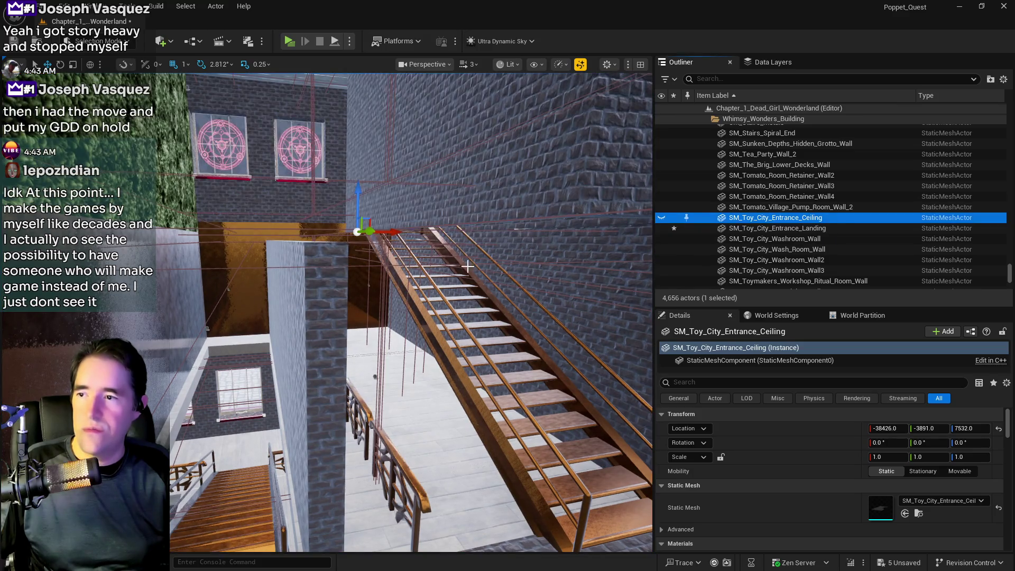
mouse_move(370, 264)
mouse_down()
mouse_move(370, 233)
mouse_move(484, 264)
mouse_up()
click(662, 217)
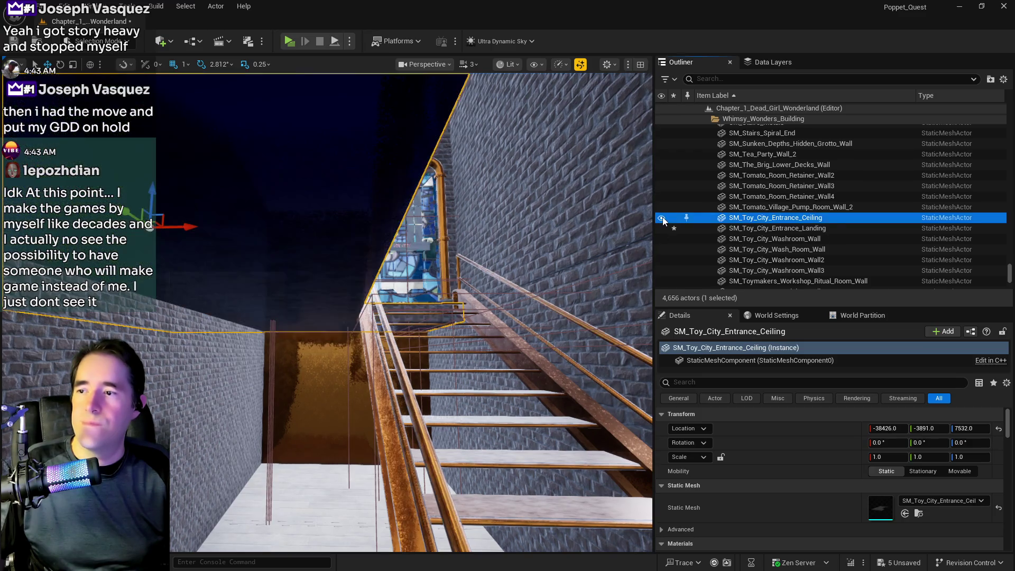
drag(413, 312, 412, 265)
mouse_move(491, 252)
mouse_down()
mouse_move(490, 228)
mouse_move(491, 252)
mouse_up()
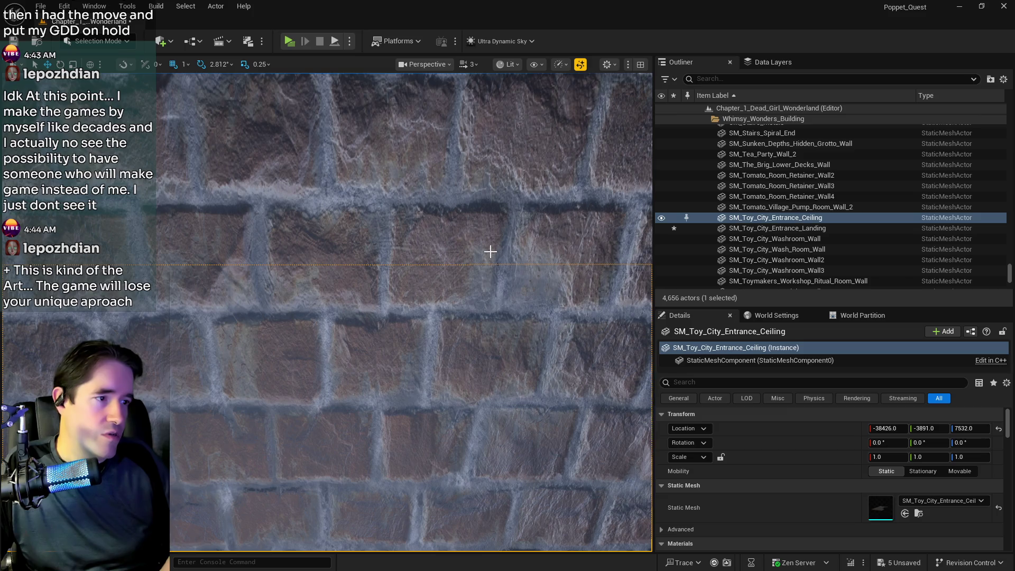
key(f)
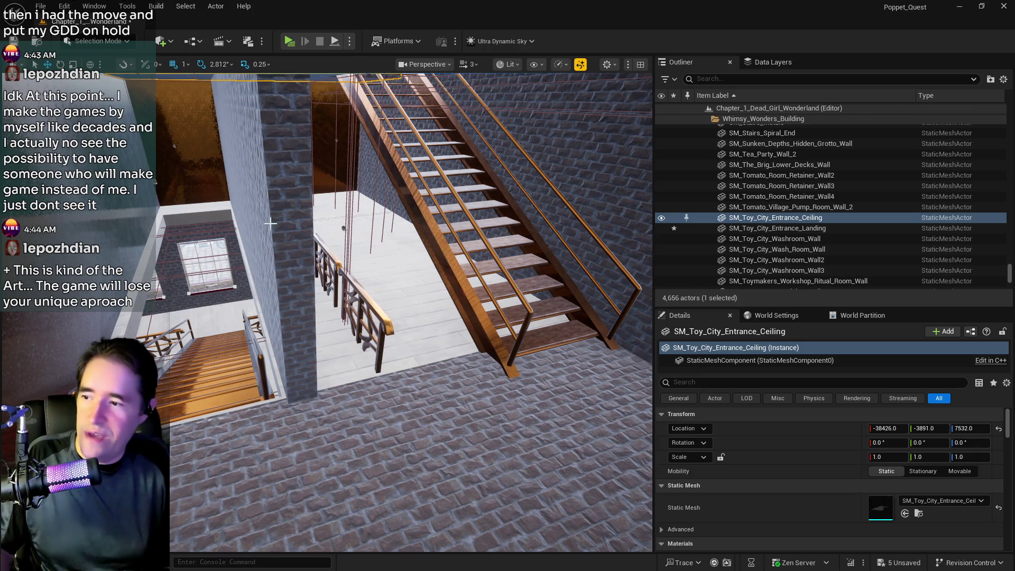
click(159, 251)
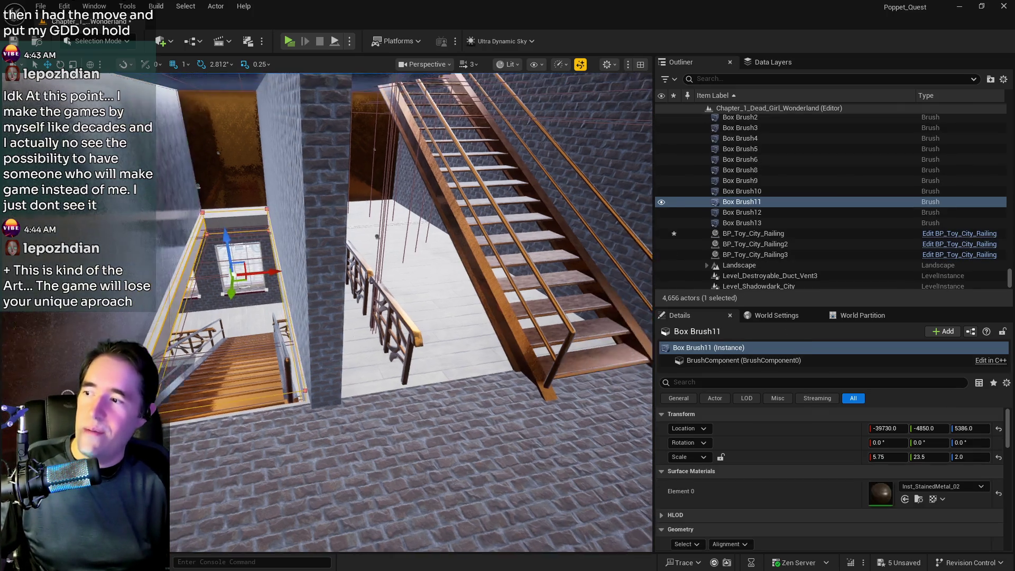
Step: Widen Box Brush11 at the window to 6.25 scale and shift it along Y
drag(299, 270, 299, 273)
key(r)
scroll(300, 273, up, 2)
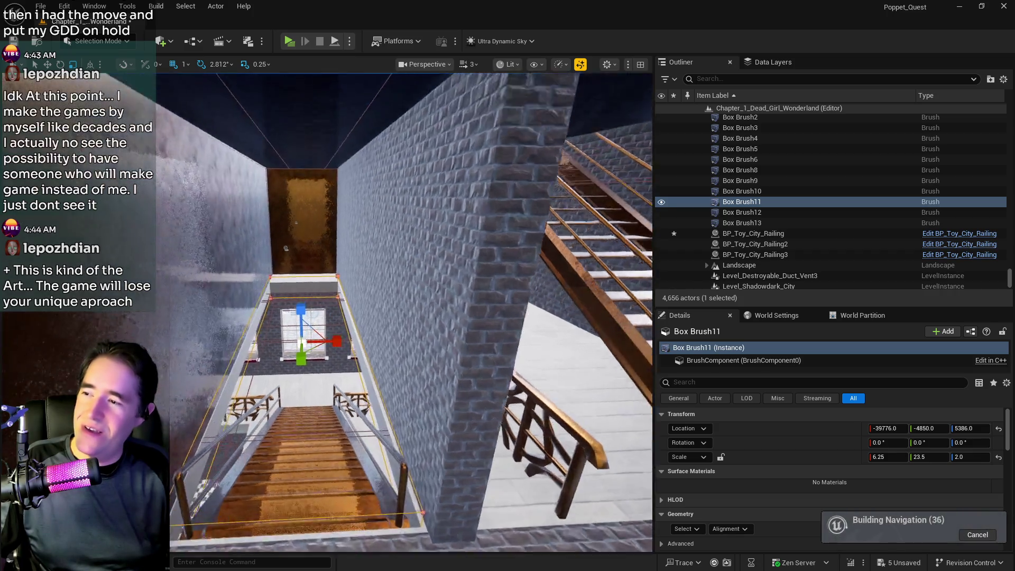
key(w)
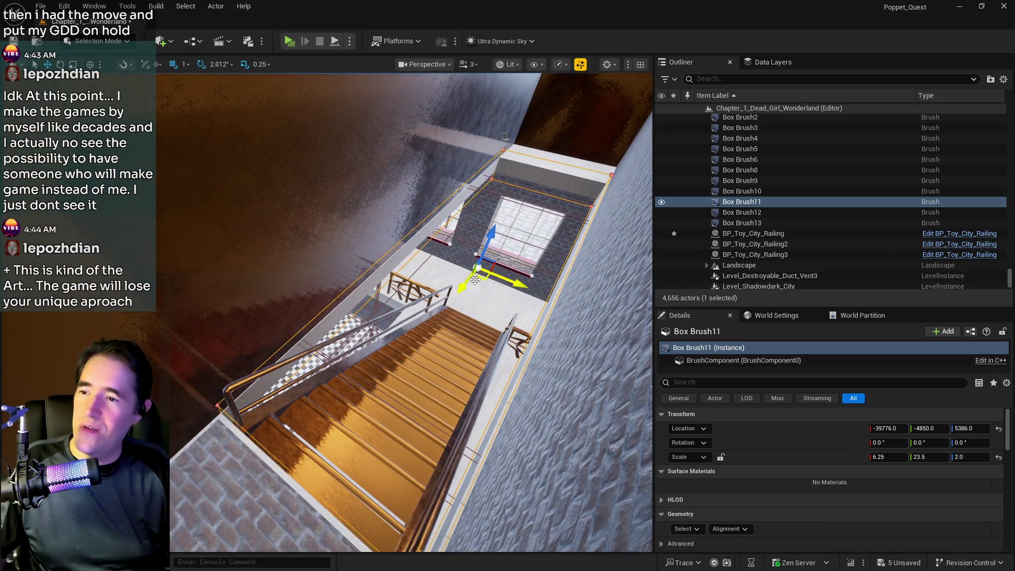
mouse_move(475, 279)
mouse_down()
mouse_move(469, 185)
mouse_move(439, 148)
mouse_move(434, 179)
mouse_move(431, 170)
mouse_up()
key(e)
key(r)
Step: Select SM_Toy_City_Entrance_Landing and frame it in the viewport
click(385, 290)
key(f)
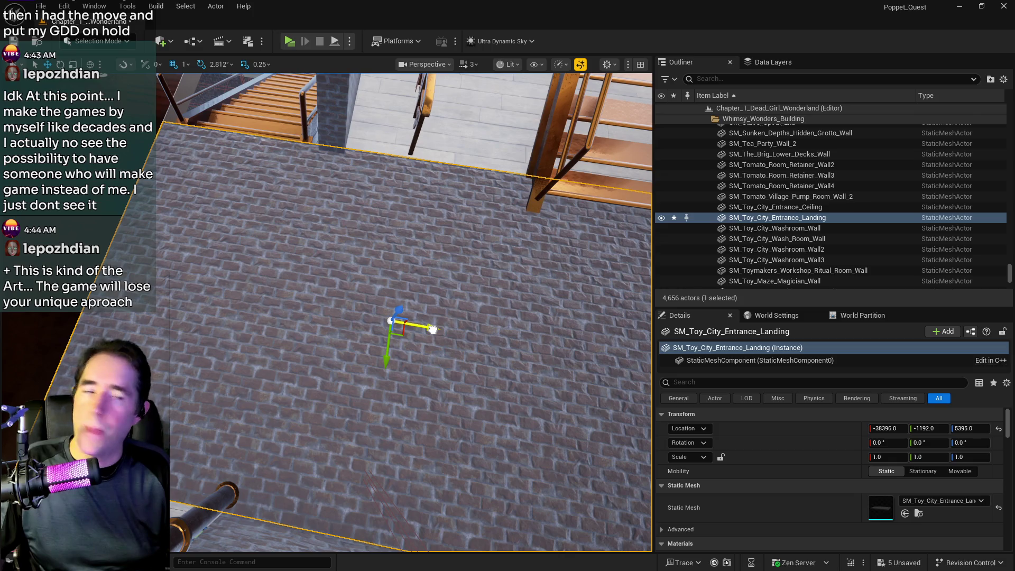
mouse_move(291, 241)
mouse_down()
mouse_move(280, 249)
mouse_move(297, 233)
mouse_move(289, 249)
mouse_move(280, 243)
mouse_move(302, 233)
mouse_move(343, 249)
mouse_move(360, 238)
mouse_move(376, 267)
mouse_up()
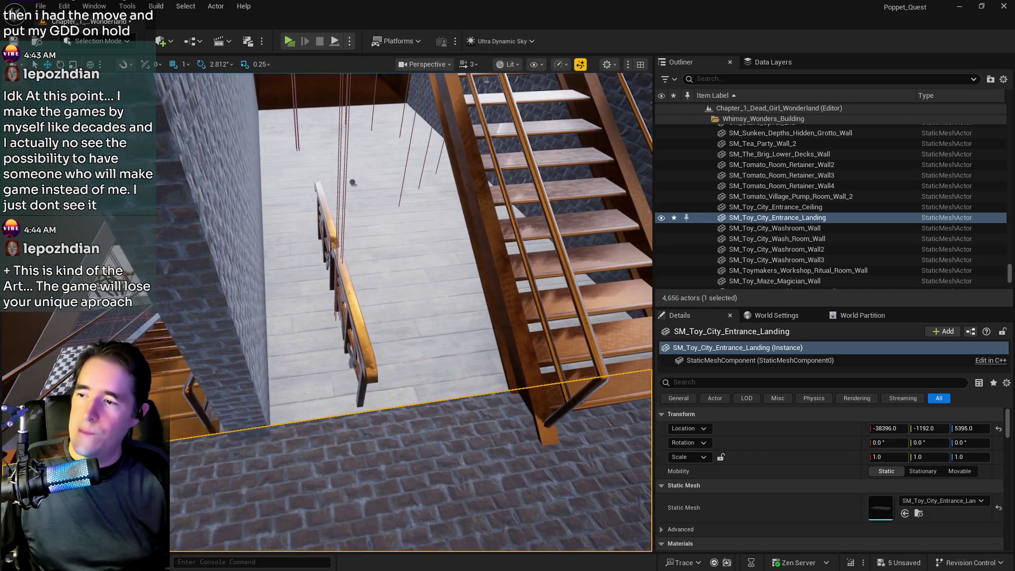
Step: Select BP_Toy_City_Railing and rotate it about 95° toward the stairs
click(364, 342)
drag(364, 341, 389, 339)
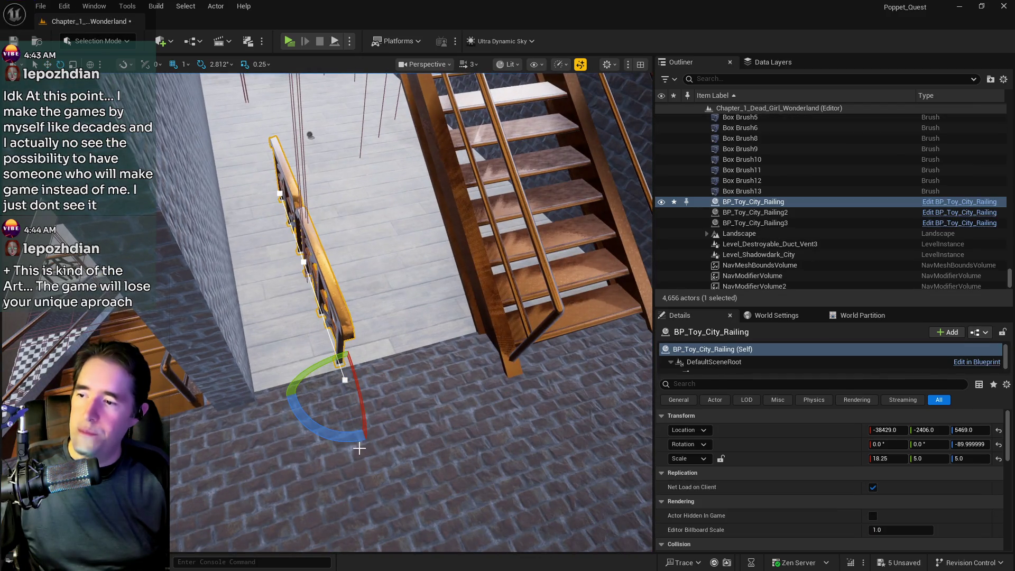
mouse_move(359, 448)
mouse_down()
mouse_move(407, 441)
mouse_move(367, 444)
mouse_up()
Step: Move the railing to -39248, -2383, 5469 across the foot of the stairs
key(w)
drag(382, 388, 240, 393)
drag(217, 458, 213, 464)
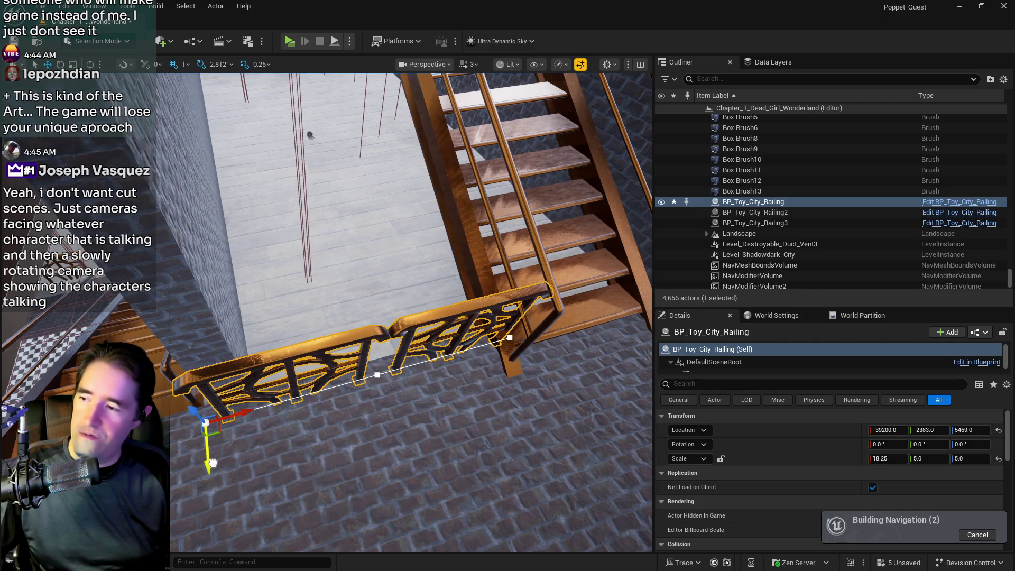
drag(242, 411, 234, 410)
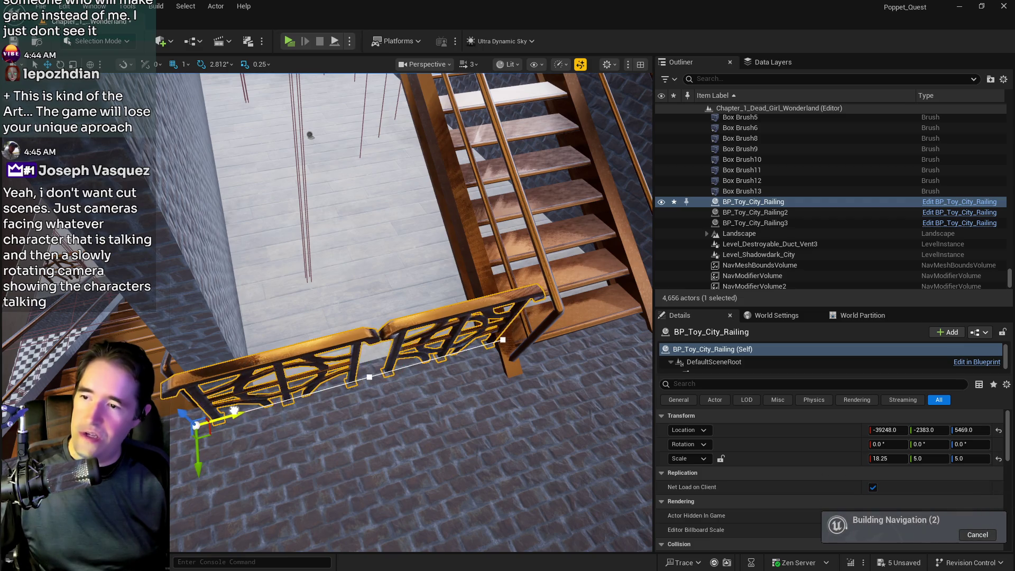
key(f)
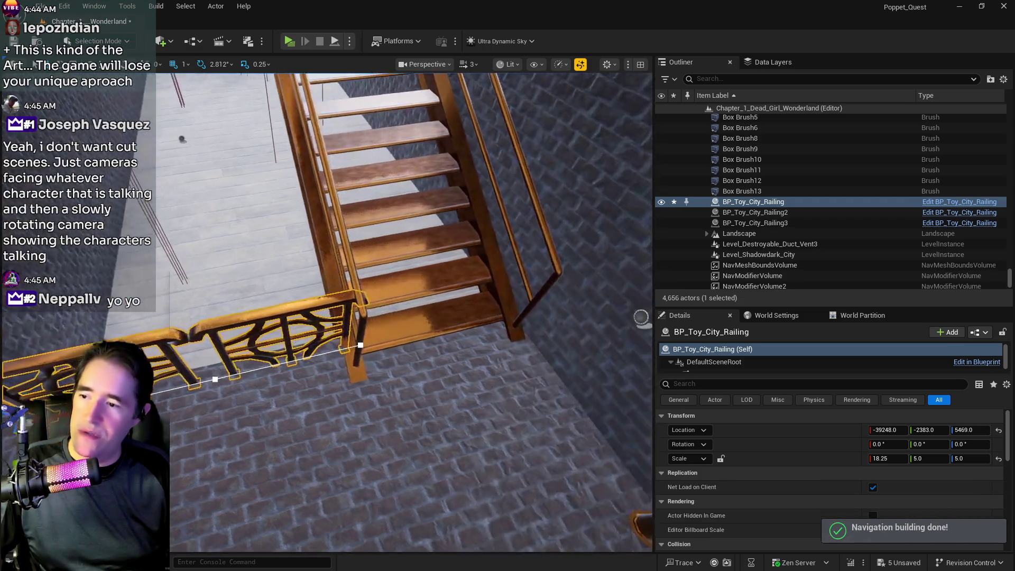
drag(423, 370, 413, 366)
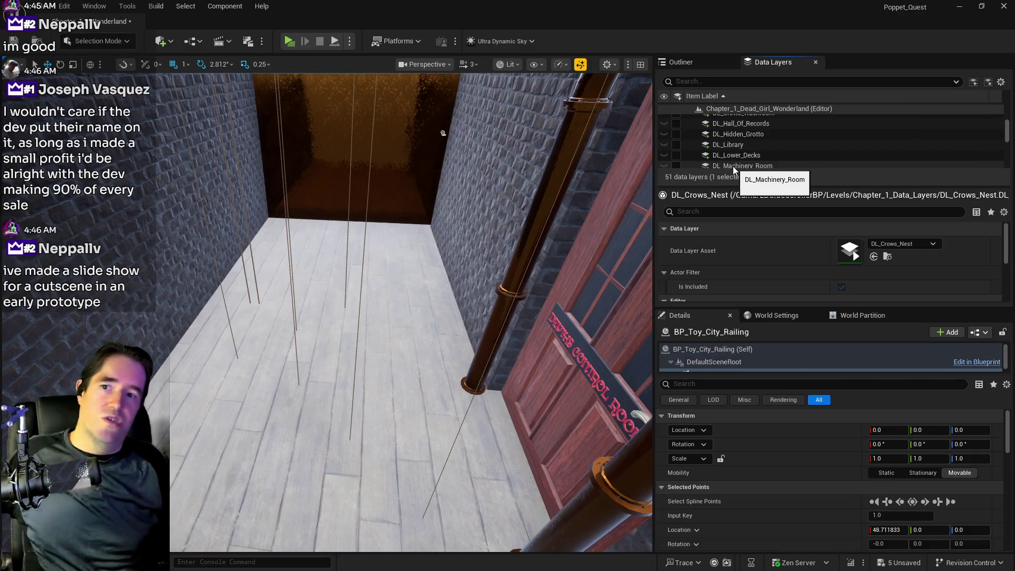
Step: Scroll through the 51 data layers to review the room layers
scroll(734, 142, down, 1)
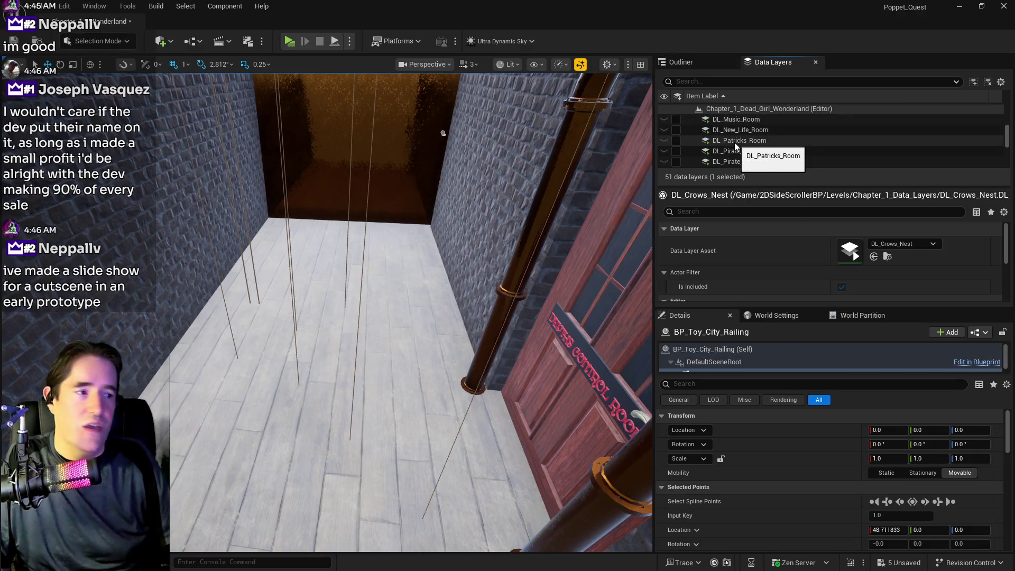
scroll(734, 141, up, 4)
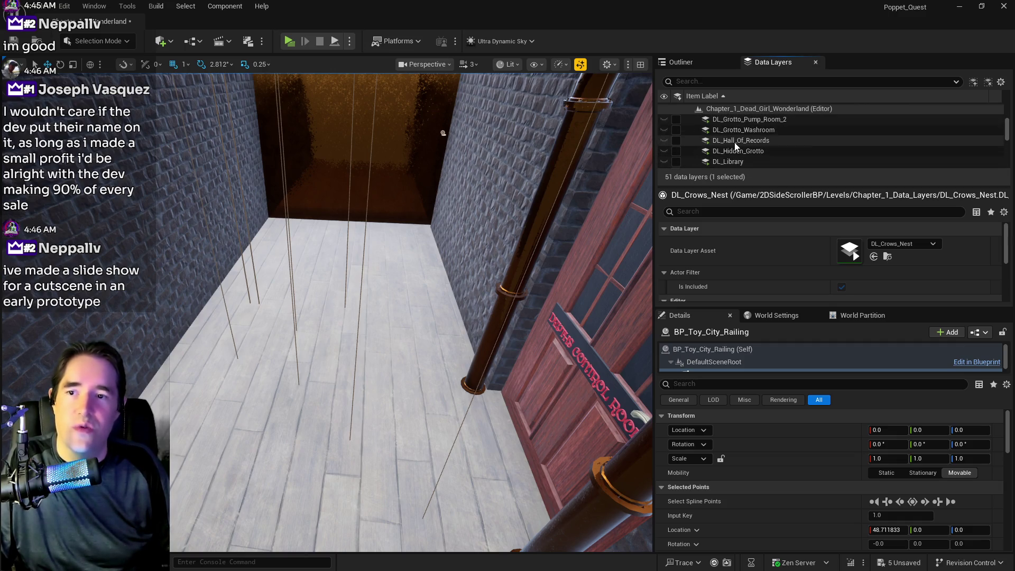
scroll(734, 142, up, 1)
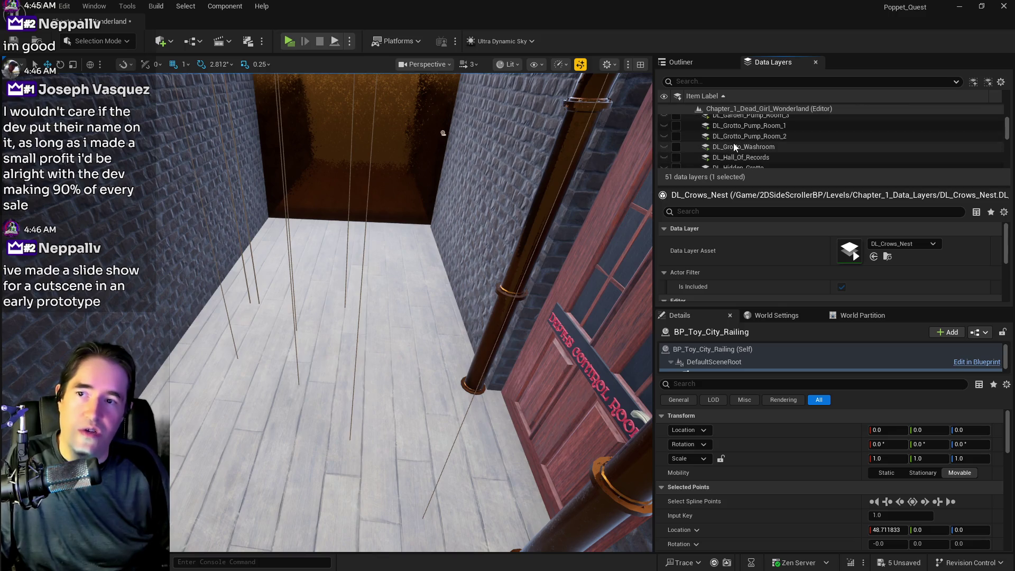
scroll(734, 143, down, 5)
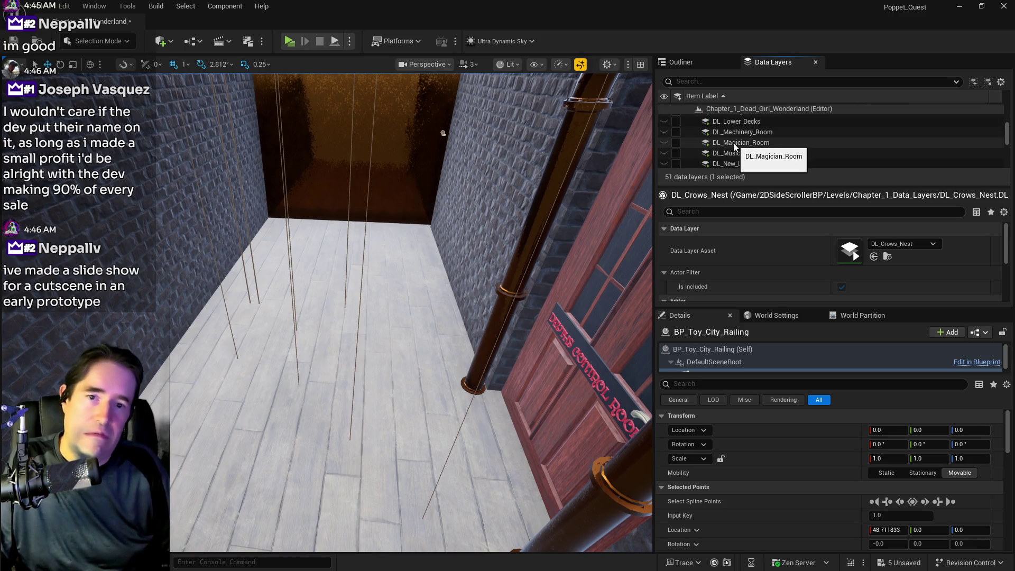
scroll(734, 142, down, 4)
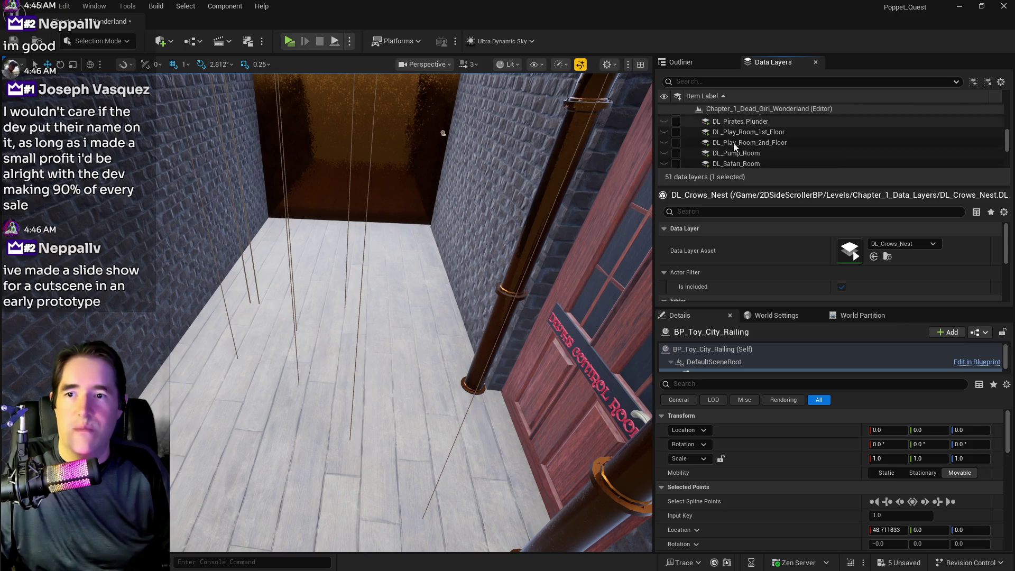
scroll(734, 143, down, 3)
scroll(734, 146, down, 3)
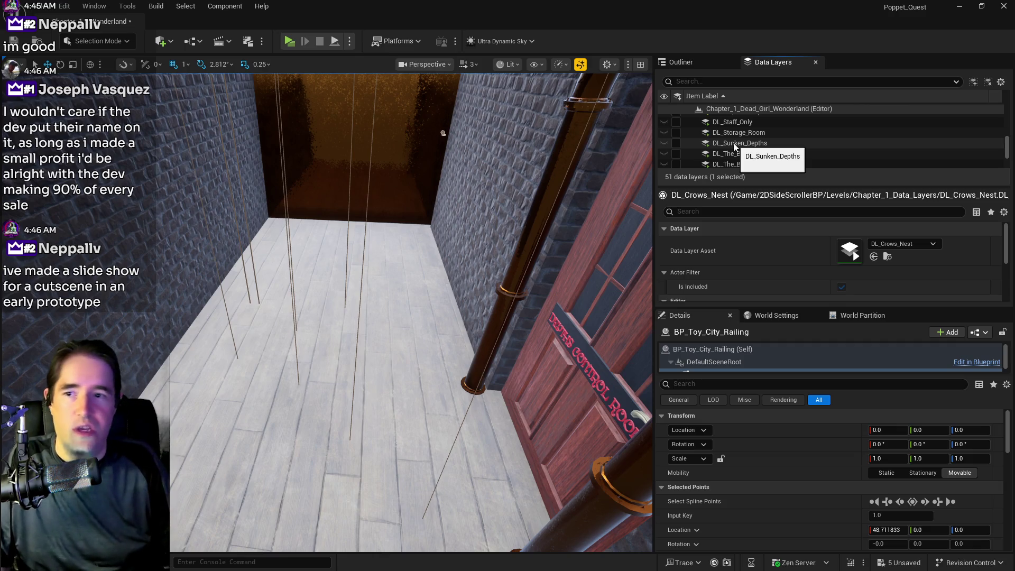
scroll(734, 143, down, 5)
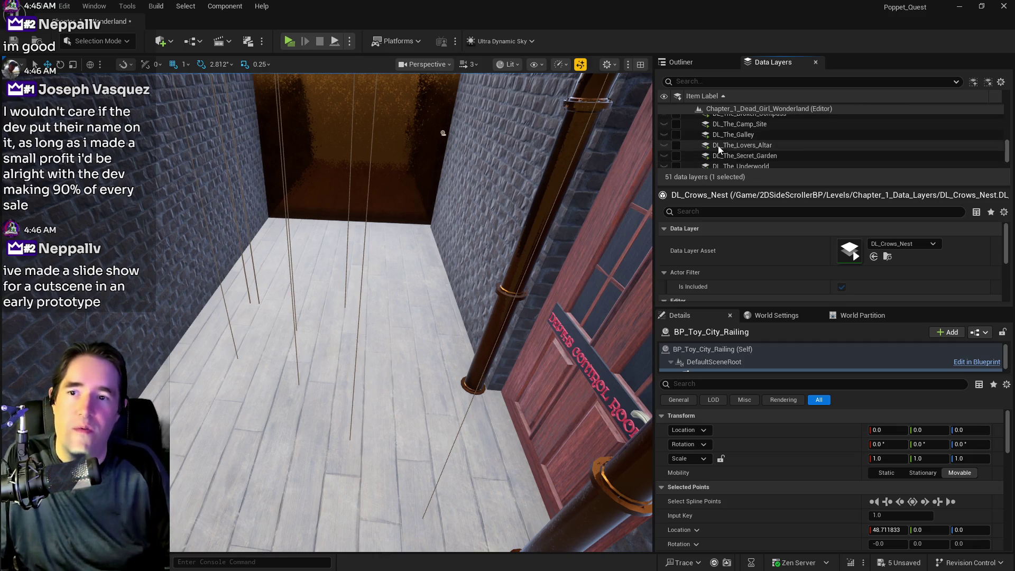
scroll(674, 148, up, 10)
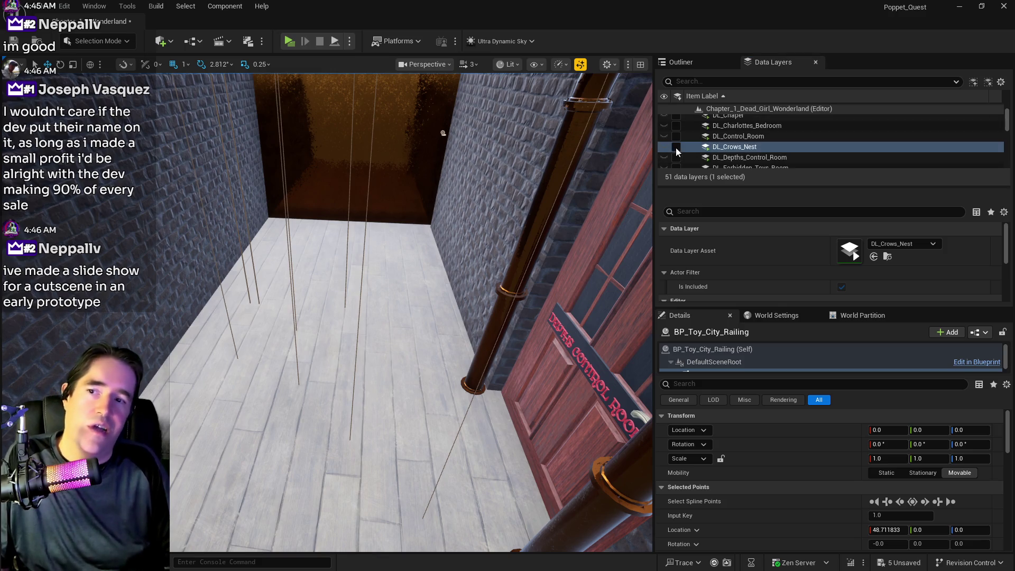
scroll(712, 158, down, 8)
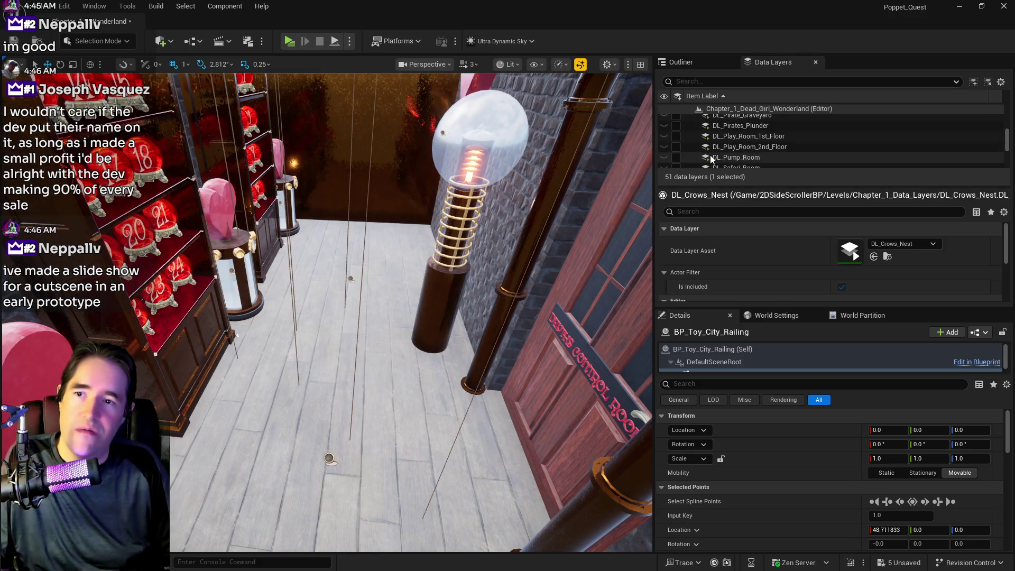
Step: Enable the DL_The_Lovers_Altar layer to load the shelf of numbered red orbs
scroll(710, 155, down, 3)
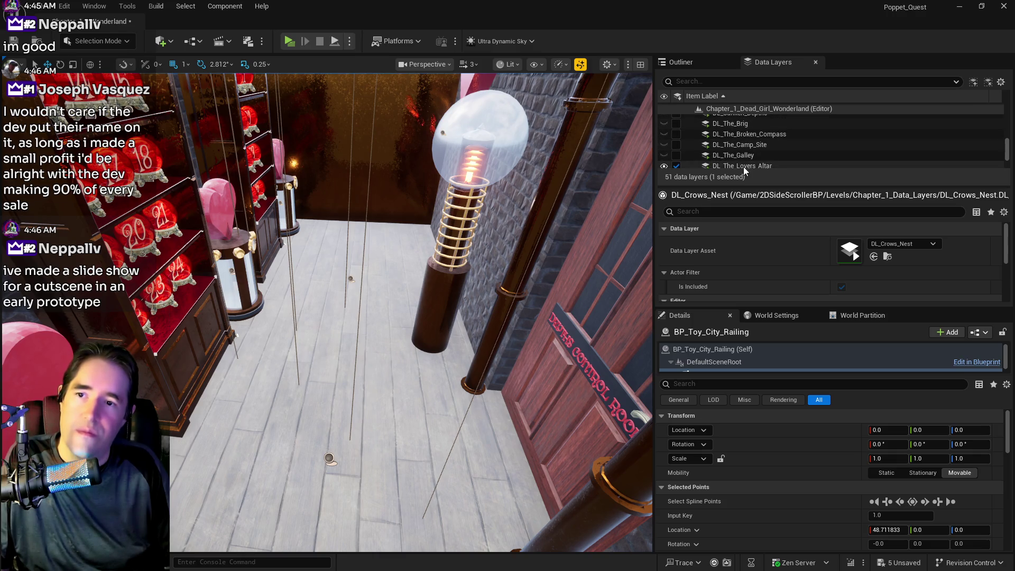
click(743, 166)
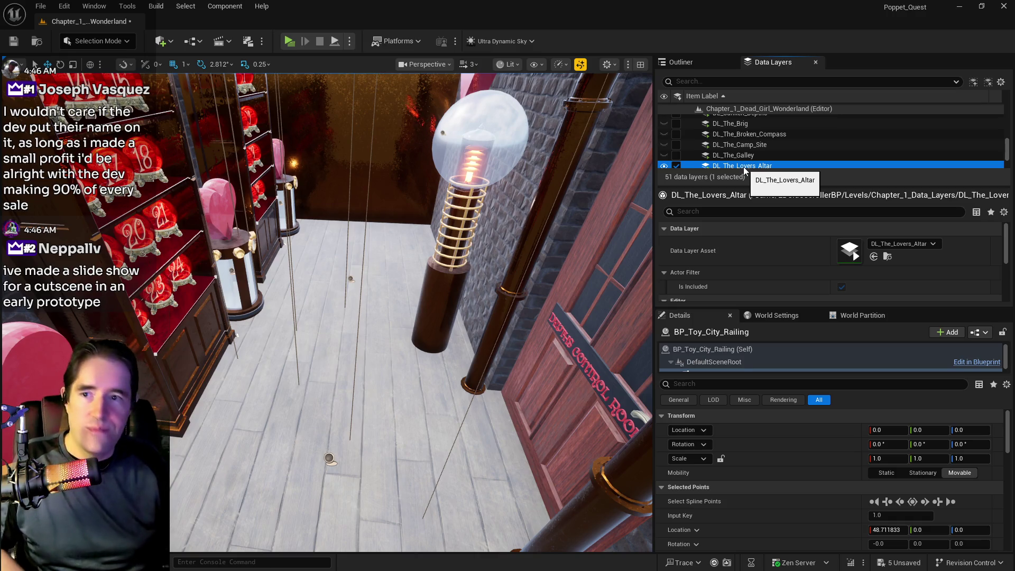
drag(335, 254, 336, 255)
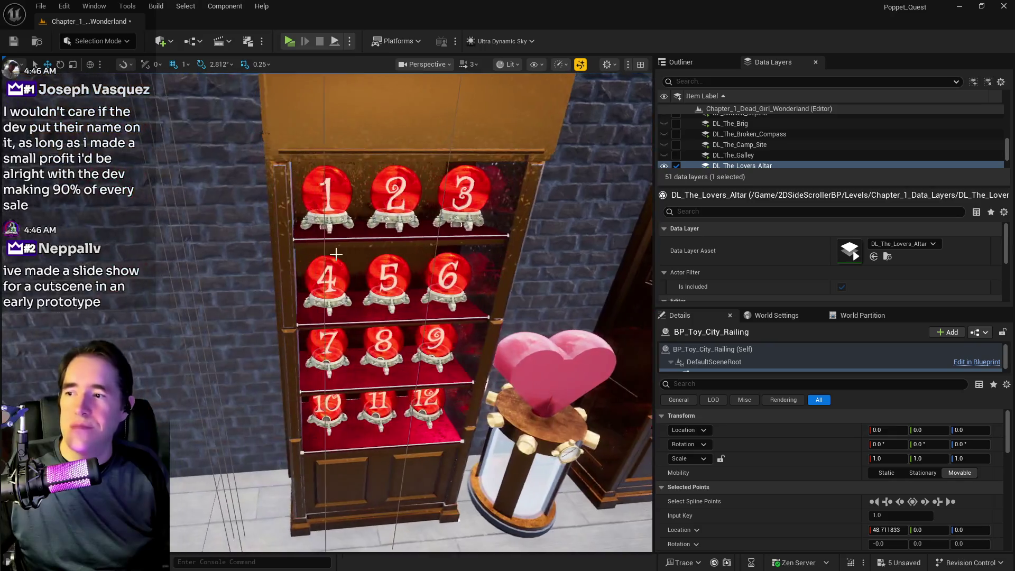
Step: Select crystal ball 4 and open BP_Fortune_Teller_Crystal_Ball for editing from the Outliner
click(329, 275)
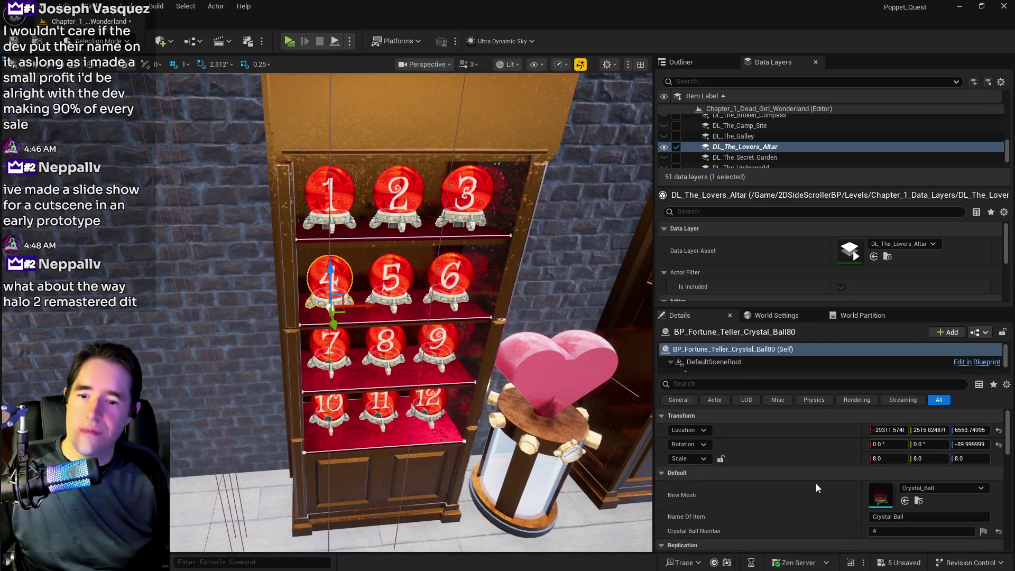
scroll(817, 483, down, 1)
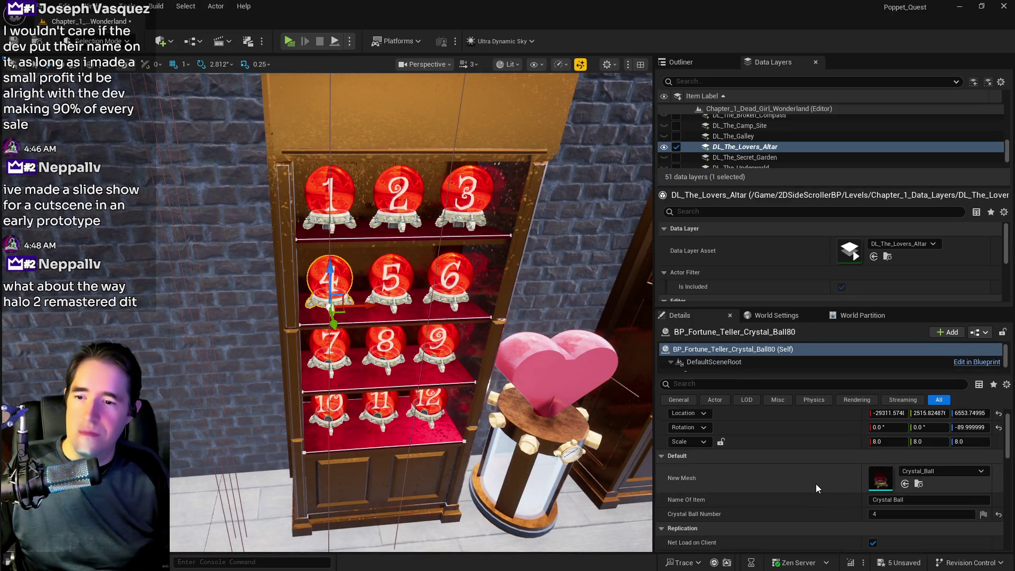
scroll(817, 484, up, 1)
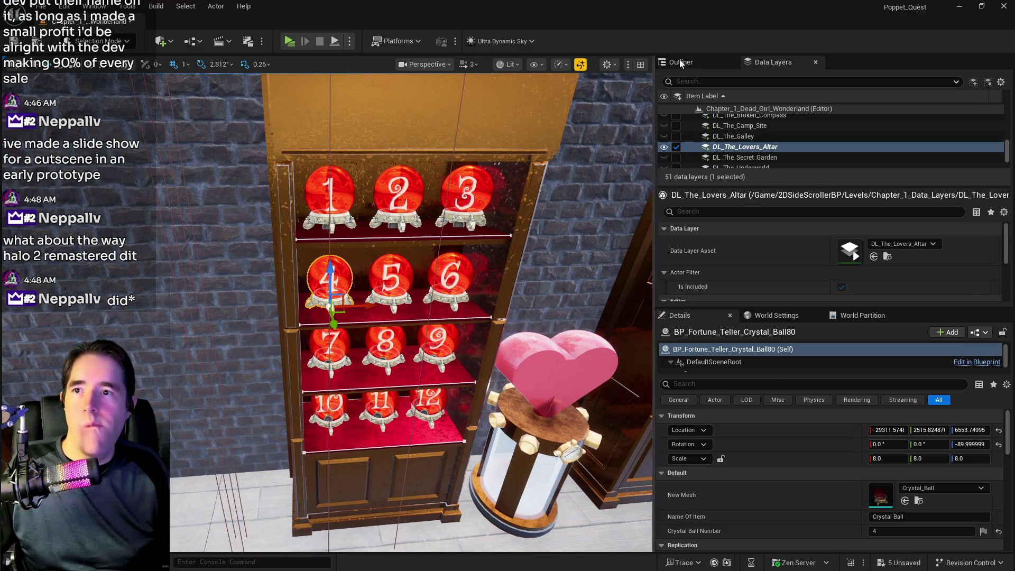
click(699, 58)
click(943, 248)
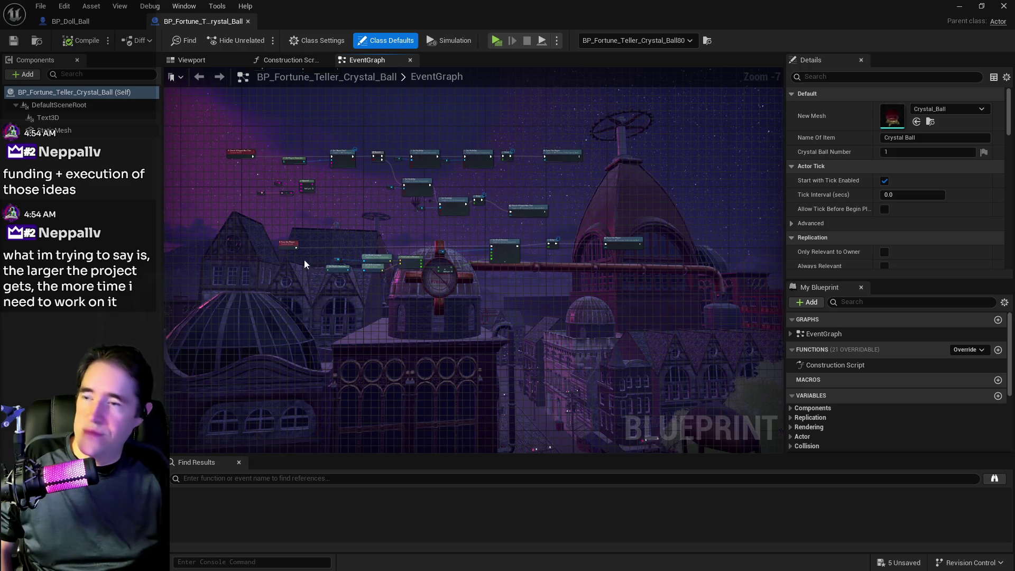
Step: Glance at the level, then pan and zoom the event graph to frame all nodes
key(alt+Tab)
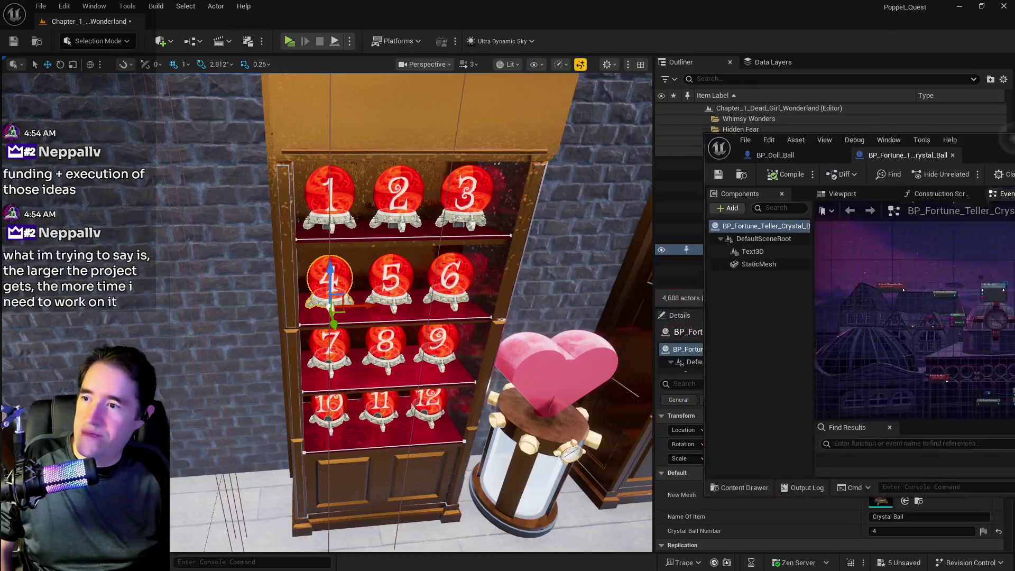
key(alt+Tab)
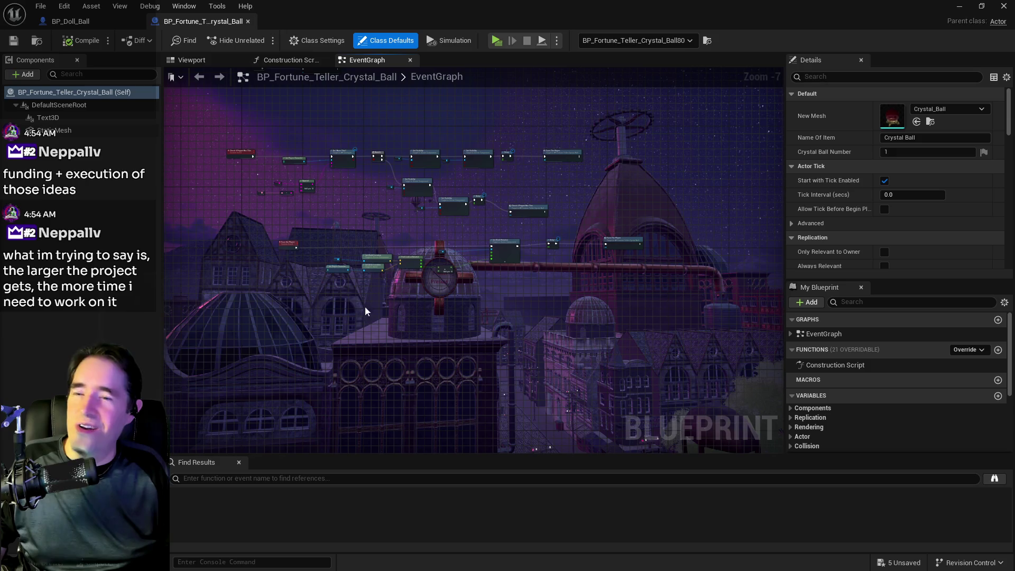
scroll(477, 339, down, 2)
drag(477, 338, 499, 370)
scroll(500, 375, up, 2)
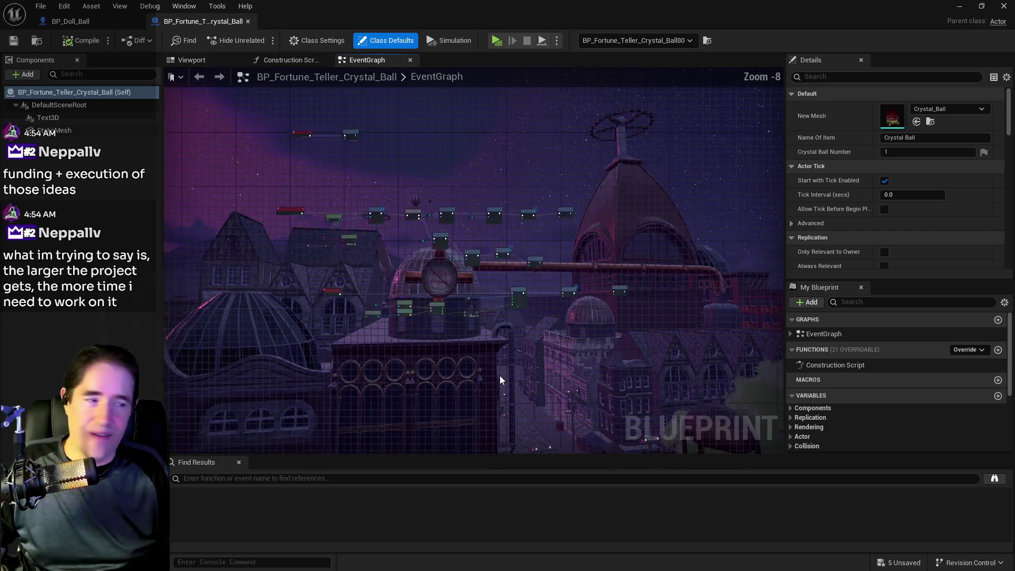
scroll(458, 376, up, 1)
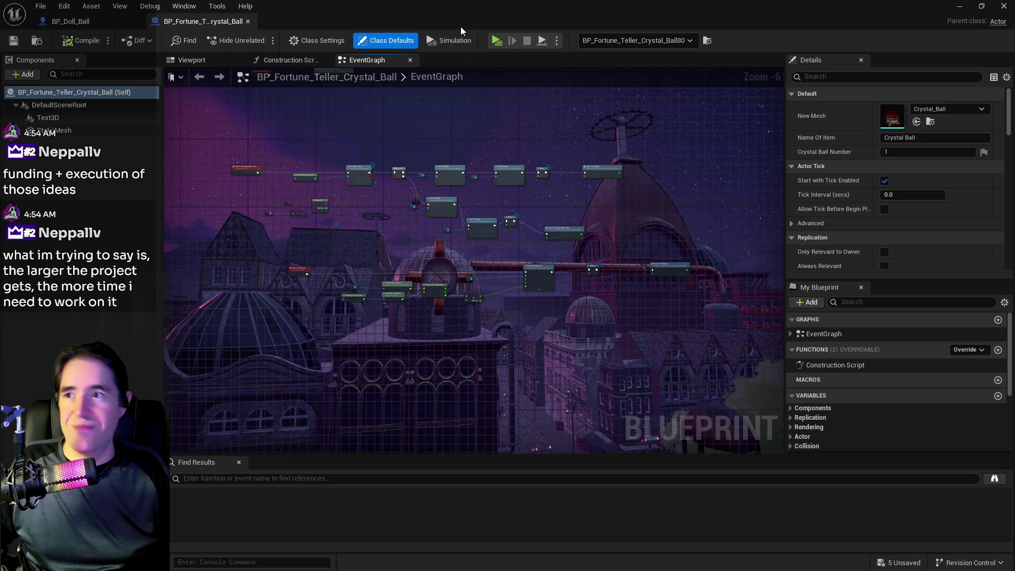
Step: Bring back the crystal ball Blueprint editor window, reposition it and maximize it
key(alt+Tab)
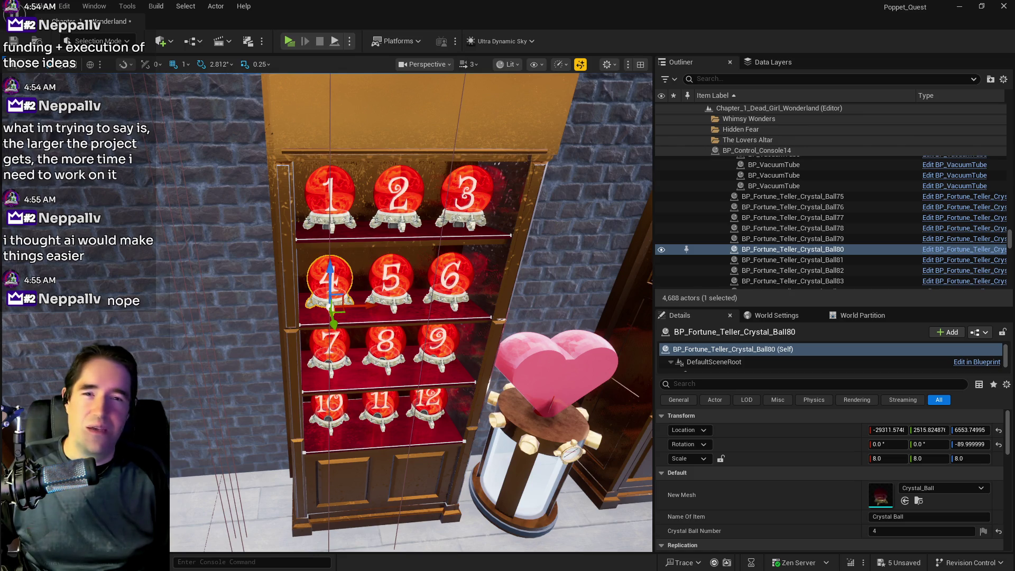
key(alt+Tab)
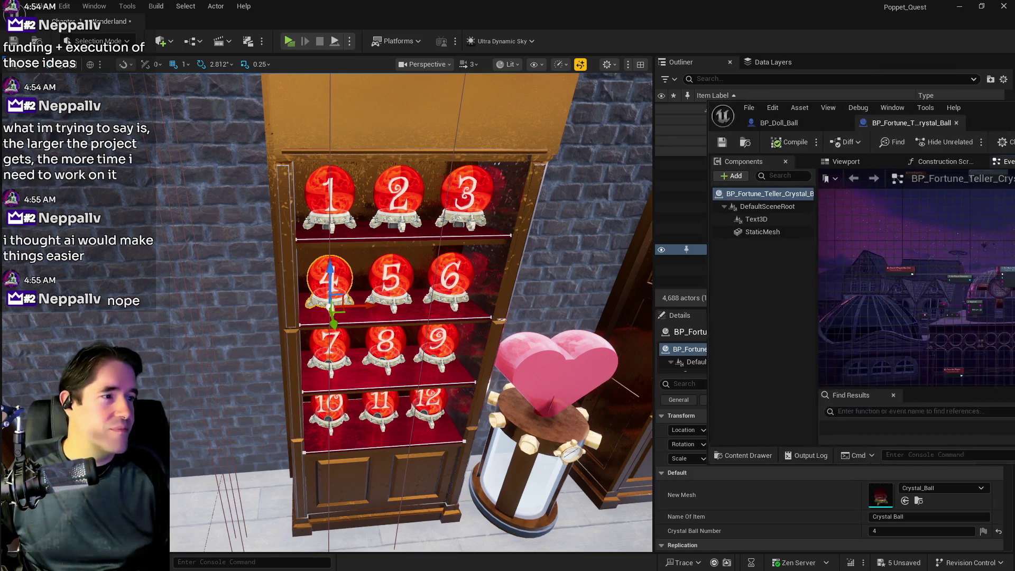
drag(665, 183, 542, 192)
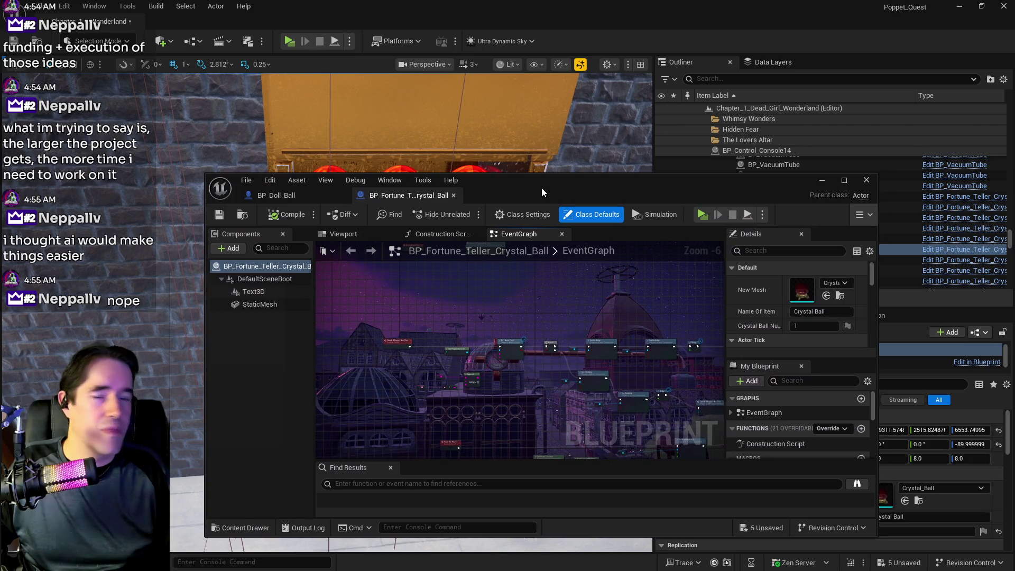
double_click(542, 189)
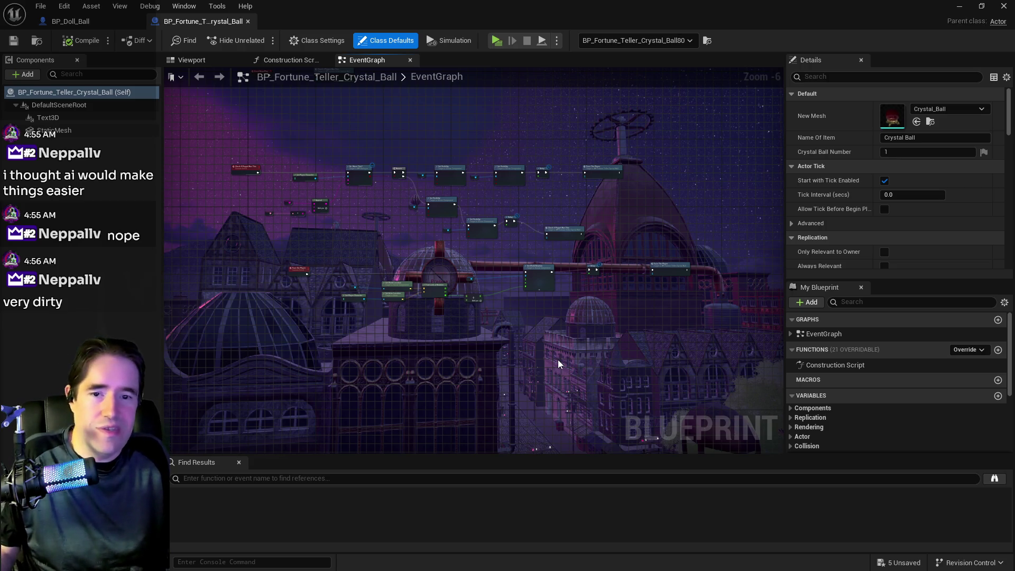
drag(524, 313, 589, 319)
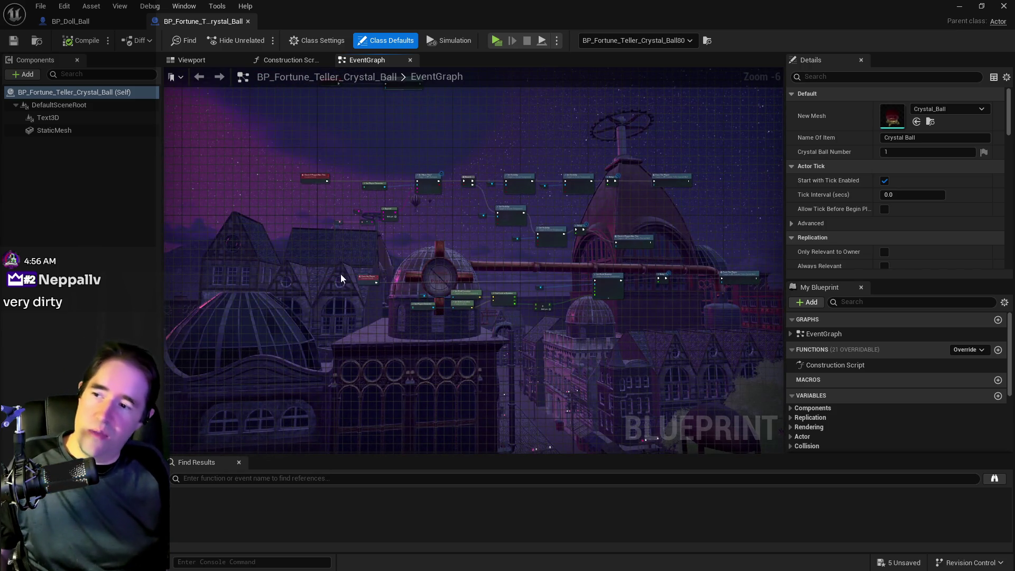
scroll(437, 272, up, 1)
scroll(437, 209, up, 1)
scroll(390, 263, up, 1)
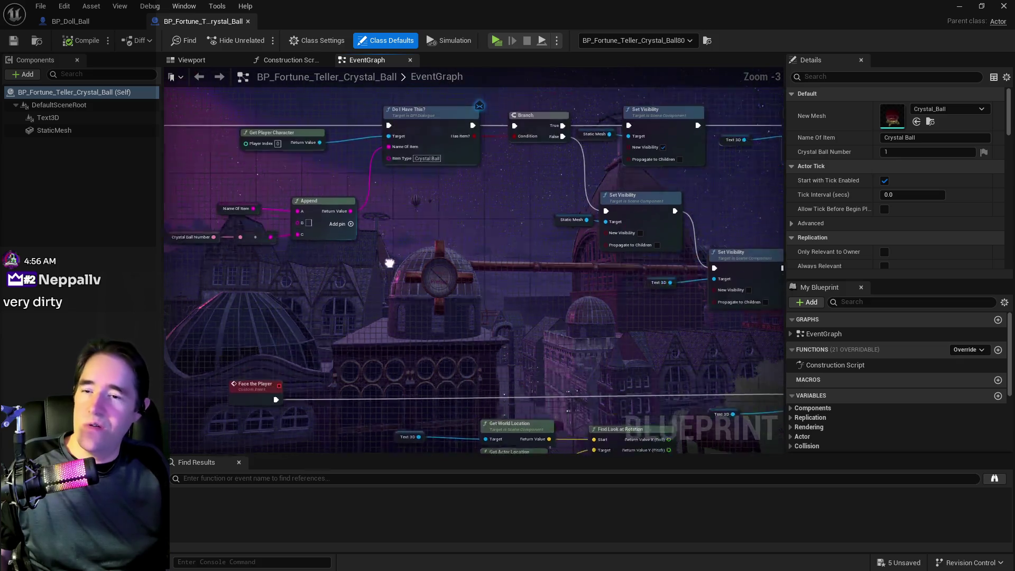
scroll(390, 263, up, 3)
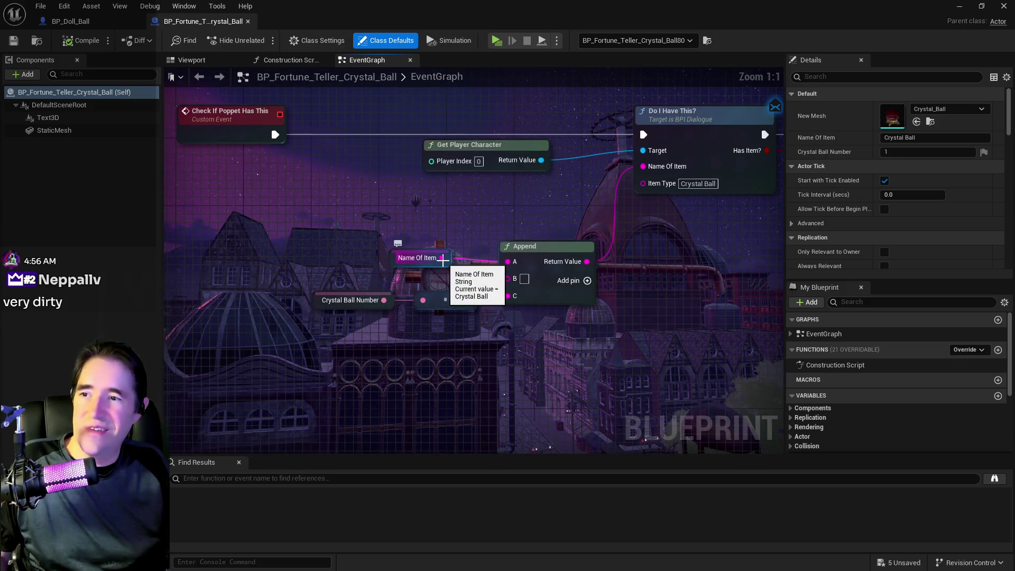
scroll(547, 238, down, 3)
mouse_move(616, 281)
mouse_down()
mouse_move(425, 311)
mouse_move(419, 295)
mouse_move(275, 296)
mouse_up()
drag(424, 317, 402, 264)
mouse_move(430, 349)
mouse_down()
mouse_move(430, 270)
mouse_move(677, 249)
mouse_up()
mouse_move(294, 376)
mouse_down()
mouse_move(324, 390)
mouse_move(627, 434)
mouse_up()
mouse_move(604, 310)
mouse_down()
mouse_move(601, 403)
mouse_move(440, 273)
mouse_up()
scroll(601, 399, down, 1)
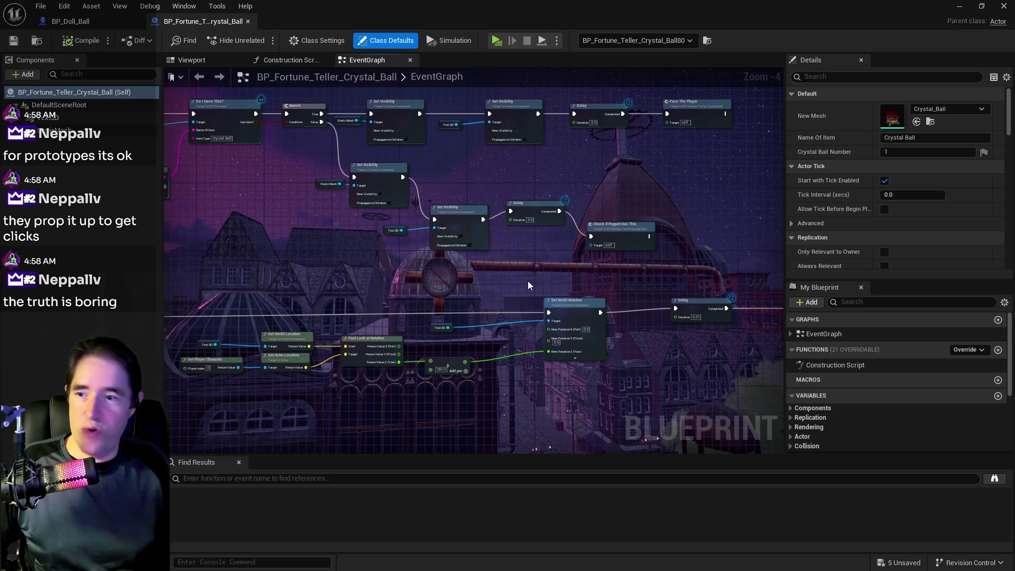
drag(652, 334, 556, 248)
Step: Navigate the event graph to bring the lower Delay and Set World Rotation nodes into view
mouse_move(571, 202)
mouse_down()
mouse_move(739, 221)
mouse_move(730, 225)
mouse_up()
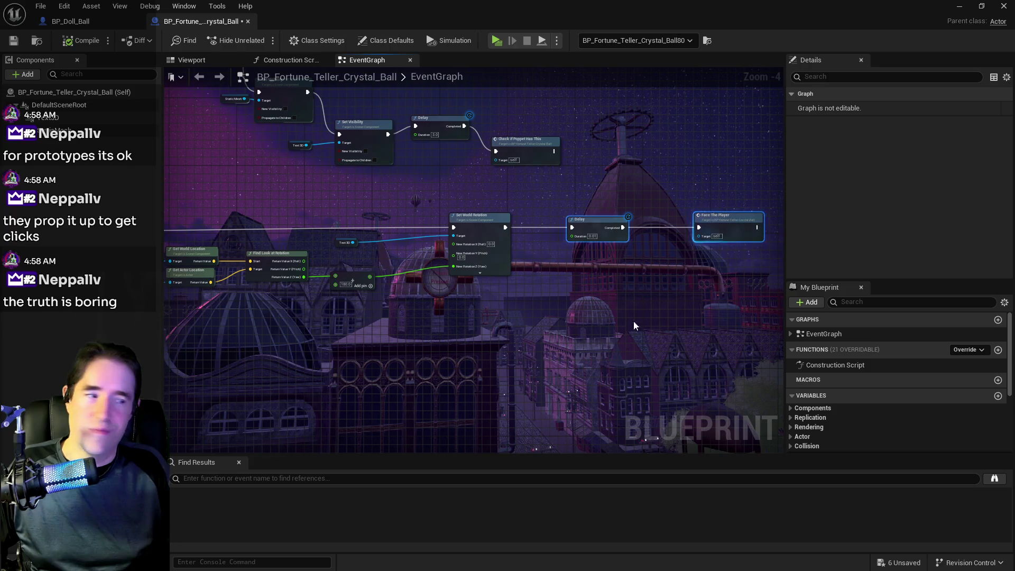
click(635, 325)
key(Home)
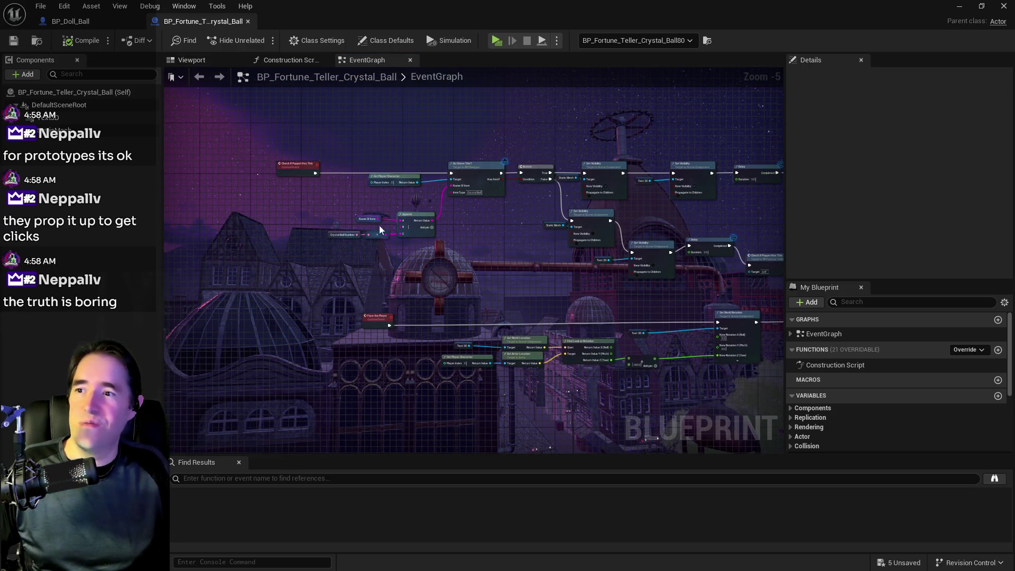
drag(380, 226, 384, 348)
scroll(426, 360, up, 2)
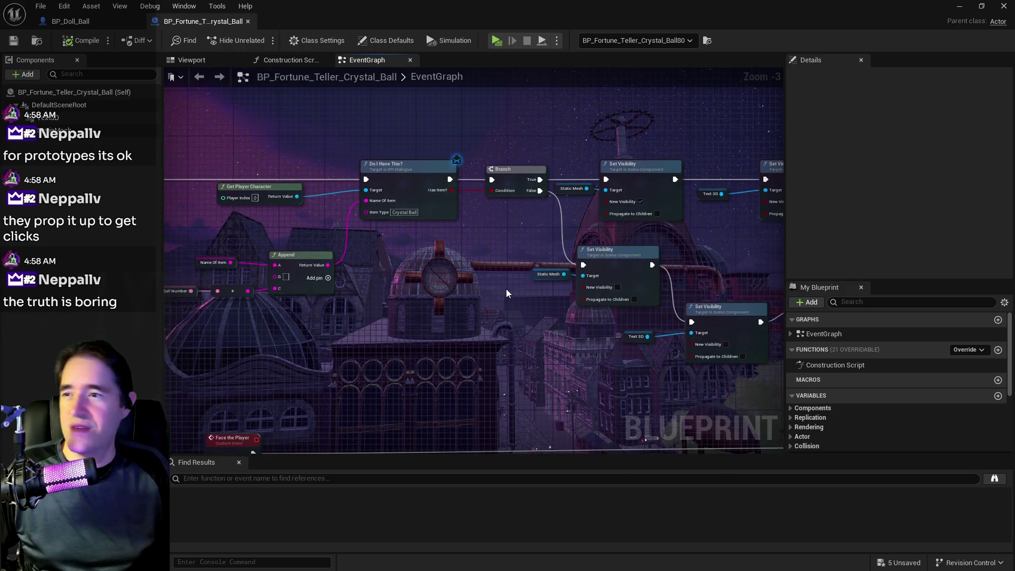
drag(507, 289, 411, 263)
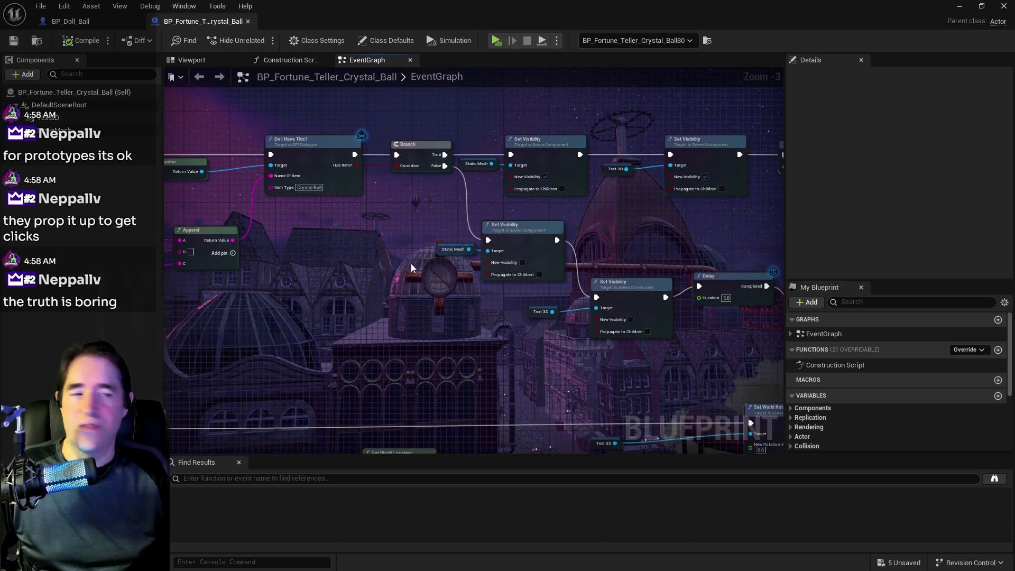
mouse_move(467, 300)
mouse_down()
mouse_move(402, 281)
mouse_move(494, 317)
mouse_move(324, 302)
mouse_up()
Step: Line up Check if Poppet Has This, Delay, Set Visibility and Text 3D nodes in a row
drag(492, 251, 518, 216)
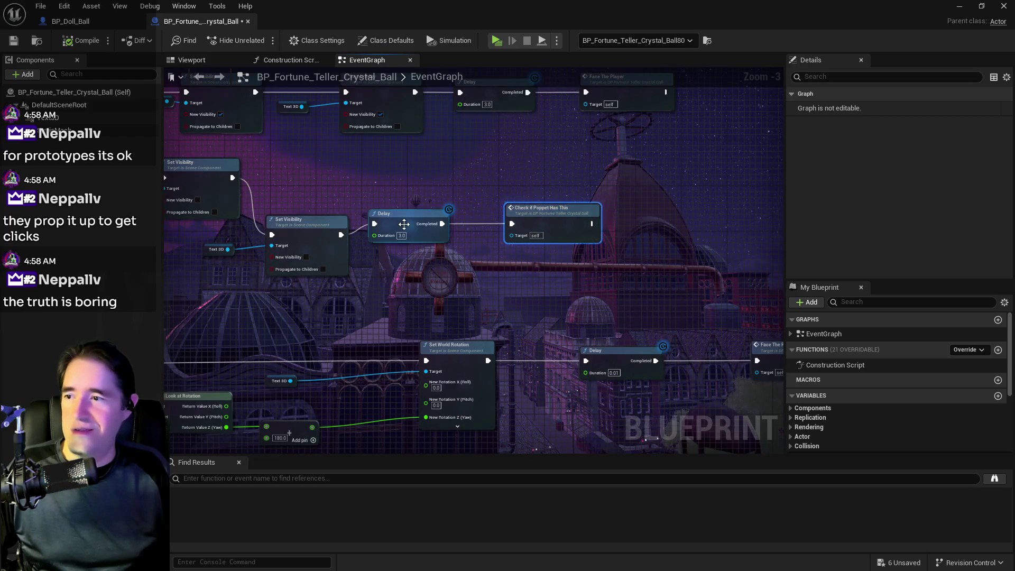
click(401, 222)
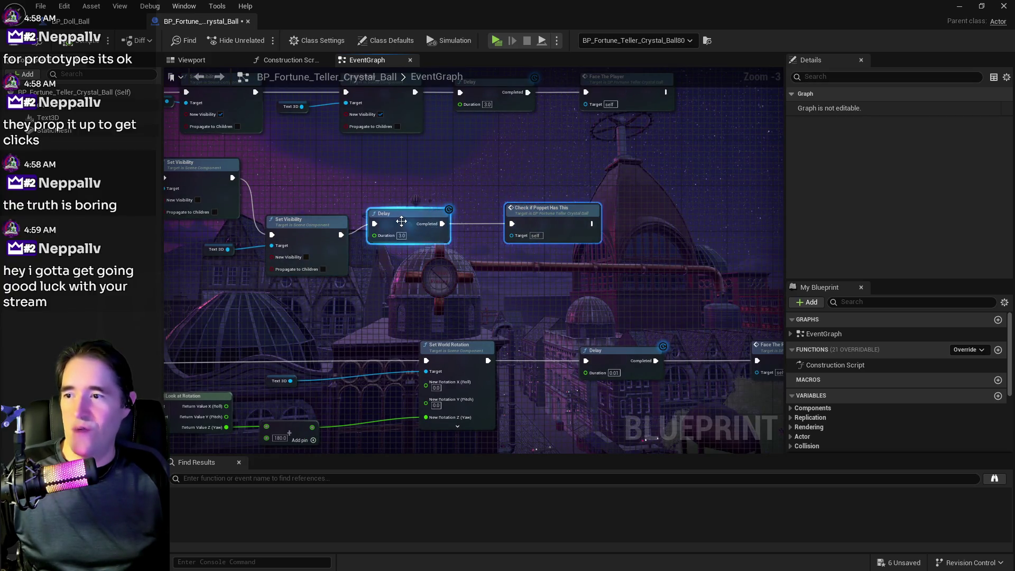
drag(402, 222, 488, 222)
drag(320, 227, 394, 216)
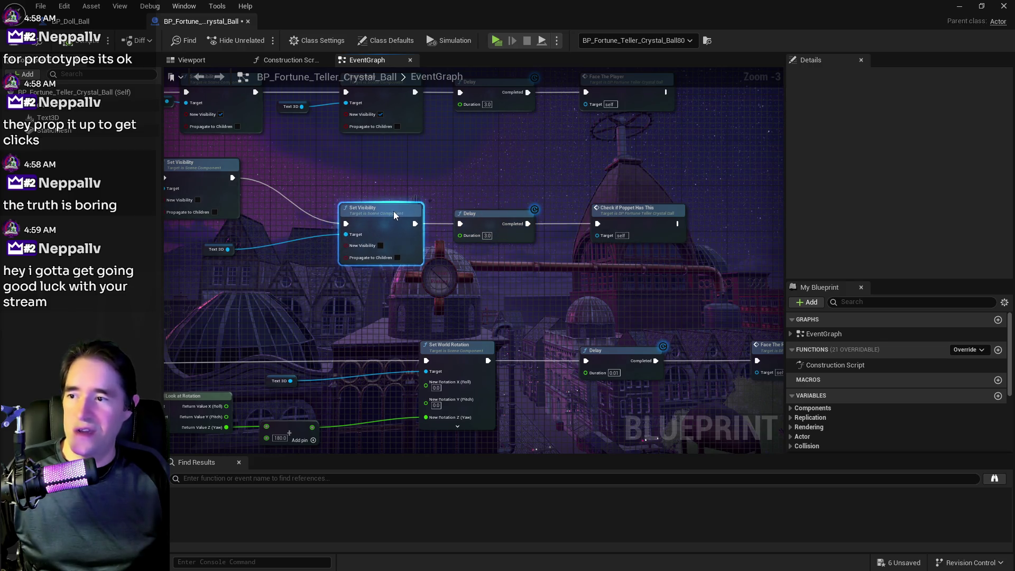
mouse_move(205, 255)
mouse_down()
mouse_move(274, 237)
mouse_move(469, 259)
mouse_up()
click(419, 186)
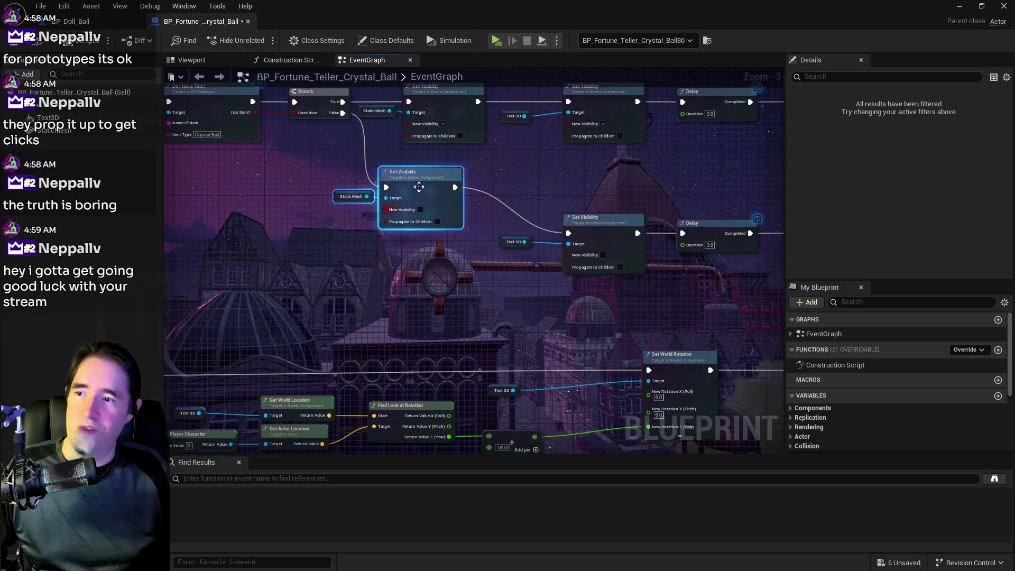
mouse_move(419, 186)
mouse_down()
mouse_move(431, 215)
mouse_move(279, 231)
mouse_up()
Step: Save the BP_Fortune_Teller_Crystal_Ball Blueprint
click(368, 327)
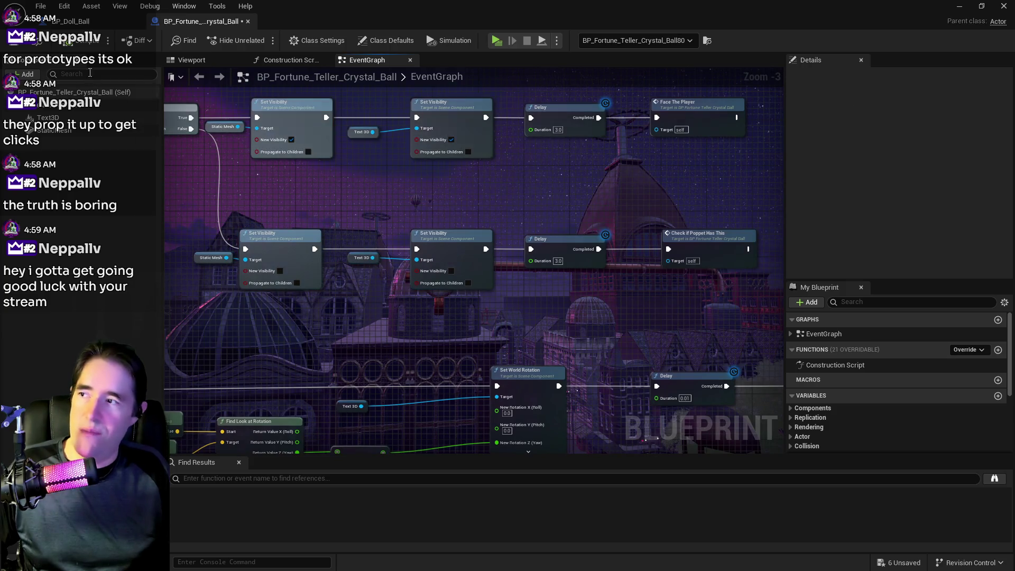
key(ctrl+s)
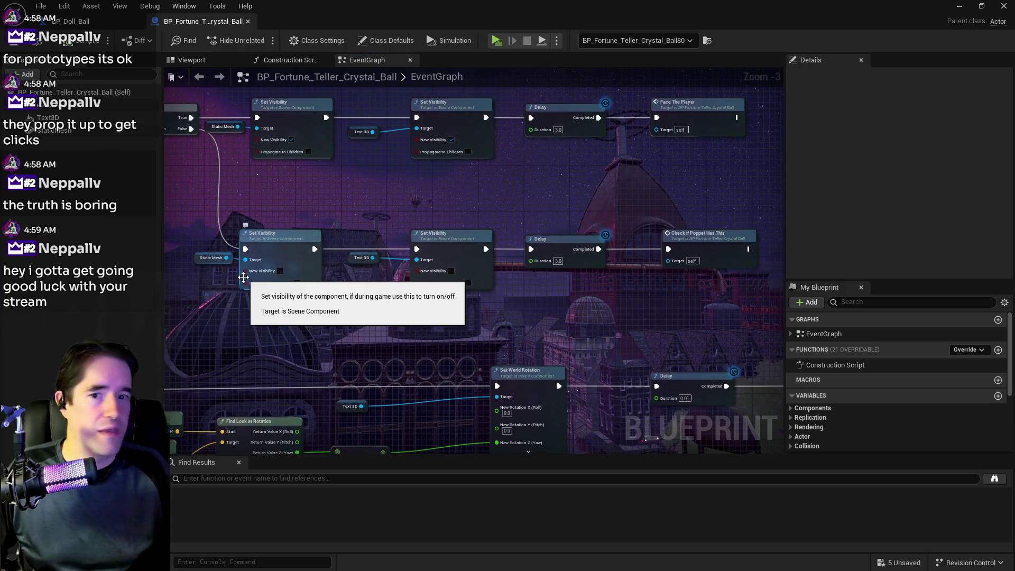
scroll(455, 193, down, 2)
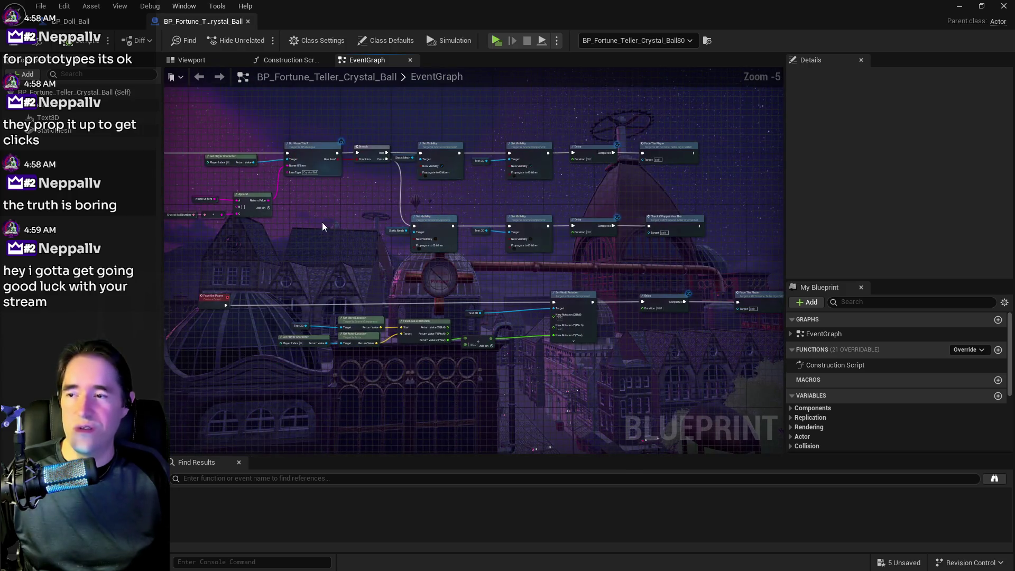
drag(324, 225, 382, 226)
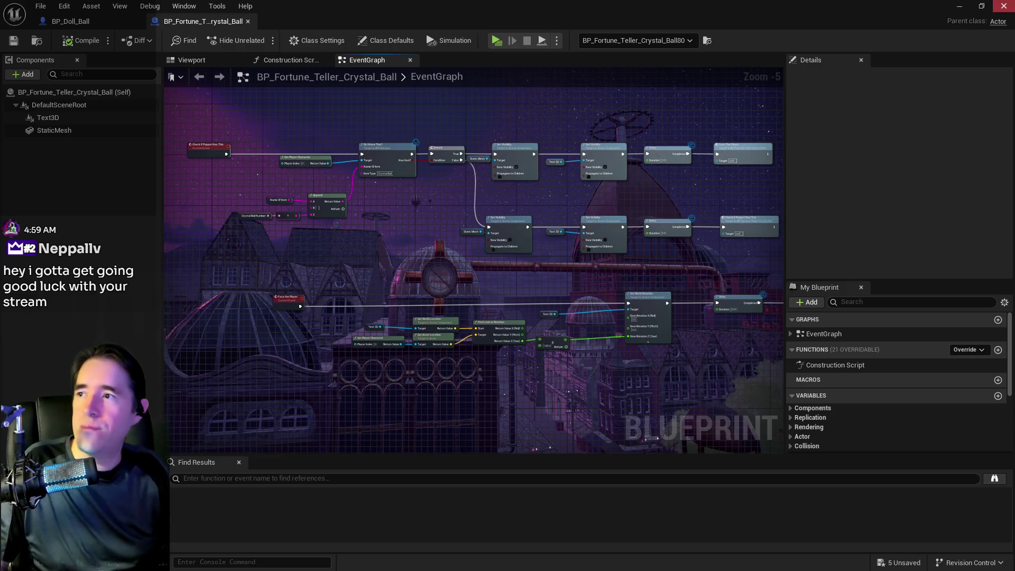
key(alt+Tab)
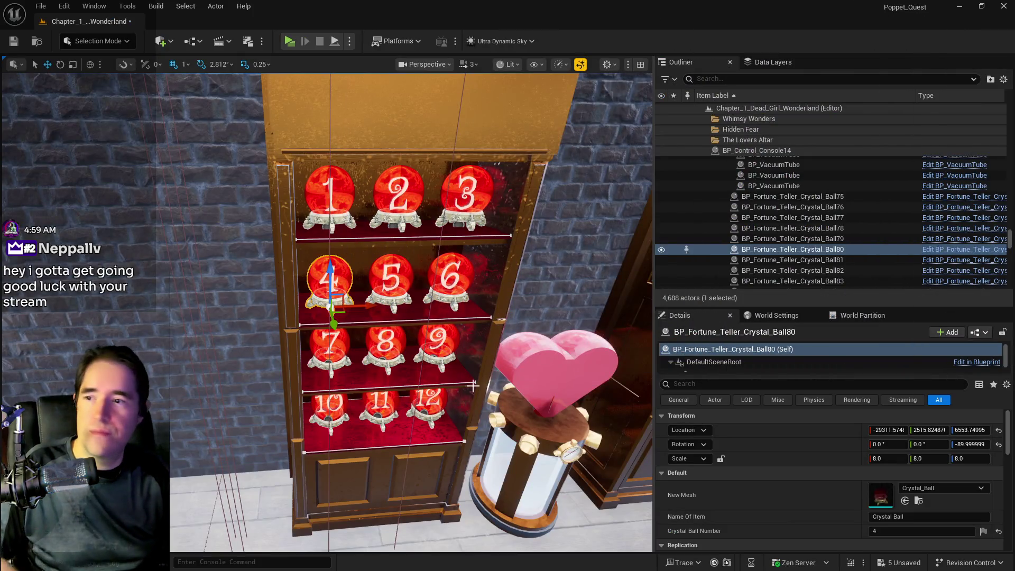
Step: Select and copy all descendant actors of The Lovers Altar folder
click(753, 140)
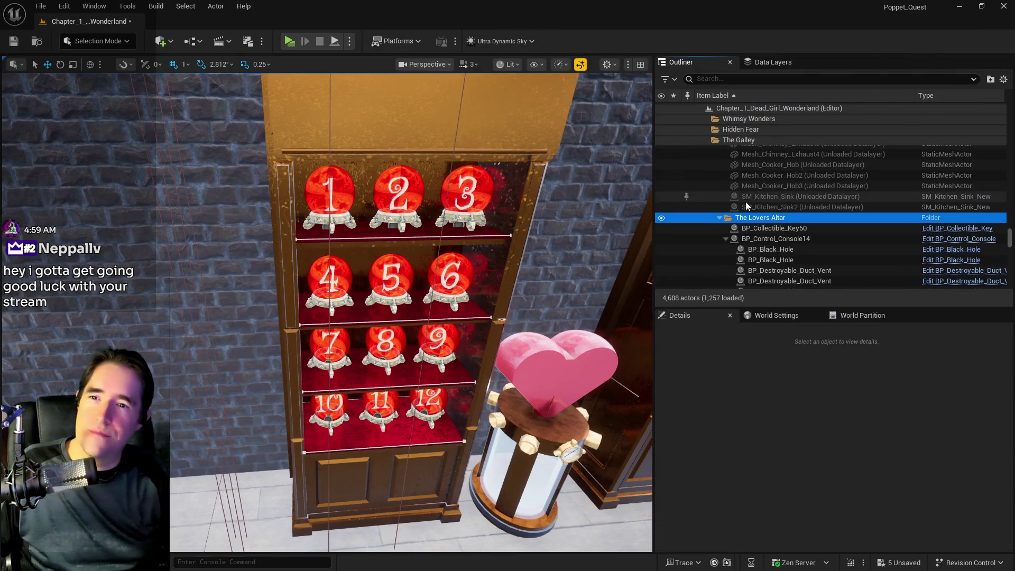
right_click(756, 221)
mouse_move(853, 281)
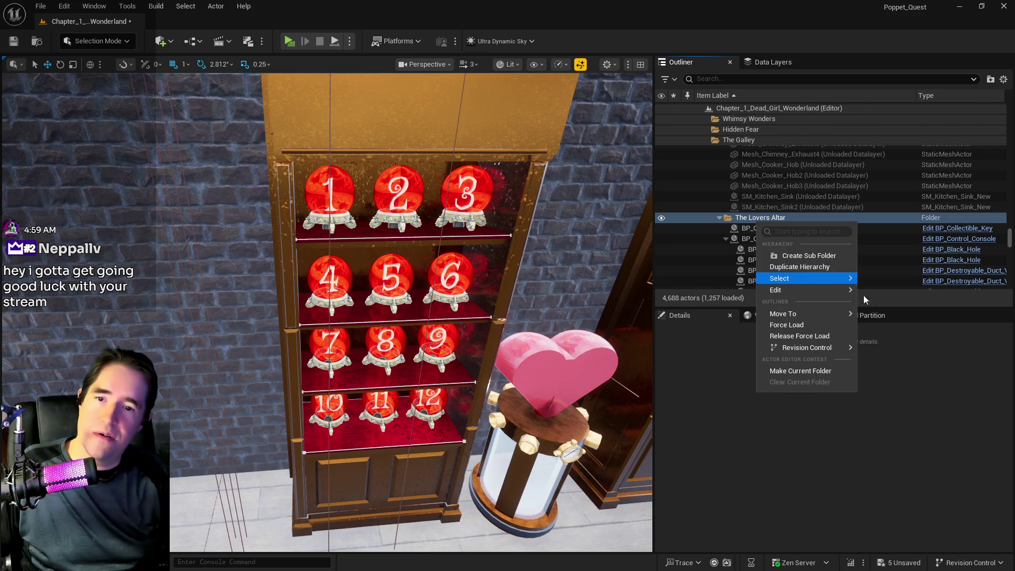
click(896, 294)
key(f)
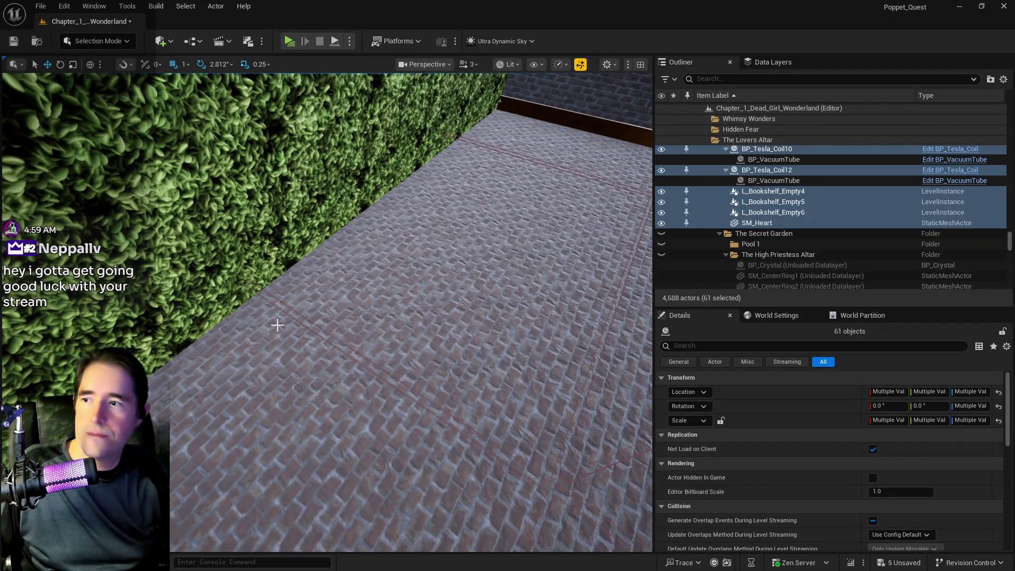
Step: Paste the altar actors onto the paved path beside the hedge
right_click(252, 332)
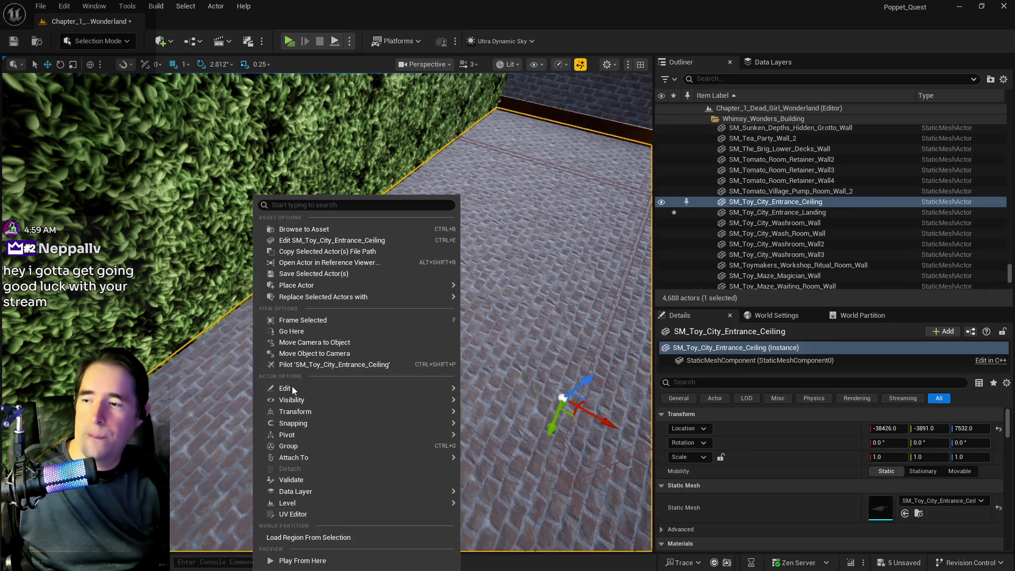
mouse_move(292, 386)
click(492, 427)
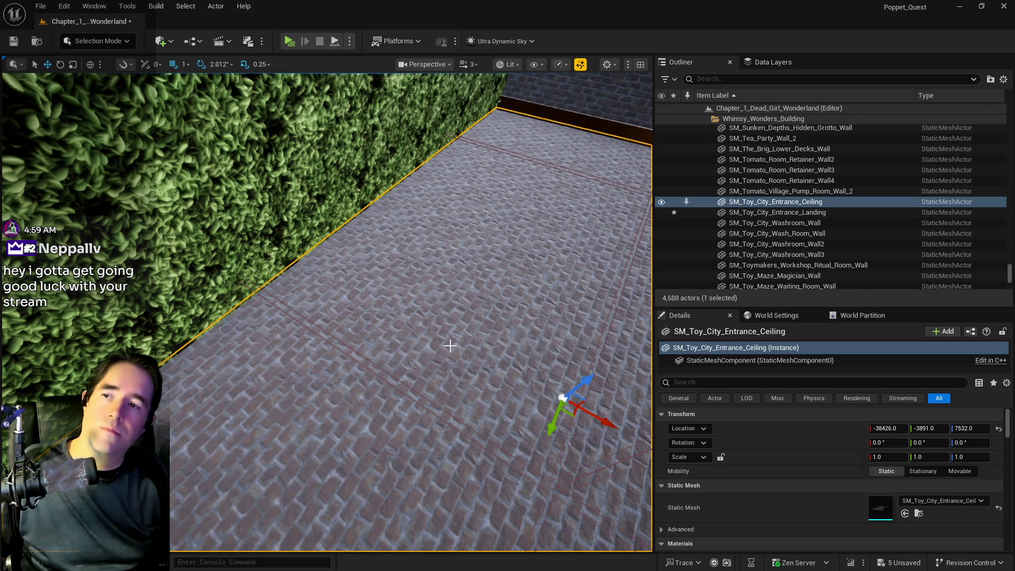
drag(451, 345, 439, 370)
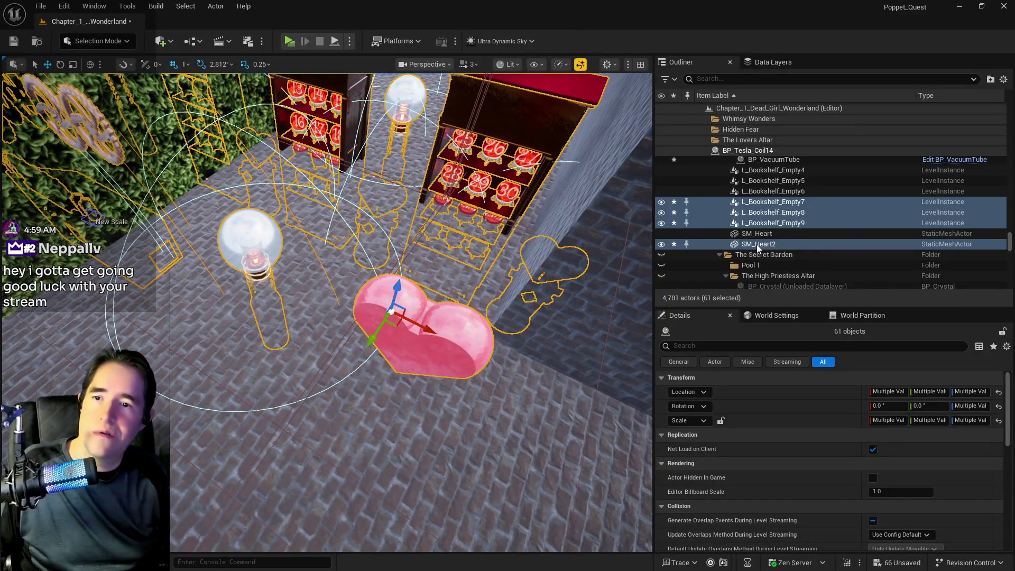
Step: Move the 61 selected actors into a new folder named 'Toymaker's Officce'
right_click(757, 245)
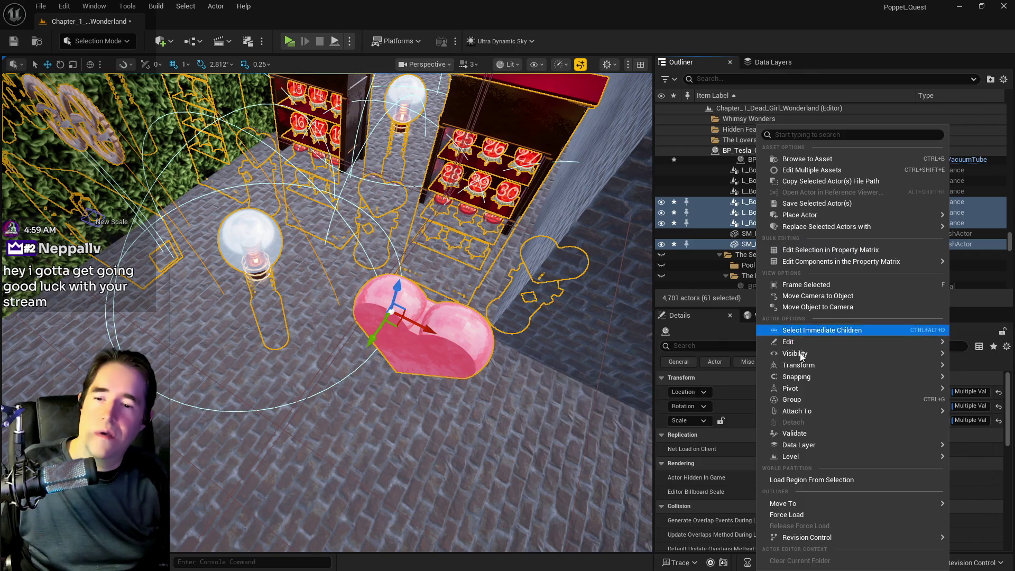
mouse_move(800, 504)
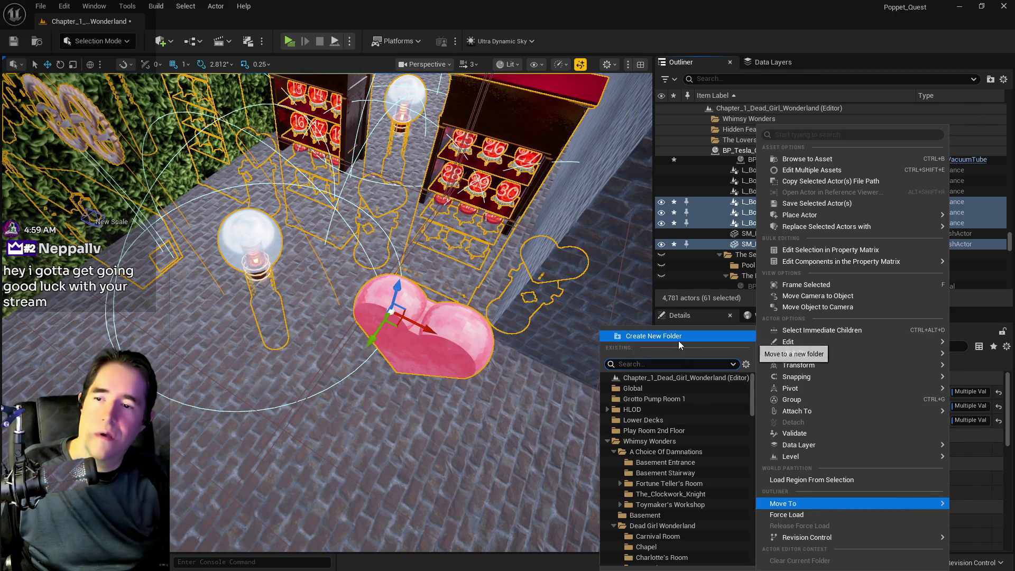
click(677, 338)
text(To)
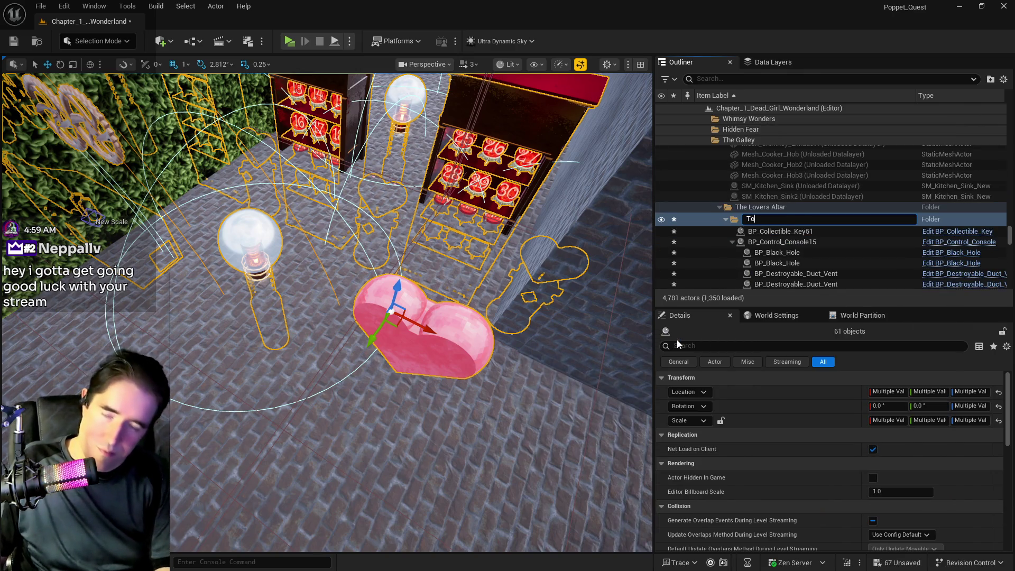
text(ymaker's )
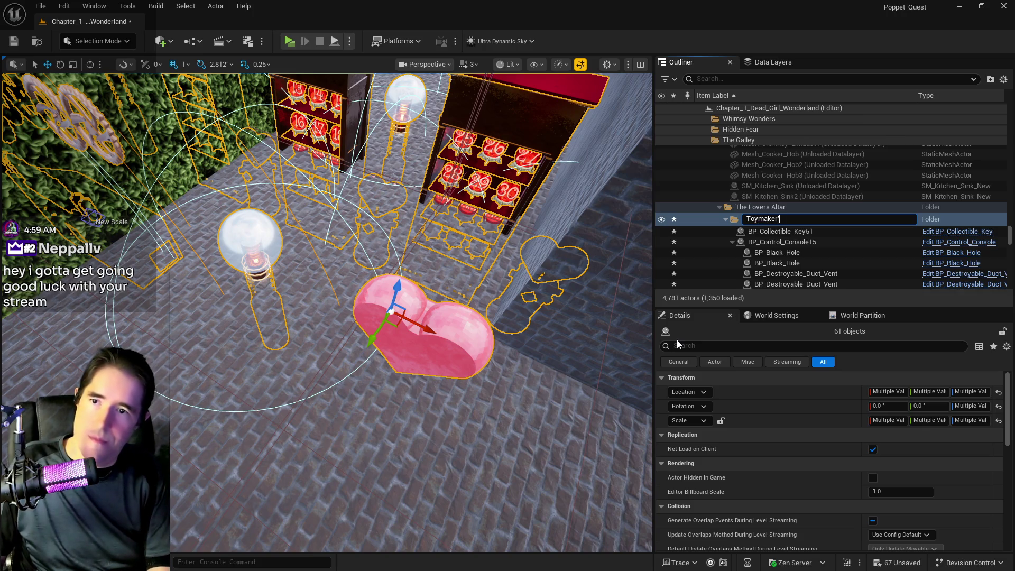
text(Officce)
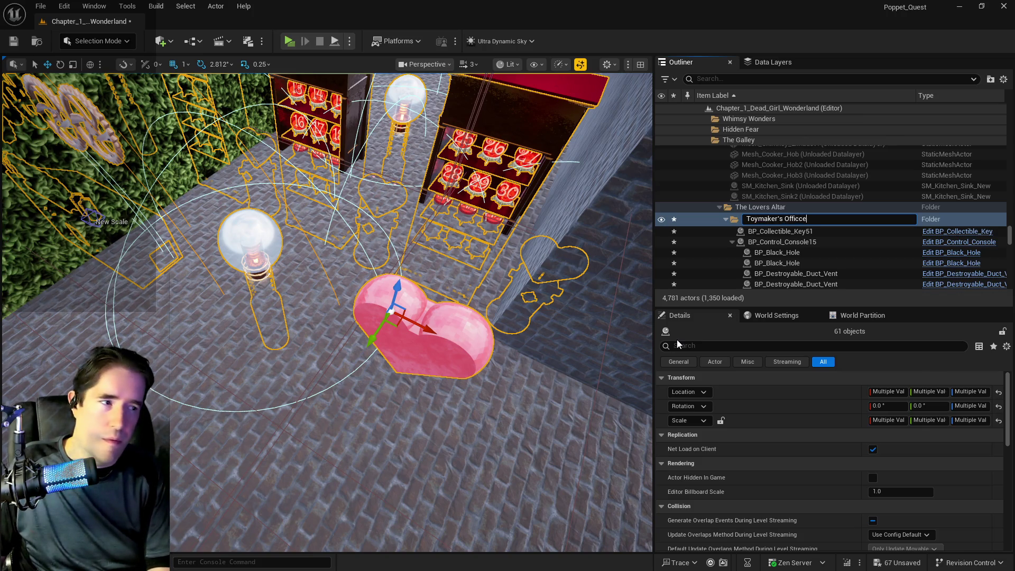
key(Return)
Step: Rename the folder to fix the typo, making it 'Toymaker's Office'
right_click(795, 220)
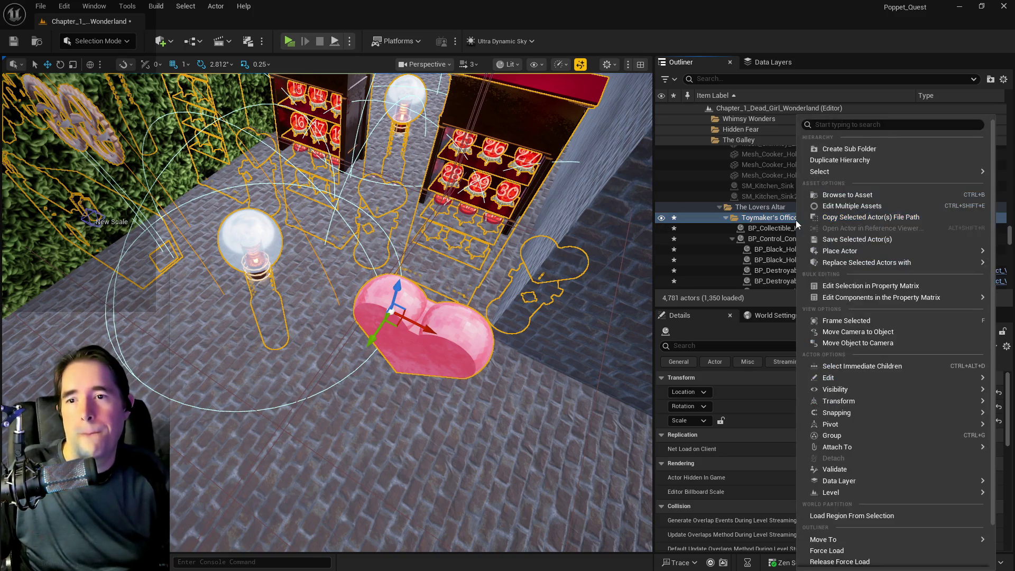
key(Escape)
key(F2)
key(End)
key(Left)
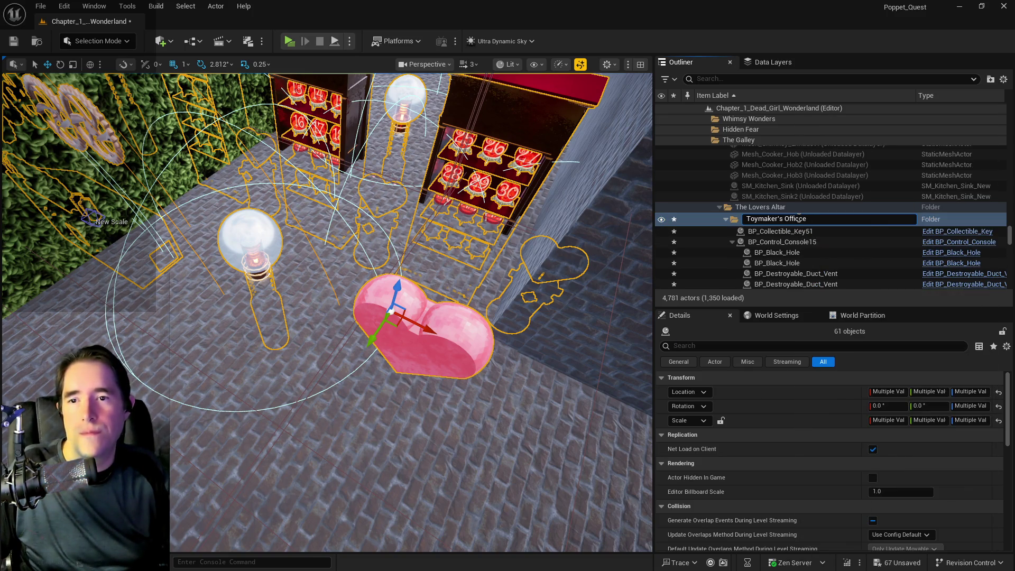
key(BackSpace)
key(Return)
Step: Move the Toymaker's Office folder into the Like Clockwork folder
right_click(798, 217)
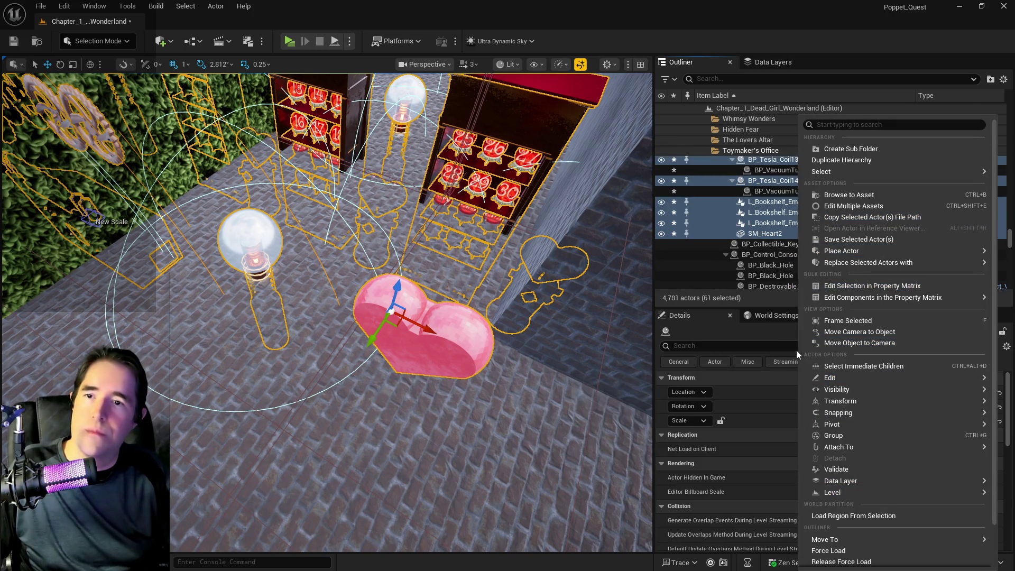
click(742, 155)
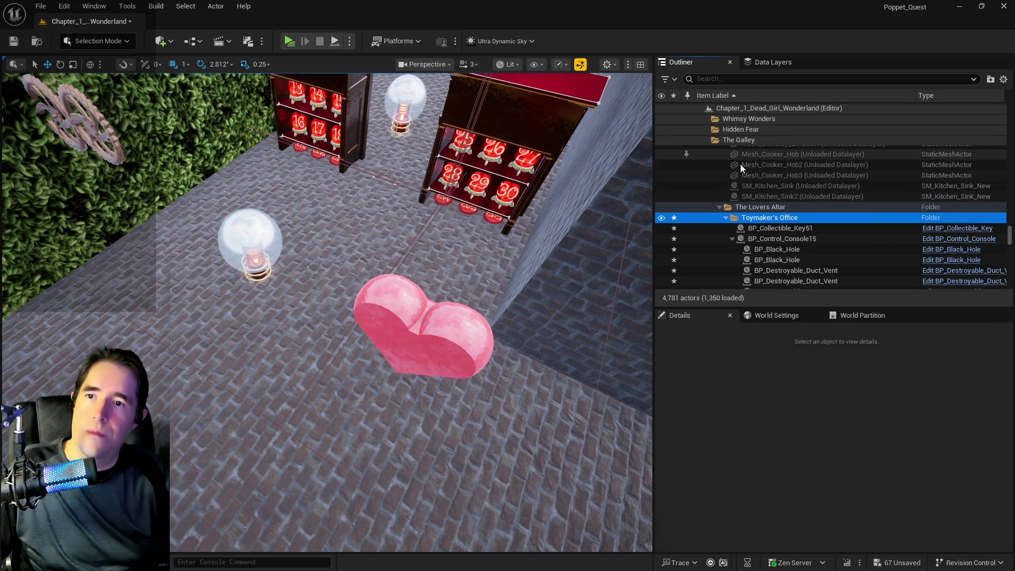
right_click(741, 219)
mouse_move(776, 315)
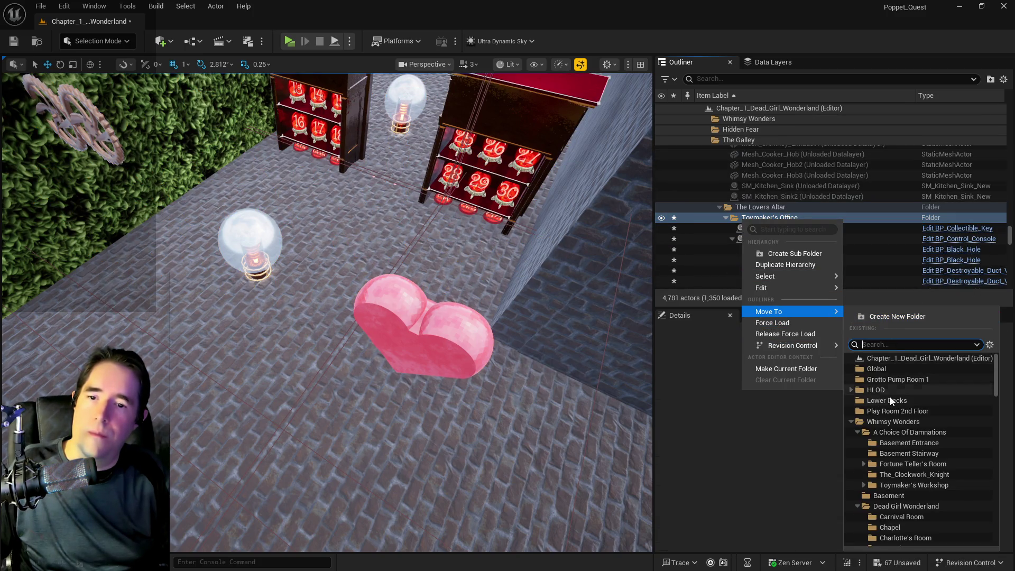
click(858, 430)
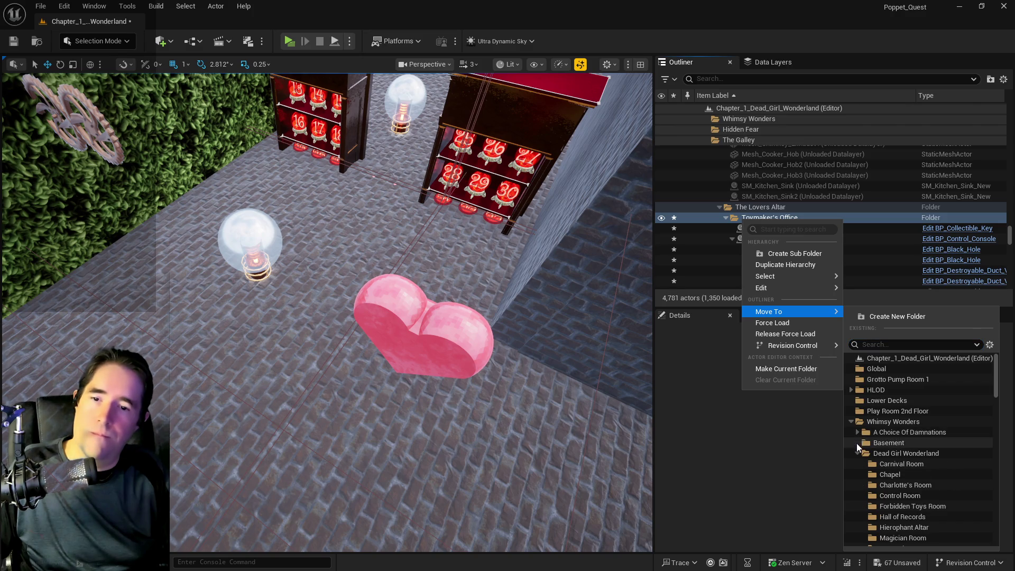
click(857, 452)
click(857, 462)
click(858, 464)
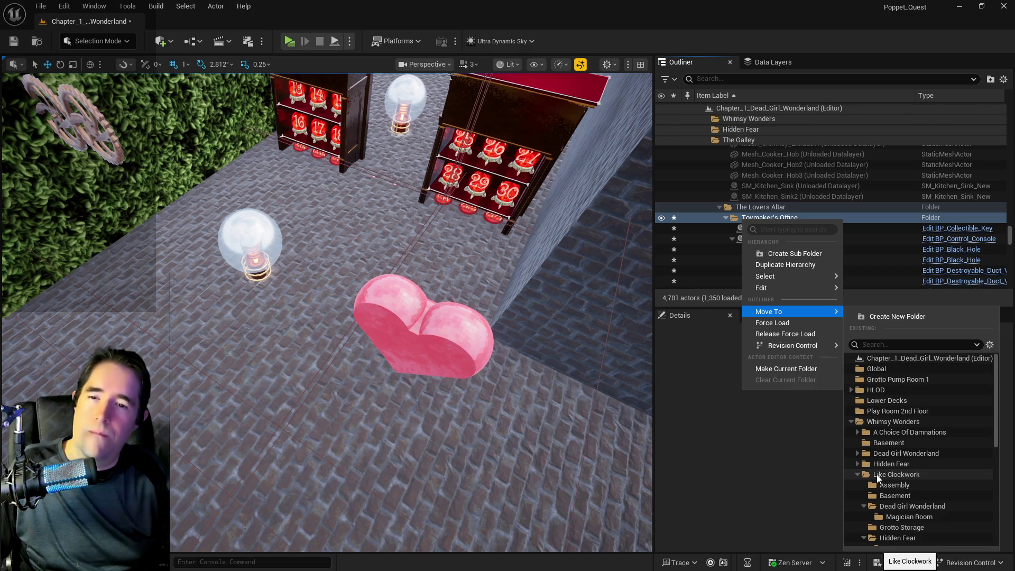
click(873, 476)
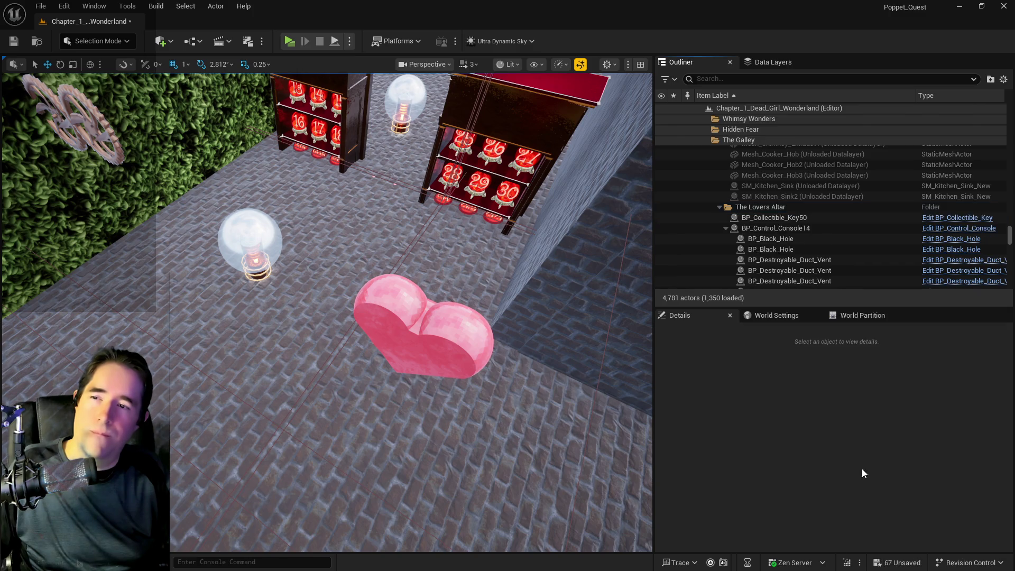
Step: Collapse The Lovers Altar and The Secret Garden folders and select the moved Toymaker's Office folder
drag(576, 196, 576, 197)
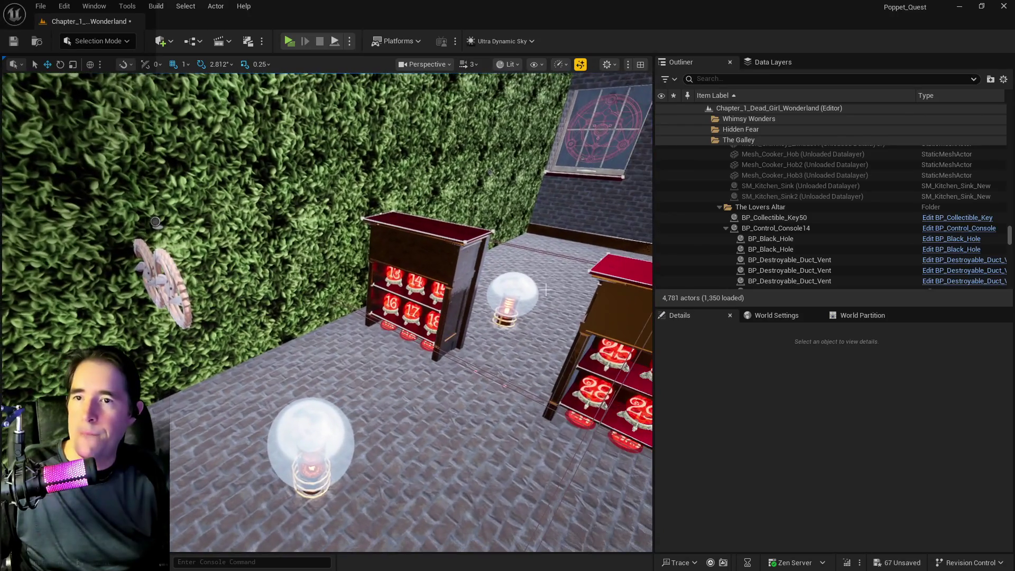
click(719, 207)
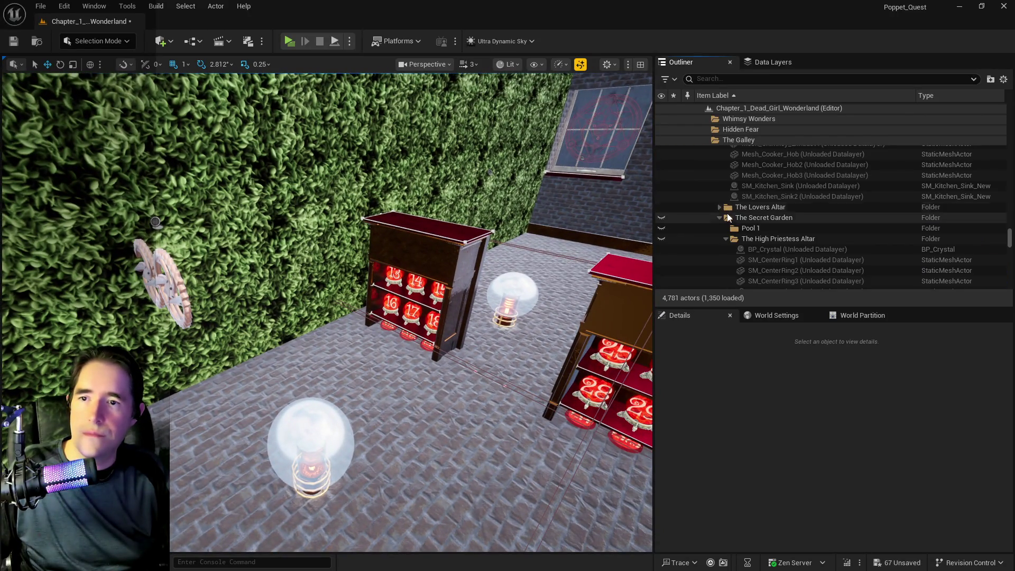
click(720, 217)
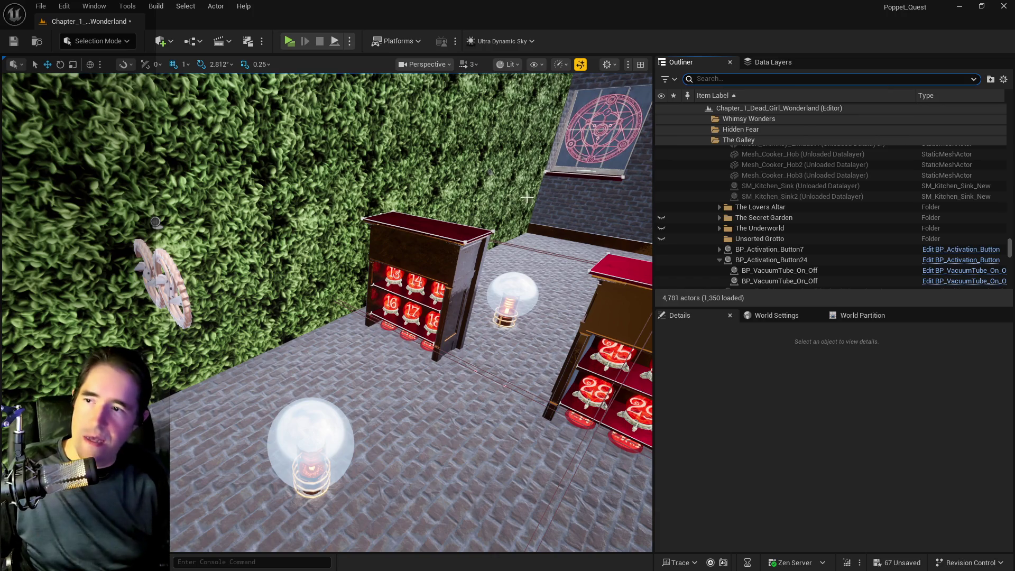
click(742, 148)
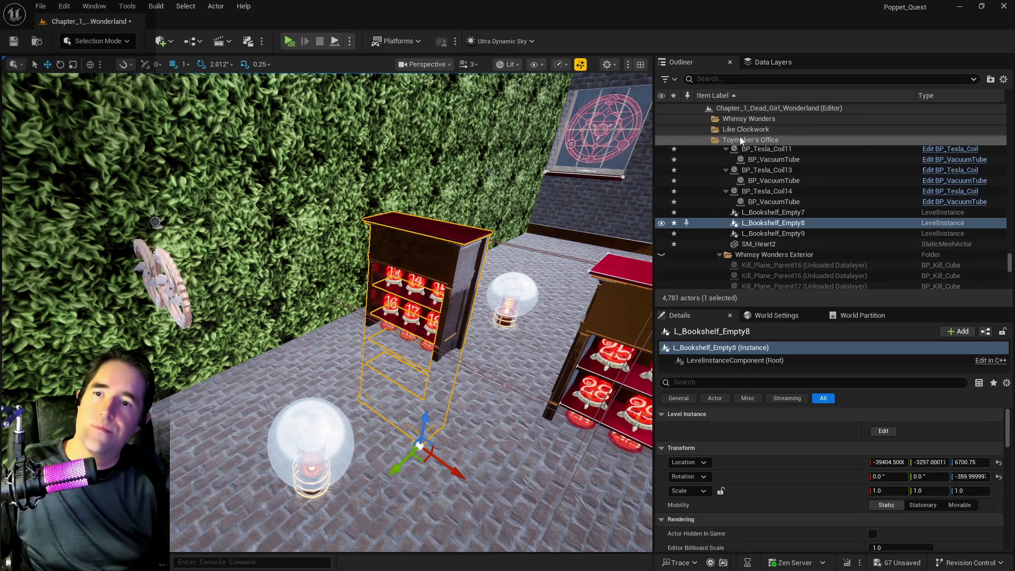
click(743, 179)
Step: Select every actor in Toymaker's Office and frame the group in the viewport
right_click(743, 224)
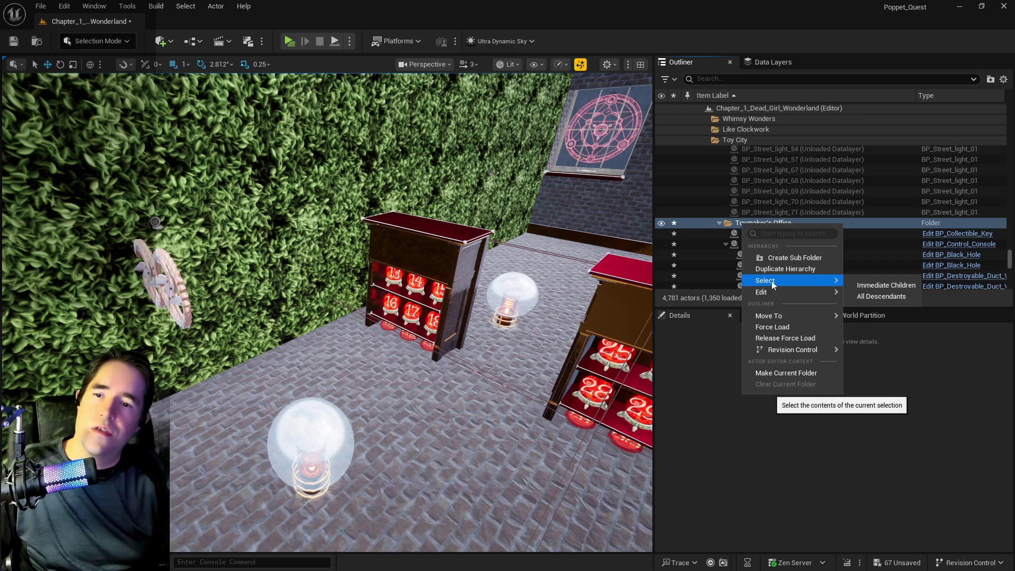
mouse_move(835, 292)
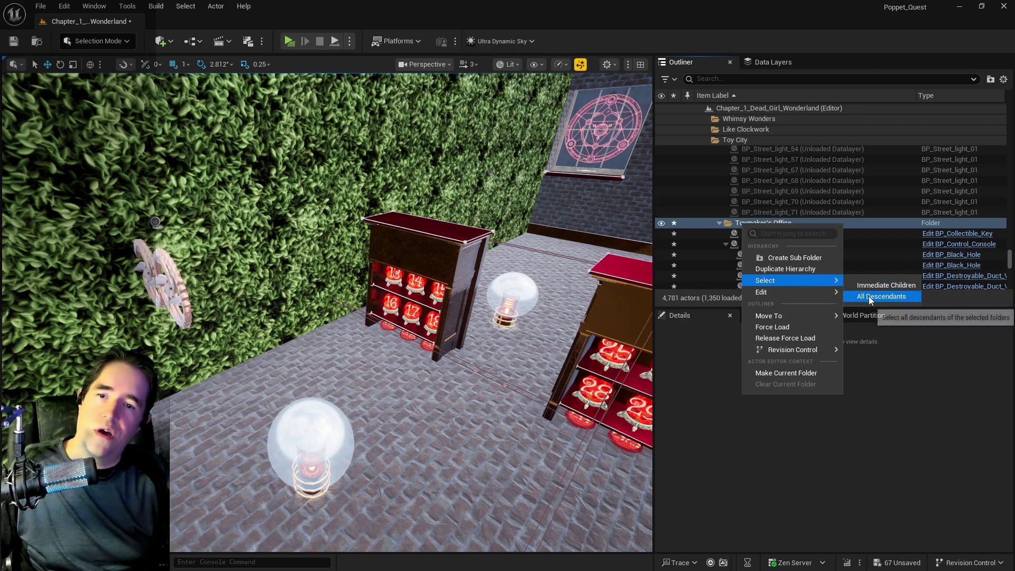
click(869, 296)
key(f)
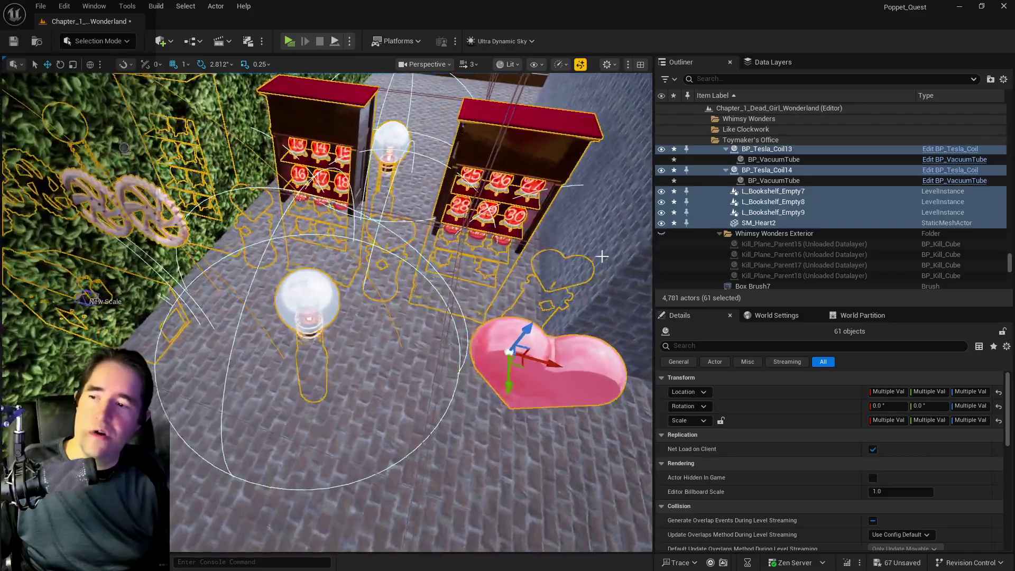
drag(542, 321, 579, 247)
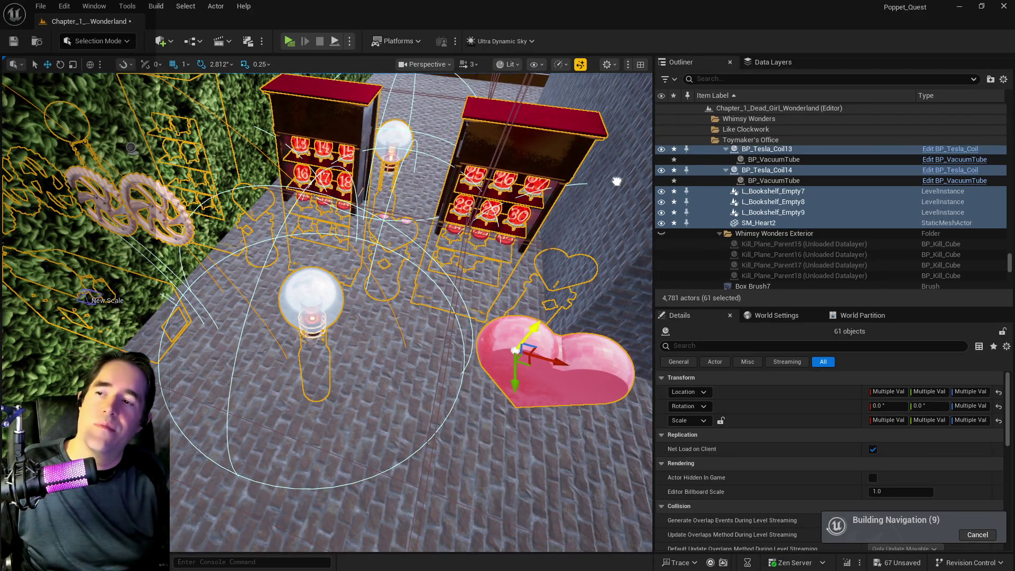
scroll(619, 169, up, 3)
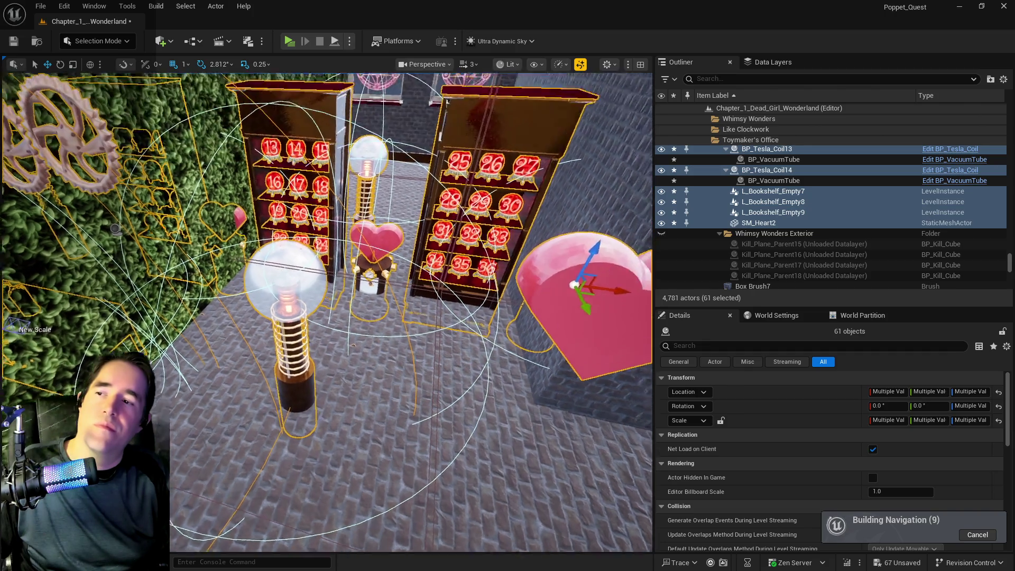
key(f)
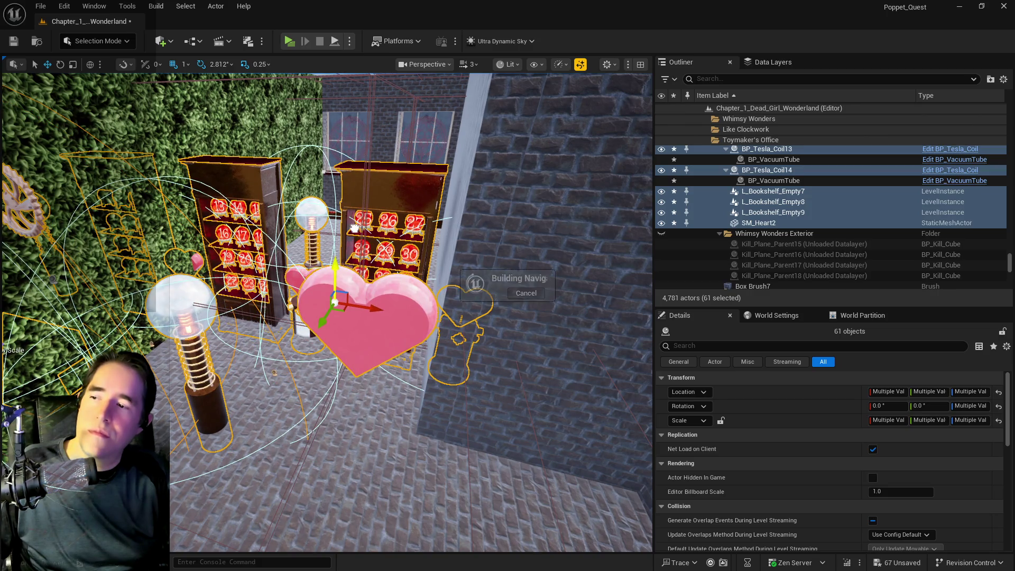
scroll(354, 229, up, 1)
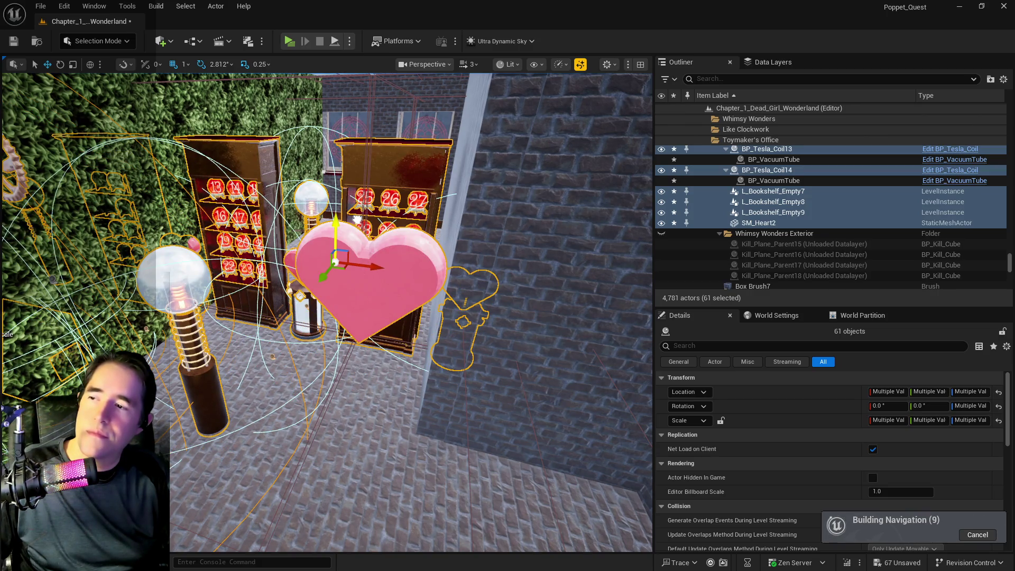
Step: Try rotating the selected group about -78.75 degrees around the heart, then undo it
drag(331, 307, 412, 302)
key(e)
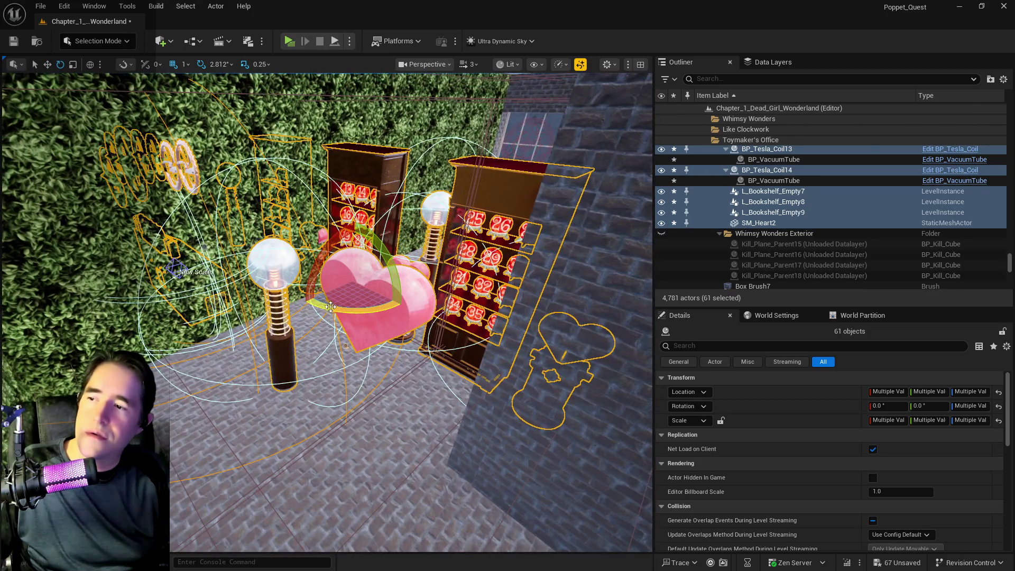
drag(331, 307, 494, 297)
mouse_move(418, 316)
mouse_down()
mouse_move(414, 268)
mouse_move(387, 325)
mouse_up()
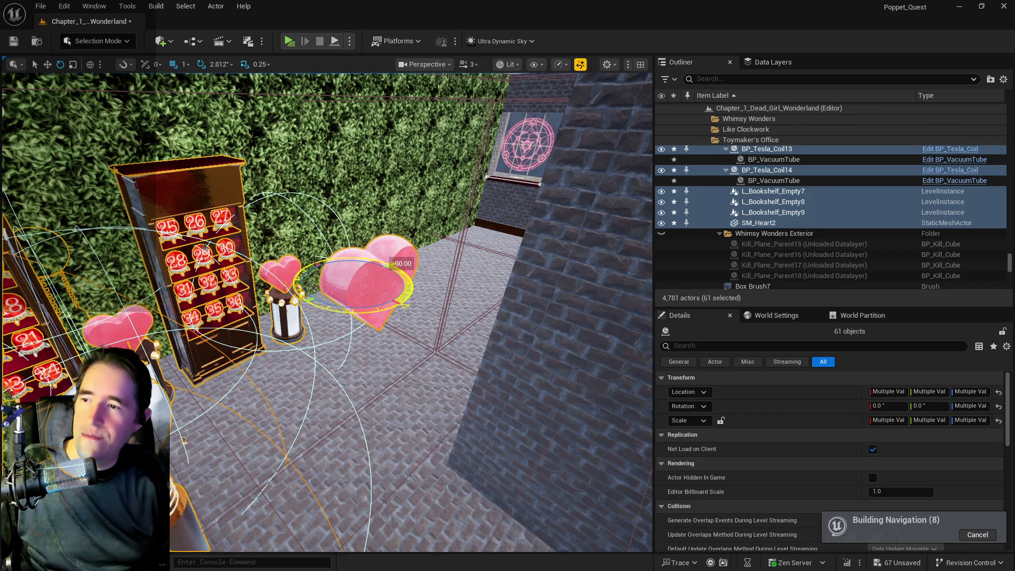
key(w)
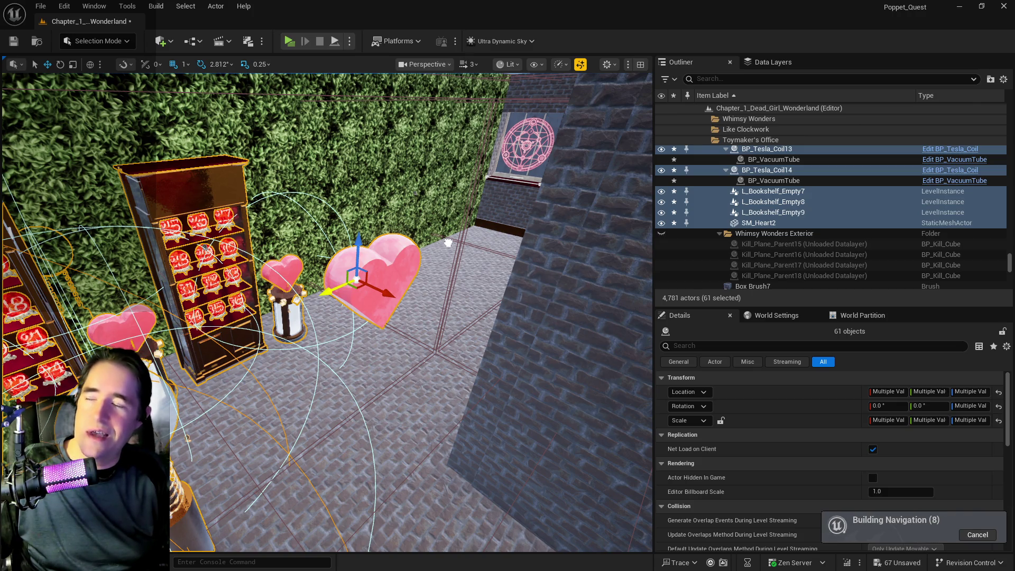
key(ctrl+z)
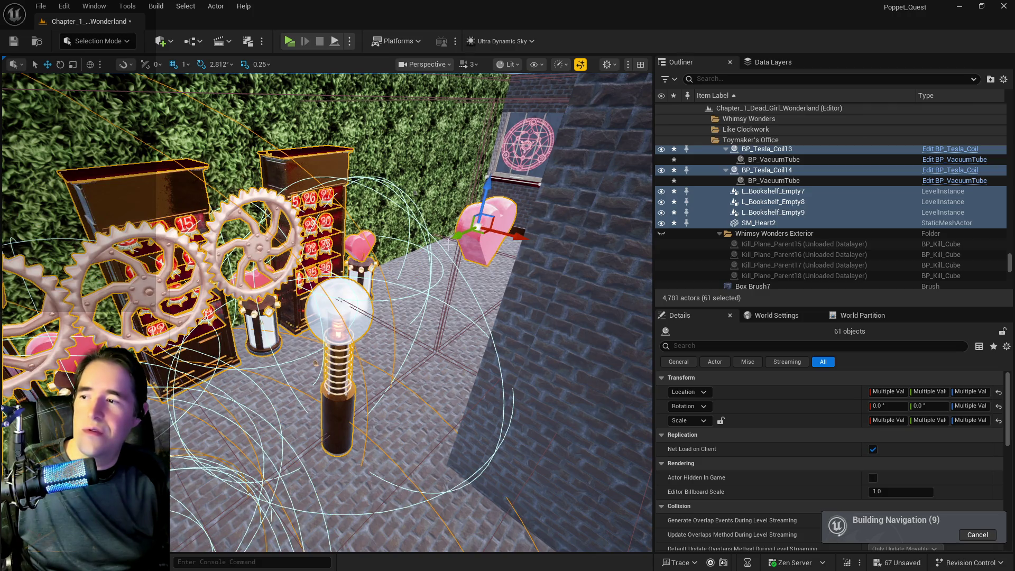
Step: Fly in close to frame the tesla coils, bookshelves and heart
drag(395, 294, 454, 233)
key(f)
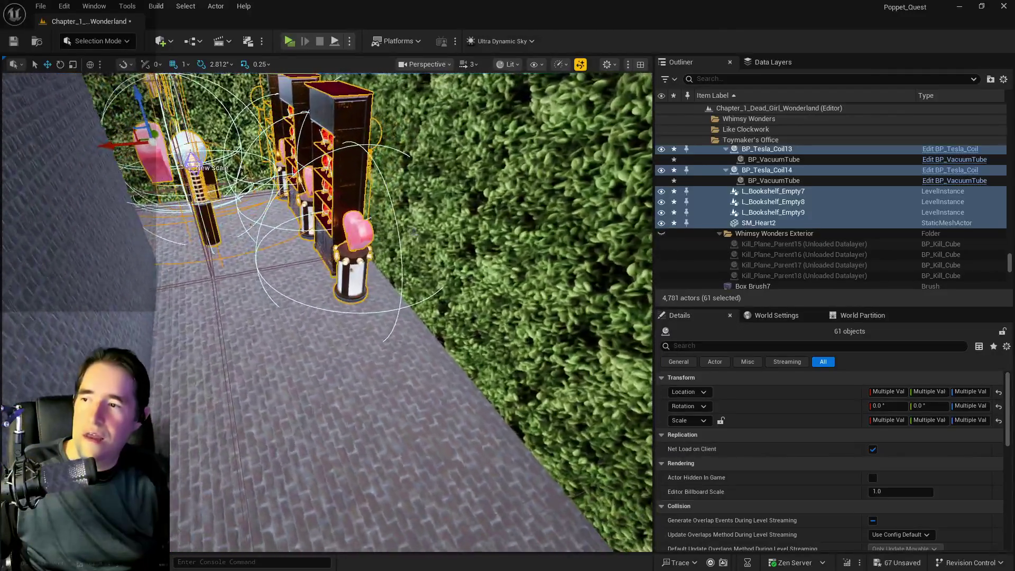
key(f)
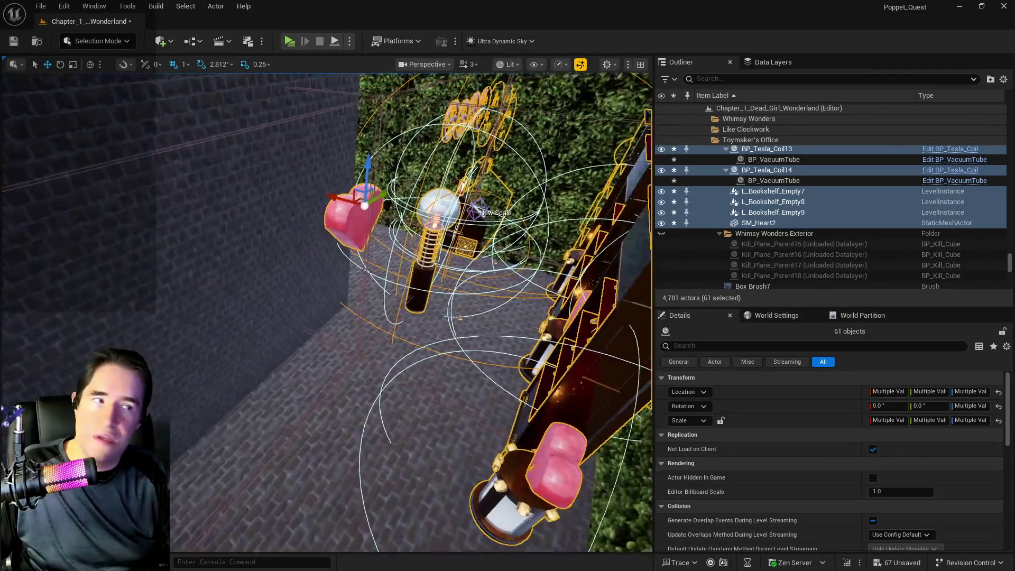
drag(360, 293, 361, 292)
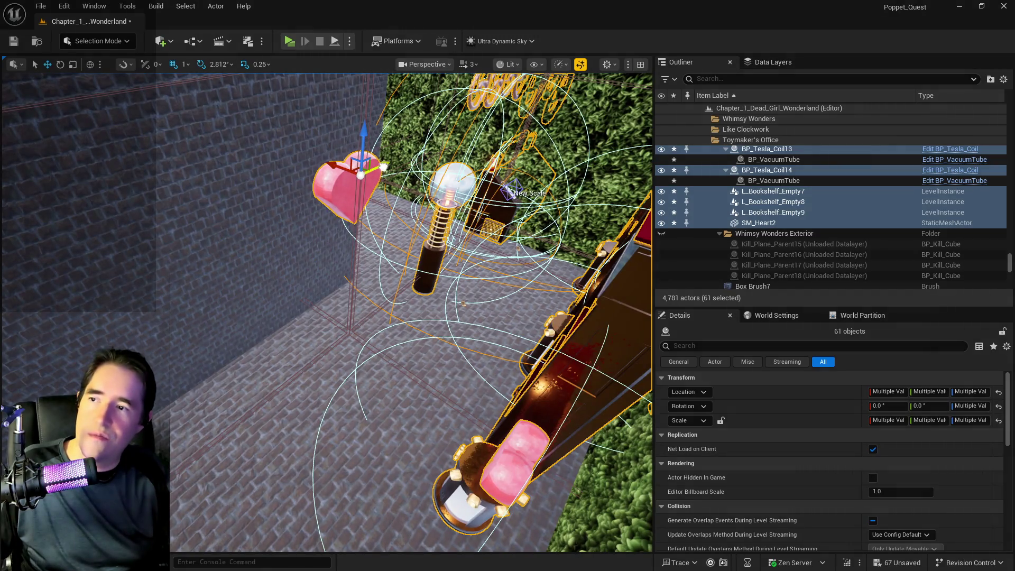
drag(134, 294, 87, 302)
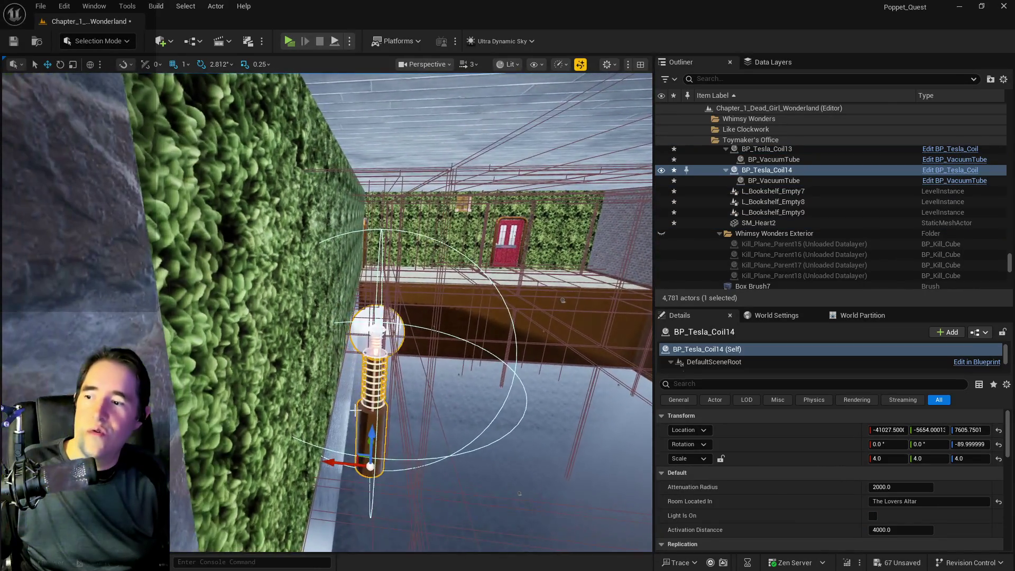
Step: Slide BP_Tesla_Coil14 along the X axis, then select the hedge wall beside the room
drag(308, 466, 274, 461)
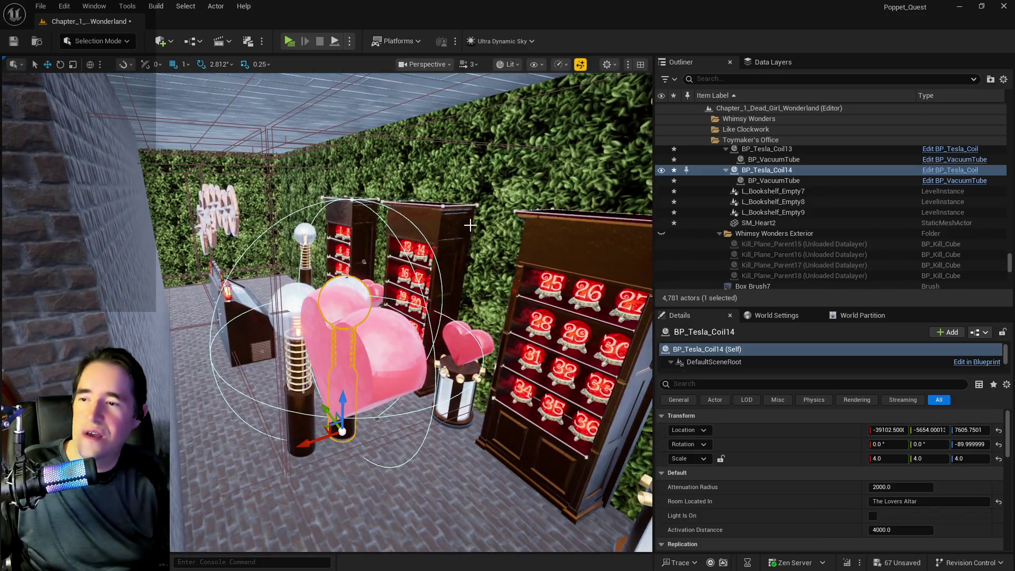
click(470, 226)
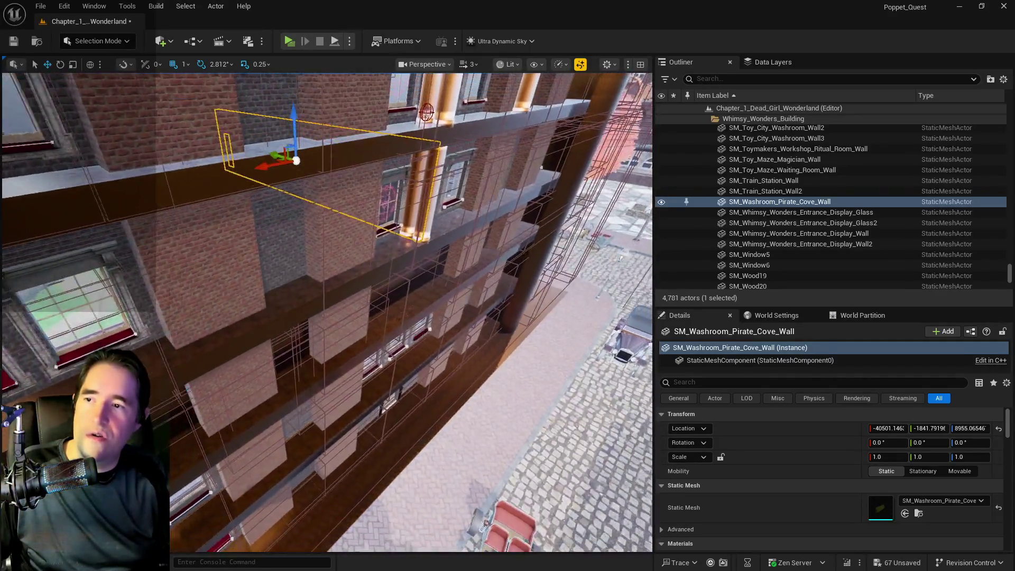
Step: Select the seven BP_Gear actors and the control console, and focus the view on them
click(564, 352)
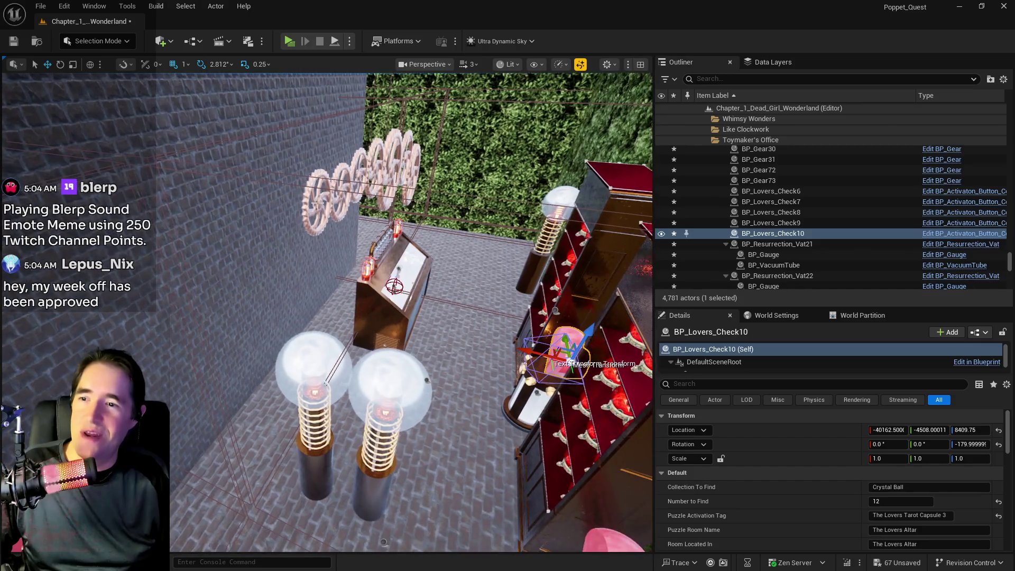
click(314, 203)
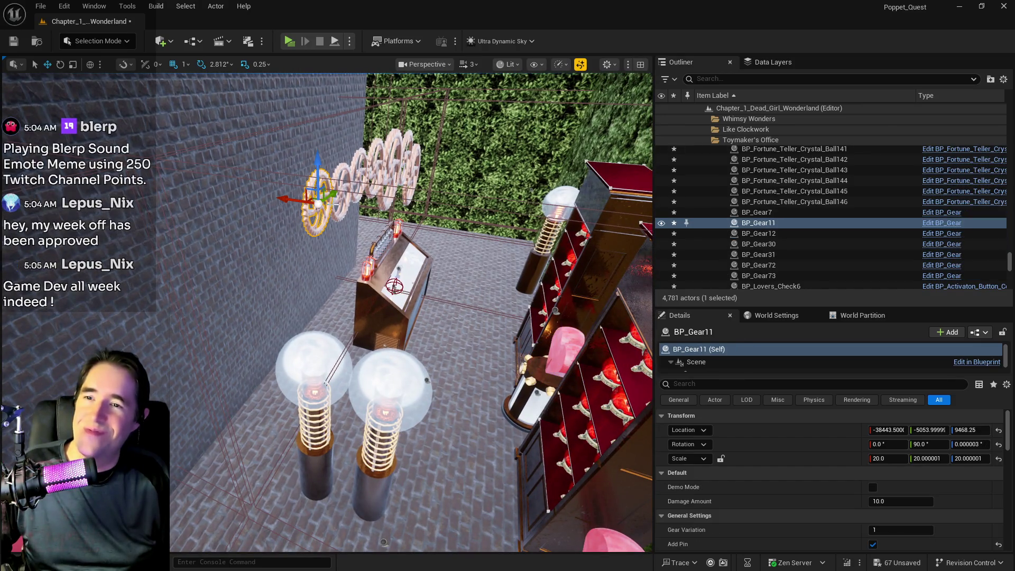
click(761, 212)
shift+click(758, 271)
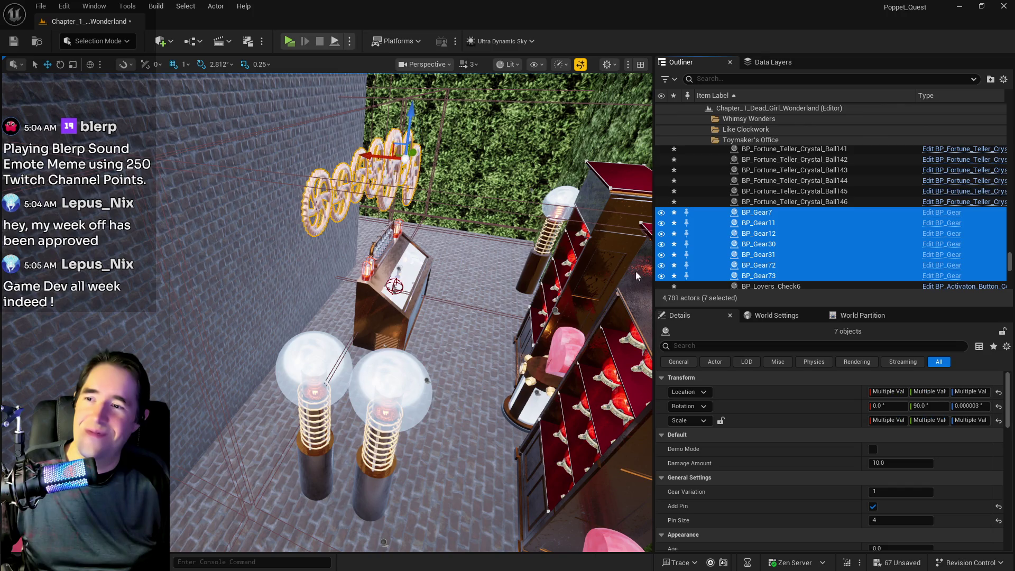
ctrl+click(394, 286)
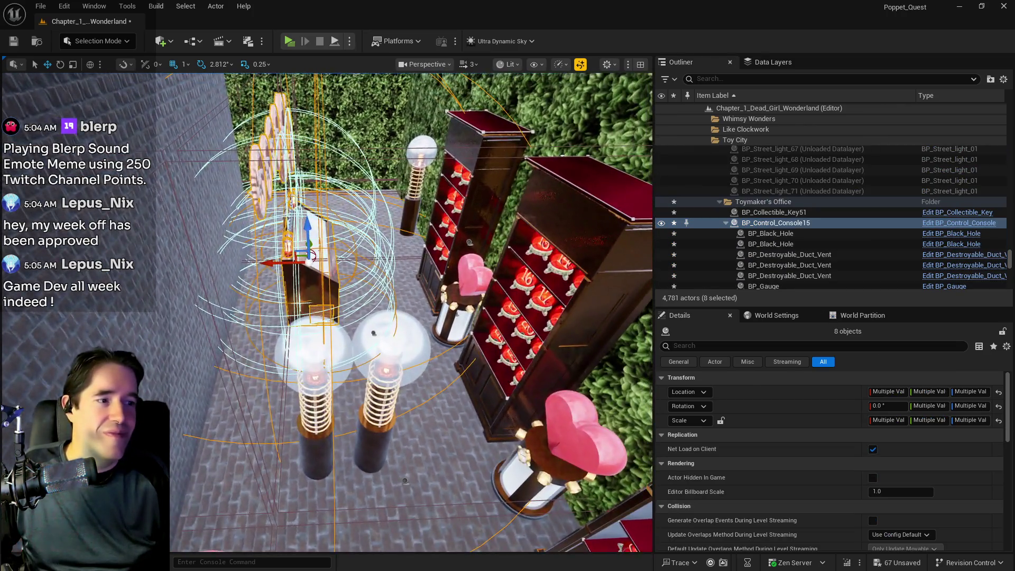
mouse_move(394, 285)
mouse_down()
mouse_move(372, 285)
mouse_move(369, 258)
mouse_move(351, 247)
mouse_move(363, 273)
mouse_move(350, 272)
mouse_up()
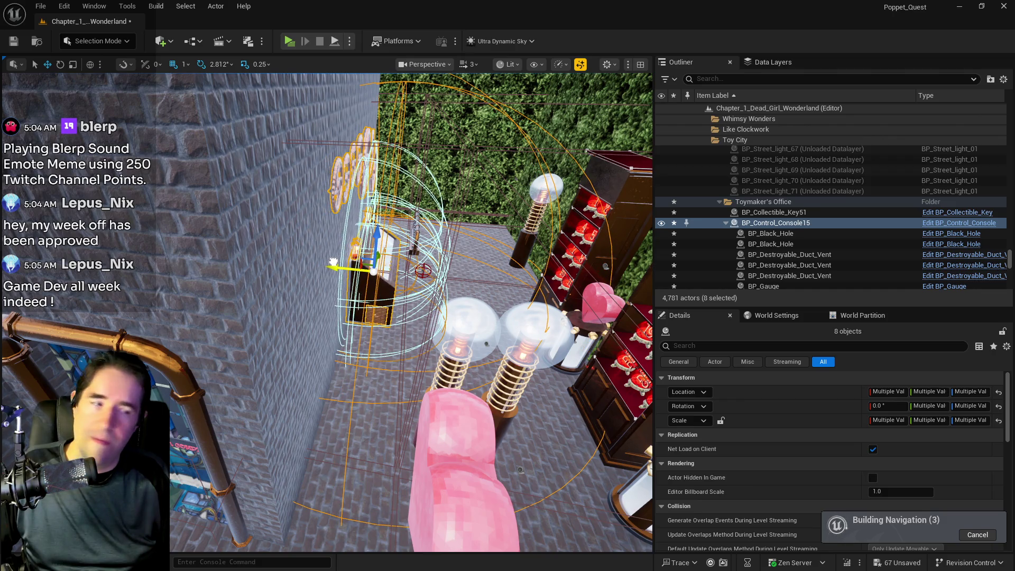
key(f)
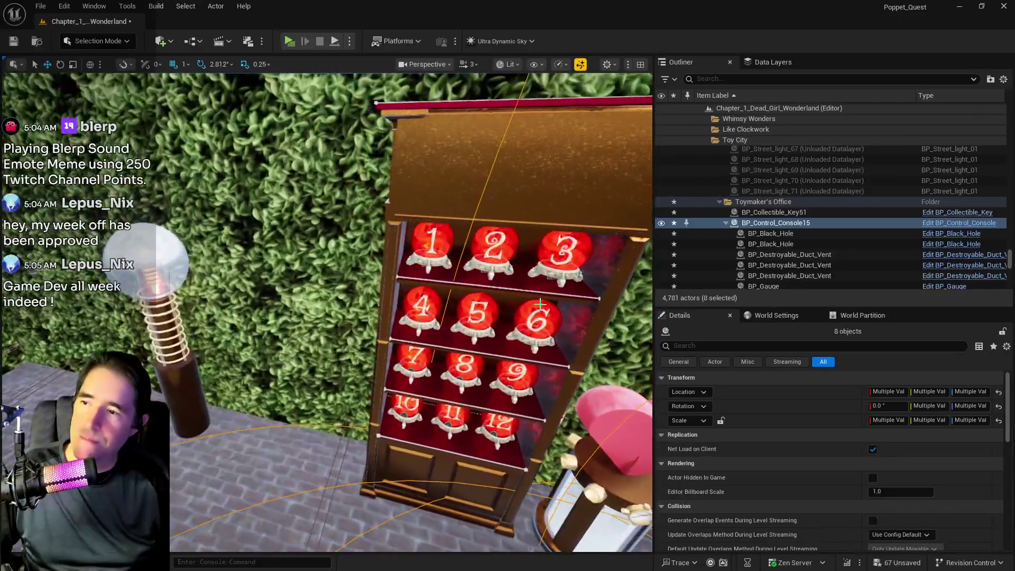
Step: Check crystal ball 1's New Mesh choices, then show the Data Layers list
click(423, 240)
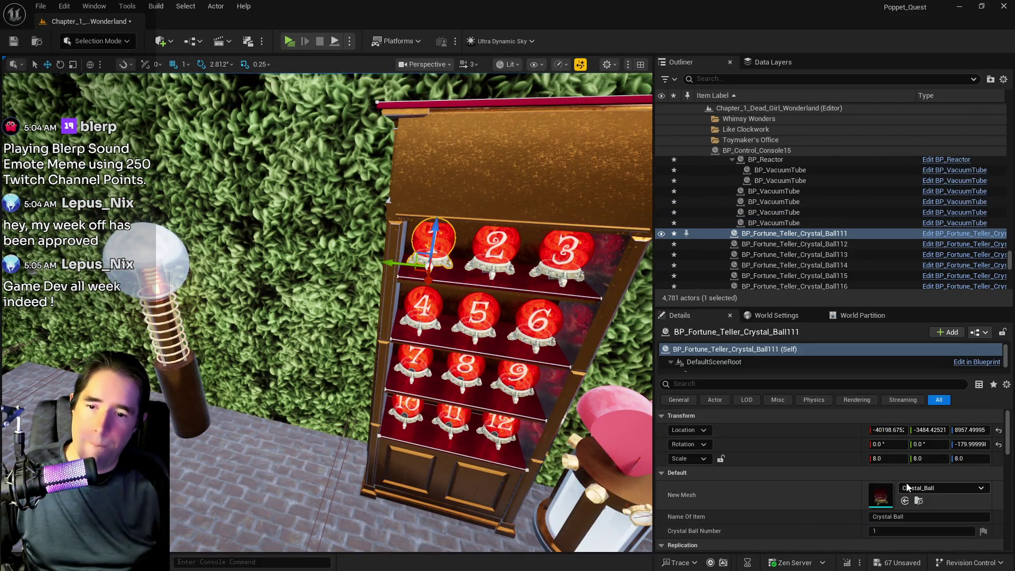
click(931, 488)
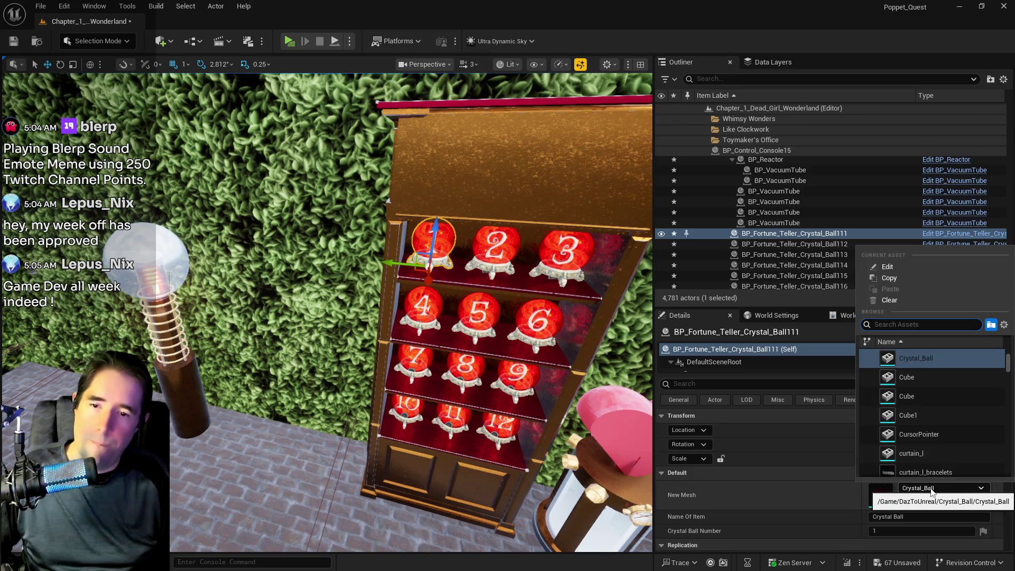
mouse_move(370, 317)
mouse_down()
mouse_move(344, 318)
mouse_move(339, 265)
mouse_move(317, 318)
mouse_move(370, 318)
mouse_move(370, 306)
mouse_move(317, 296)
mouse_move(318, 286)
mouse_move(297, 291)
mouse_move(318, 286)
mouse_move(328, 317)
mouse_move(323, 306)
mouse_up()
click(769, 58)
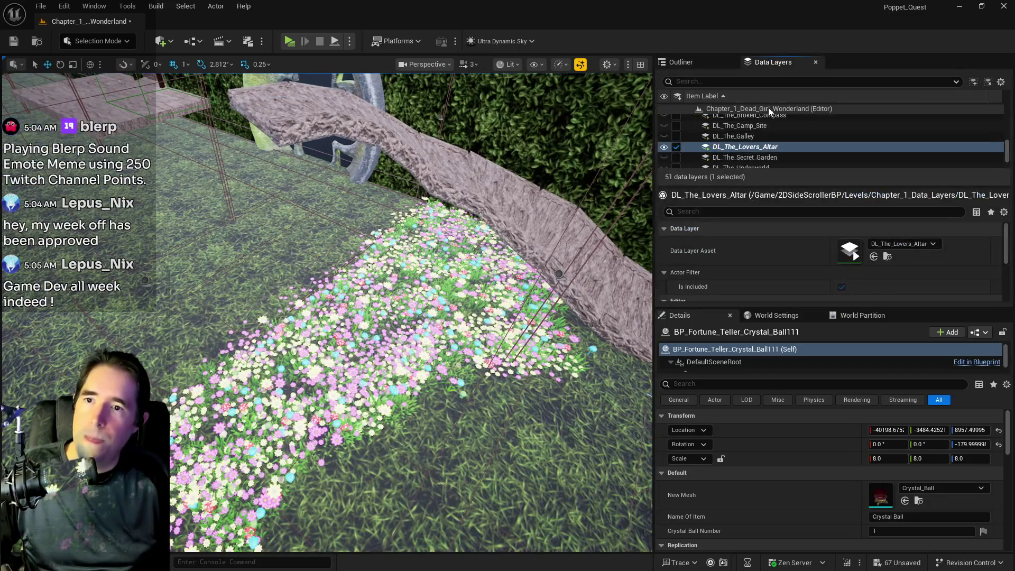
click(753, 82)
text(saf)
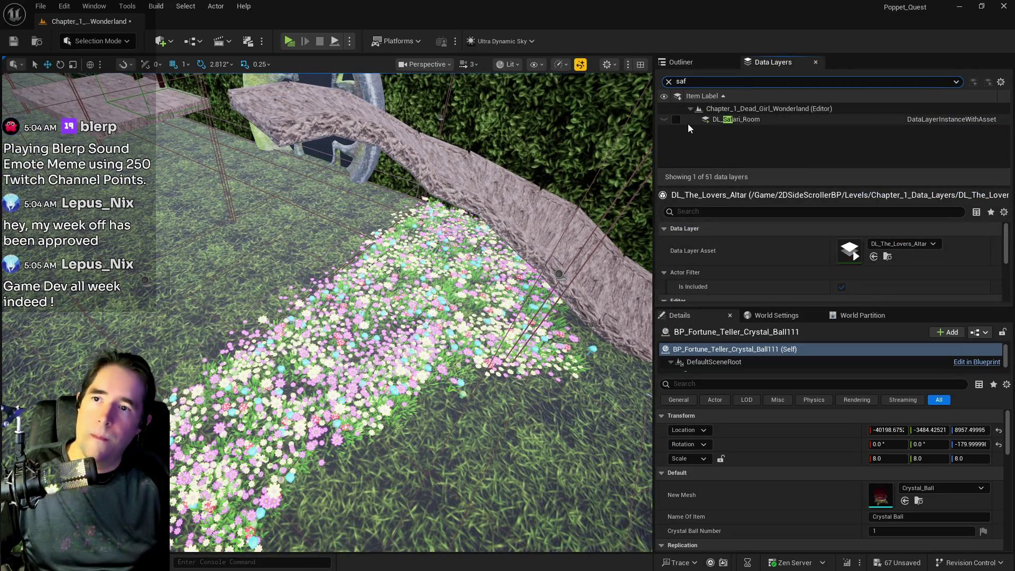
click(677, 121)
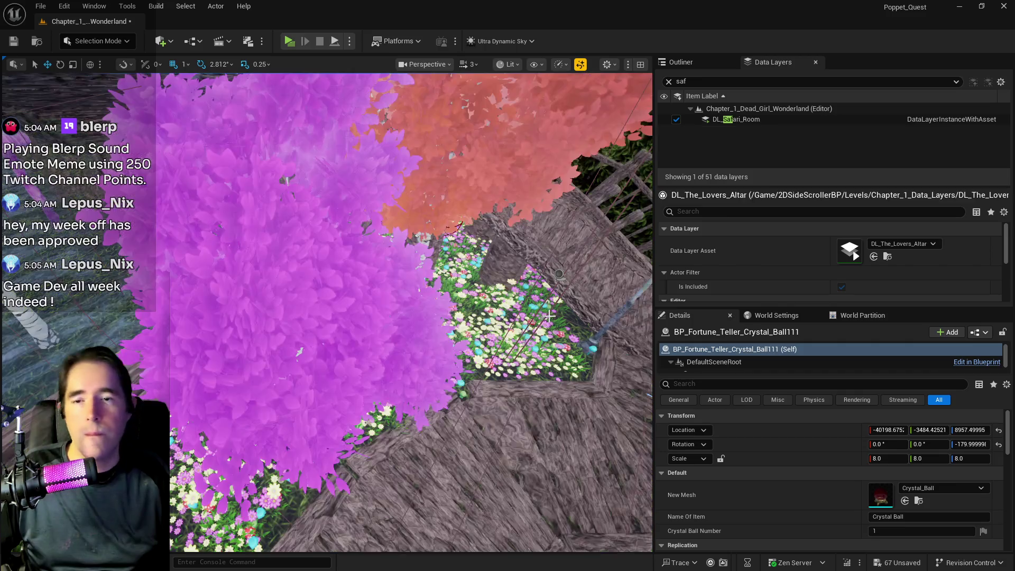
drag(317, 306, 333, 257)
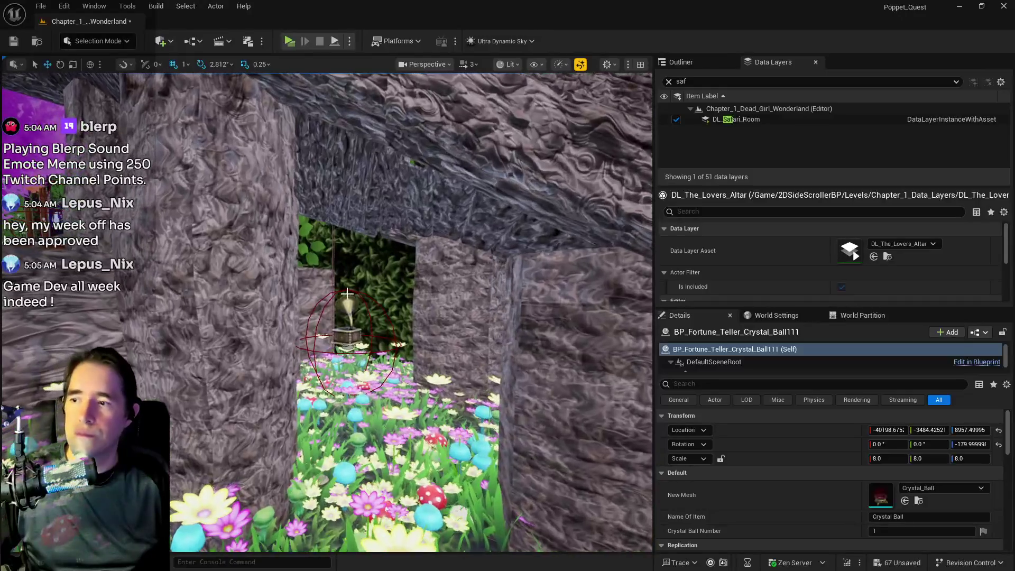
click(346, 326)
click(920, 528)
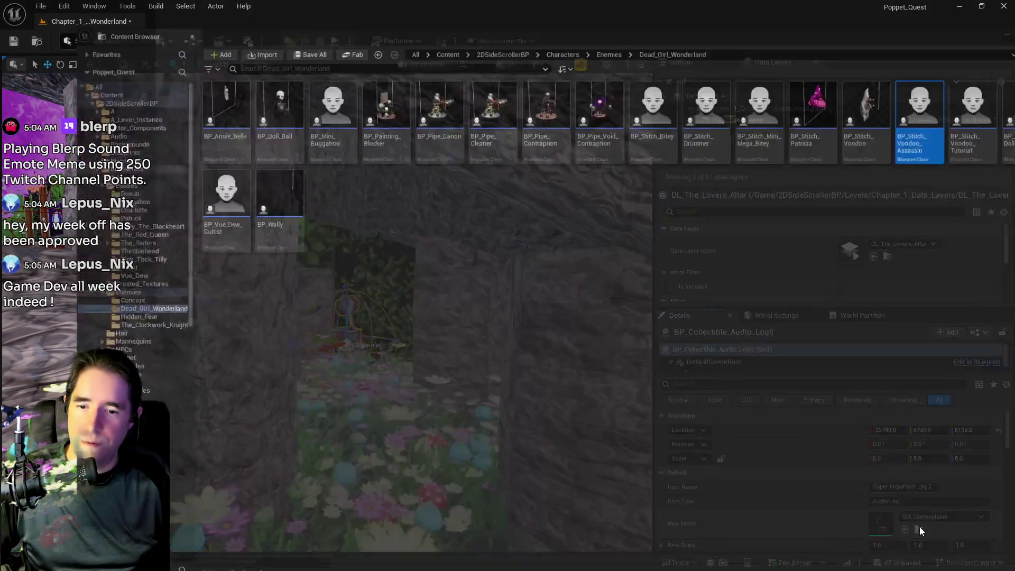
key(alt+Tab)
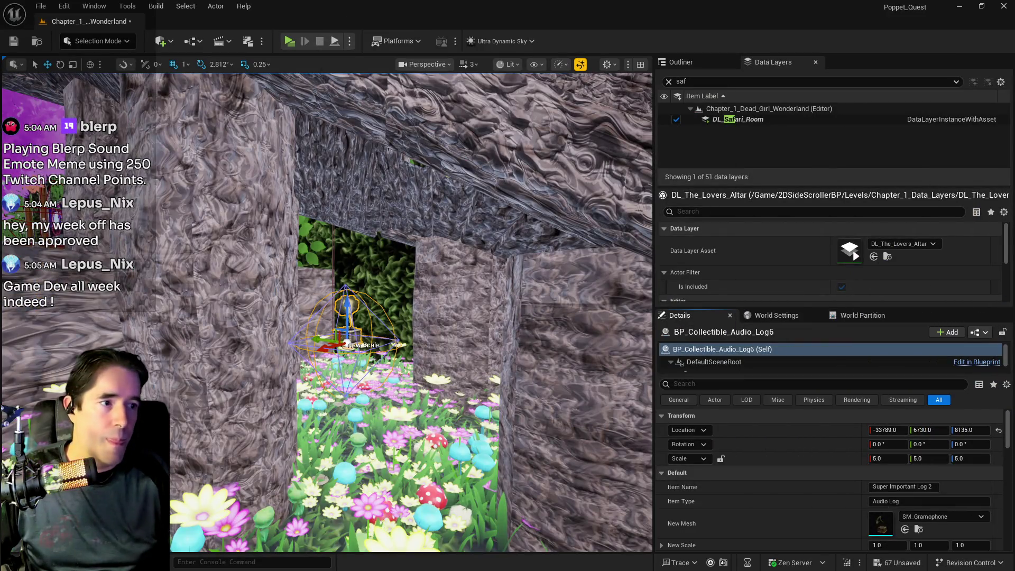
click(677, 118)
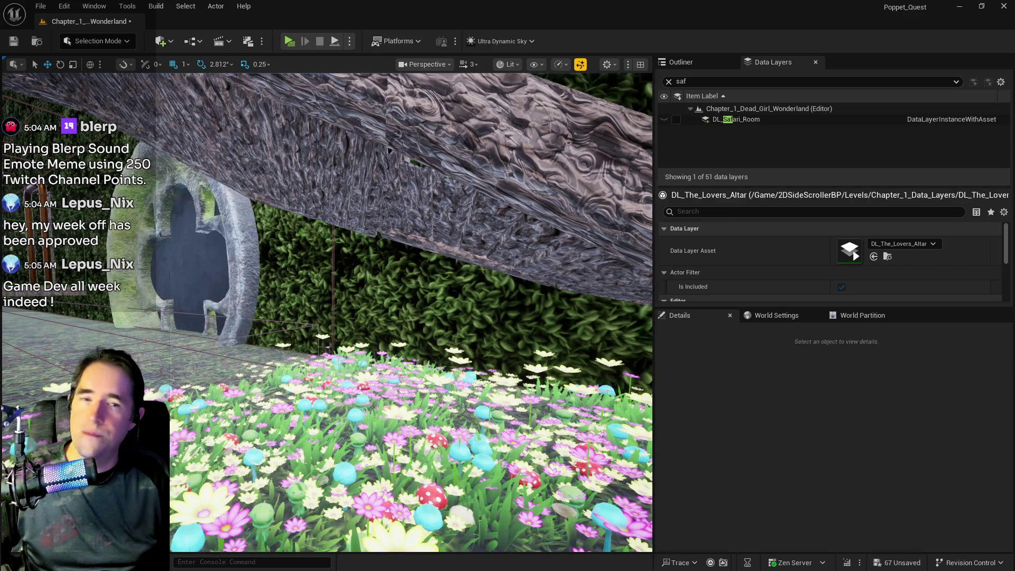
click(670, 81)
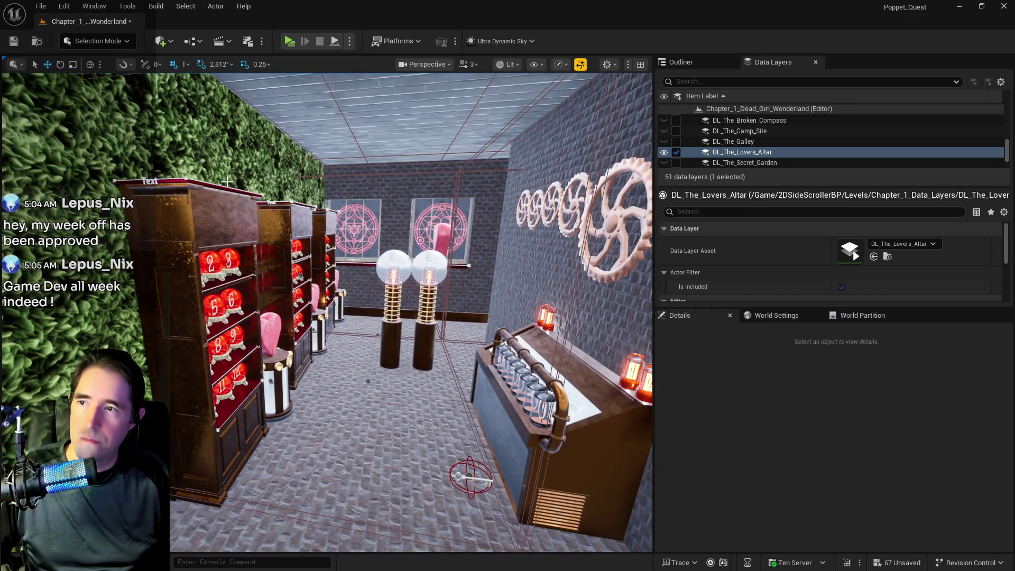
Step: Select every actor in the Toymaker's Office folder via the Outliner
click(227, 181)
click(693, 63)
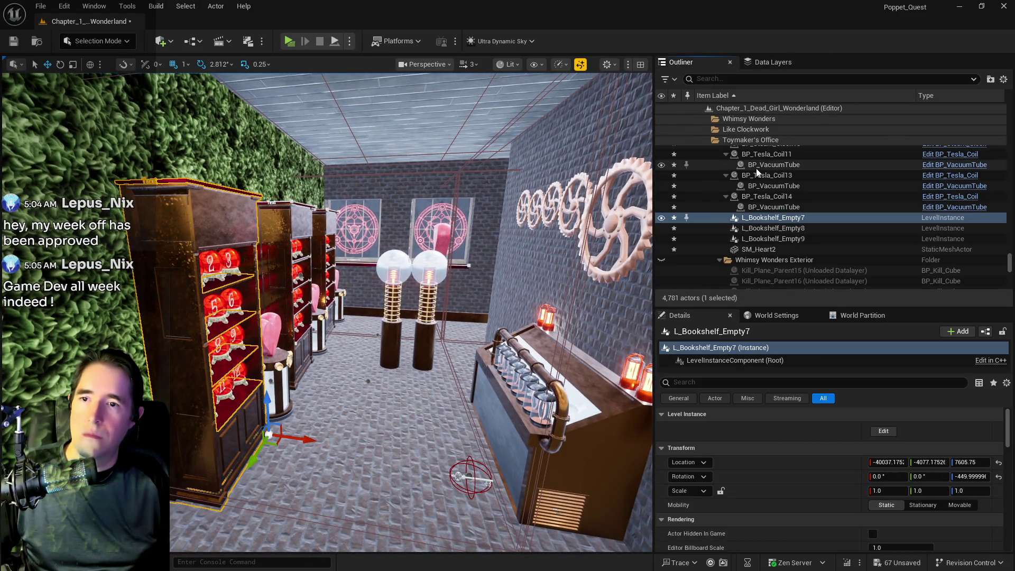
click(750, 139)
right_click(755, 221)
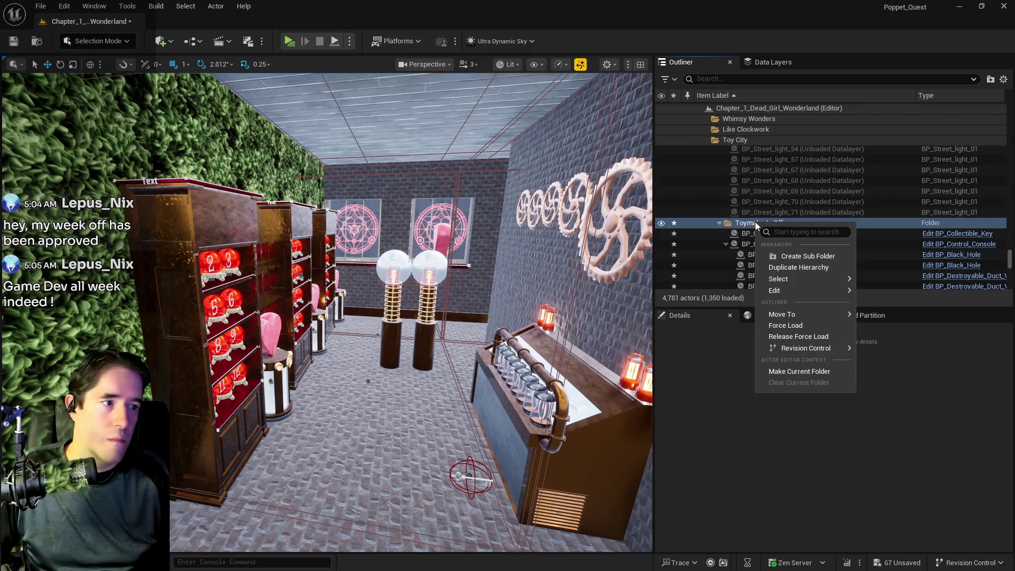
mouse_move(788, 290)
click(875, 296)
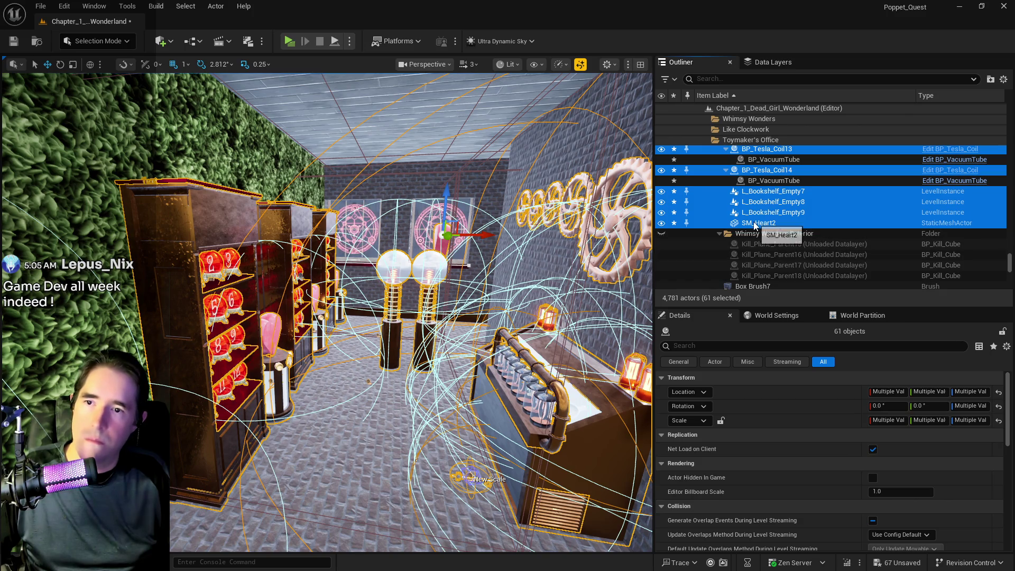
Step: Switch to the Data Layers list and bring up actions for DL_The_Lovers_Altar
right_click(754, 224)
mouse_move(785, 503)
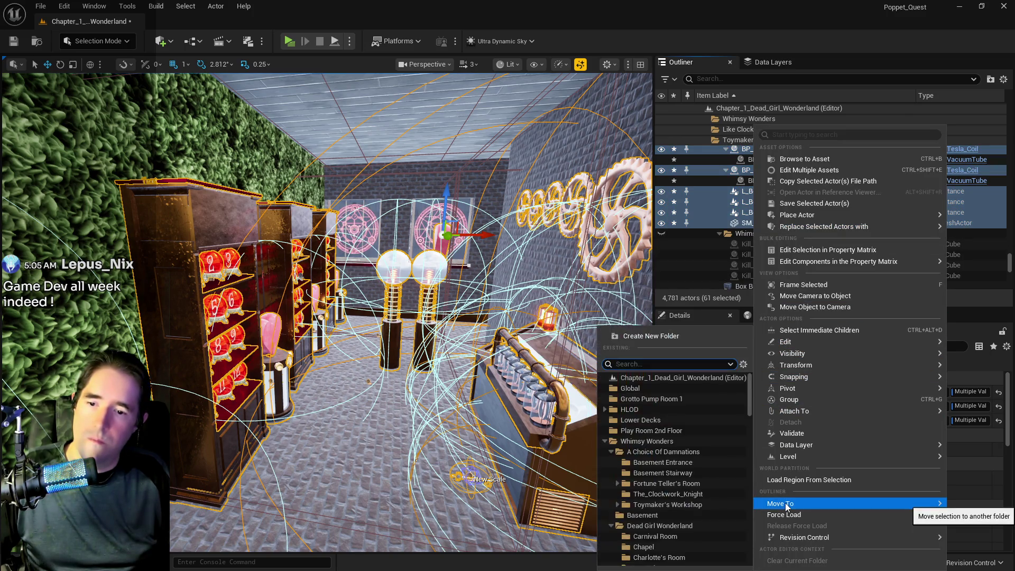
click(772, 63)
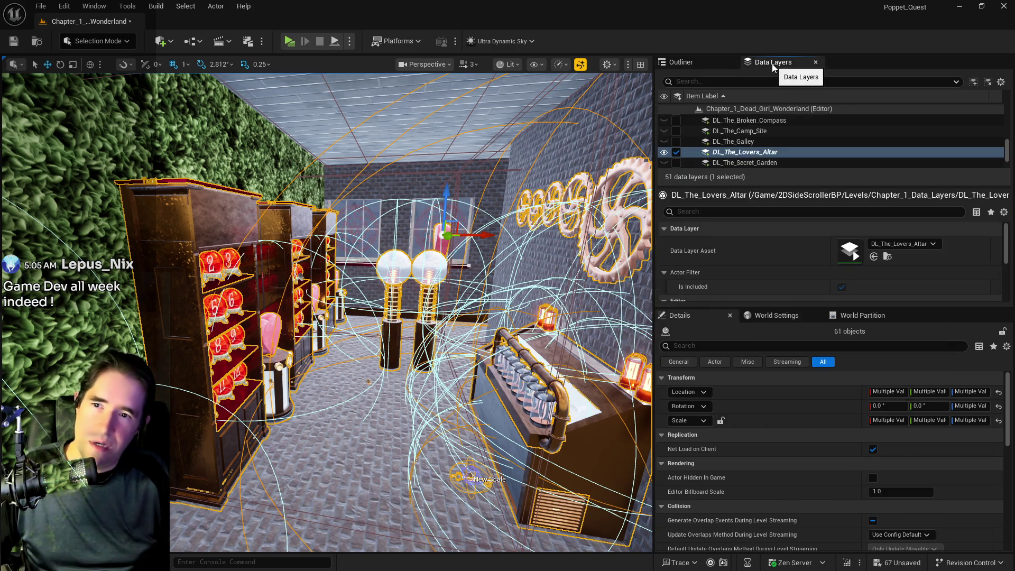
right_click(757, 152)
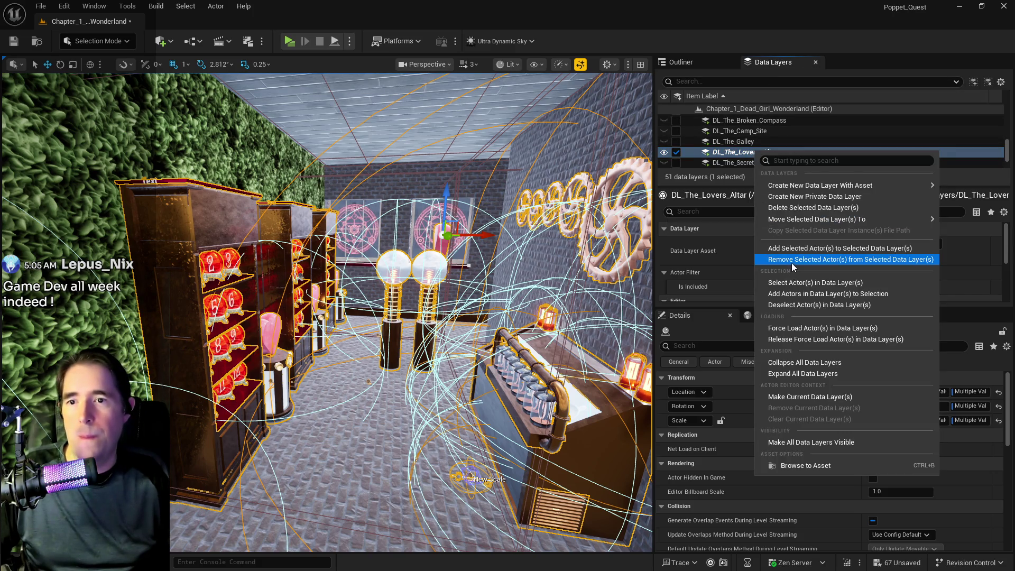
Step: Remove the office actors from DL_The_Lovers_Altar and start a new Data Layer asset
click(792, 260)
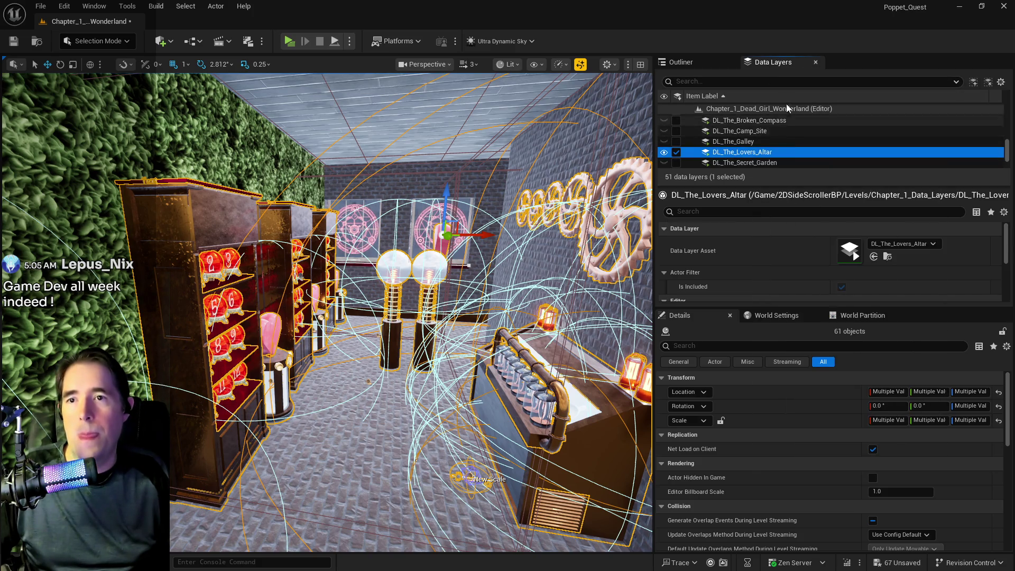
right_click(776, 61)
right_click(739, 111)
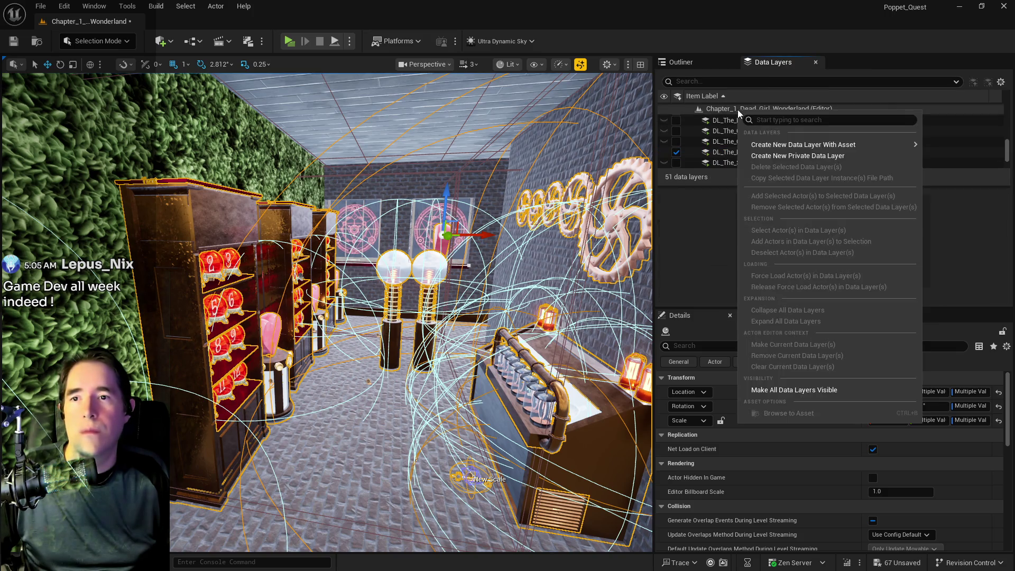
mouse_move(751, 144)
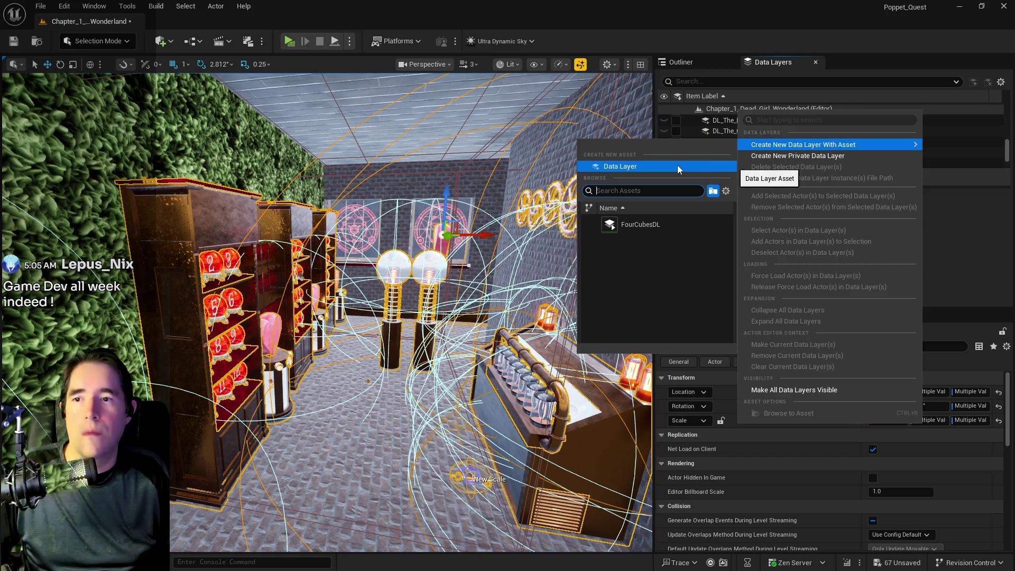
click(678, 166)
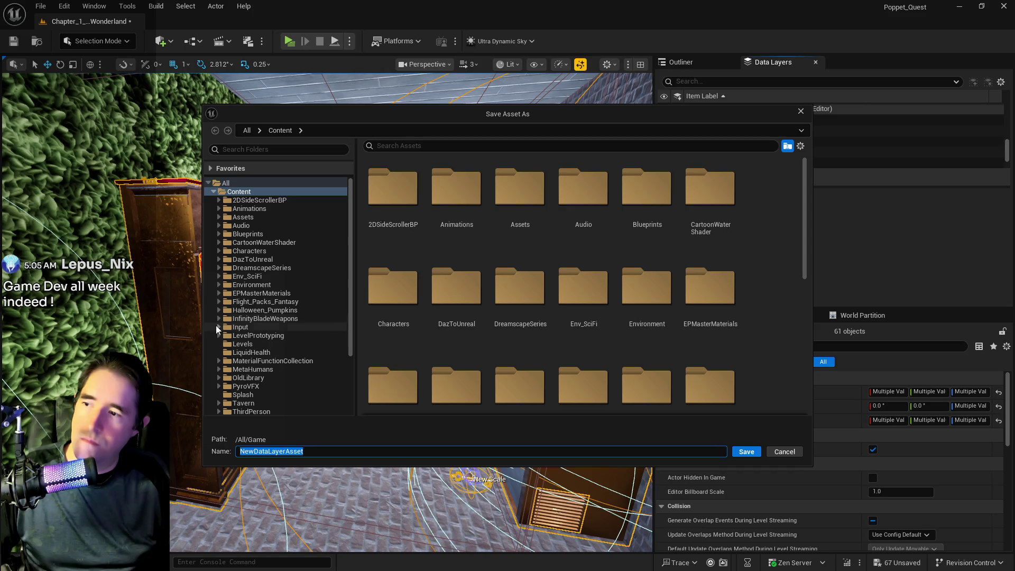
Step: Save the new data layer as DL_C3_Toymakers_Office in 2DSideScrollerBP > Levels > Chapter_1_Data_Layers
click(219, 201)
click(258, 377)
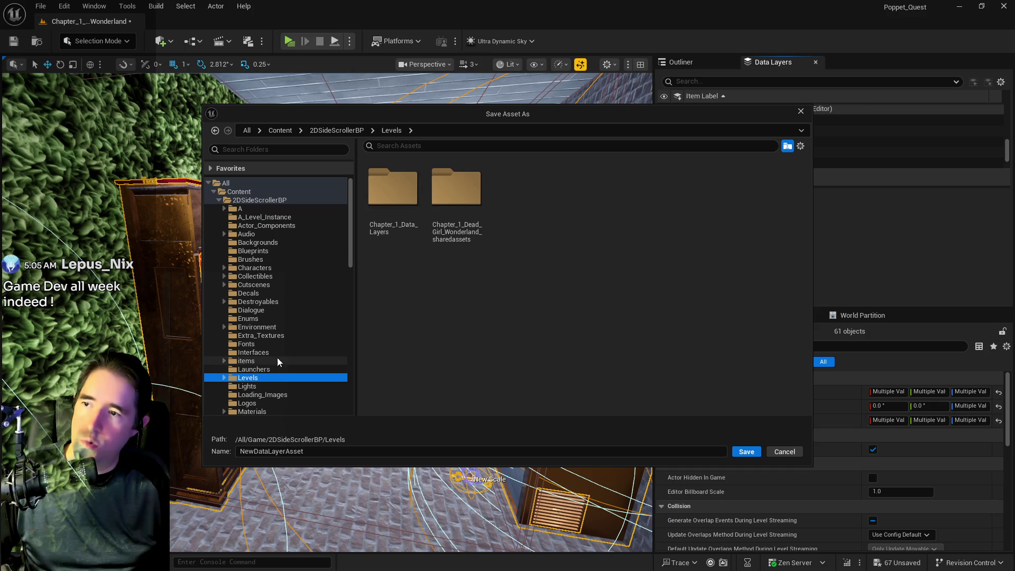
double_click(398, 208)
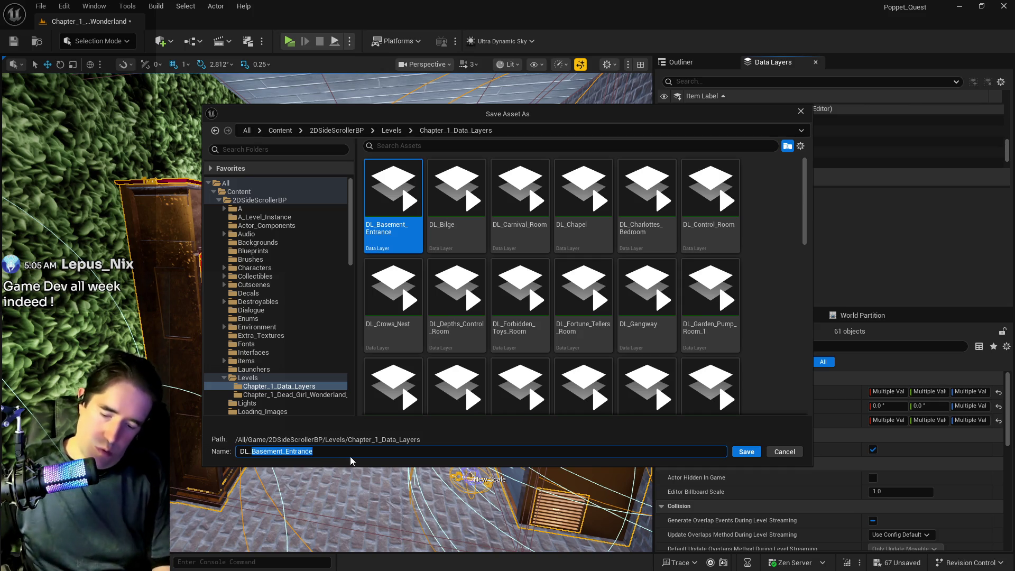
text(Toymakers_W)
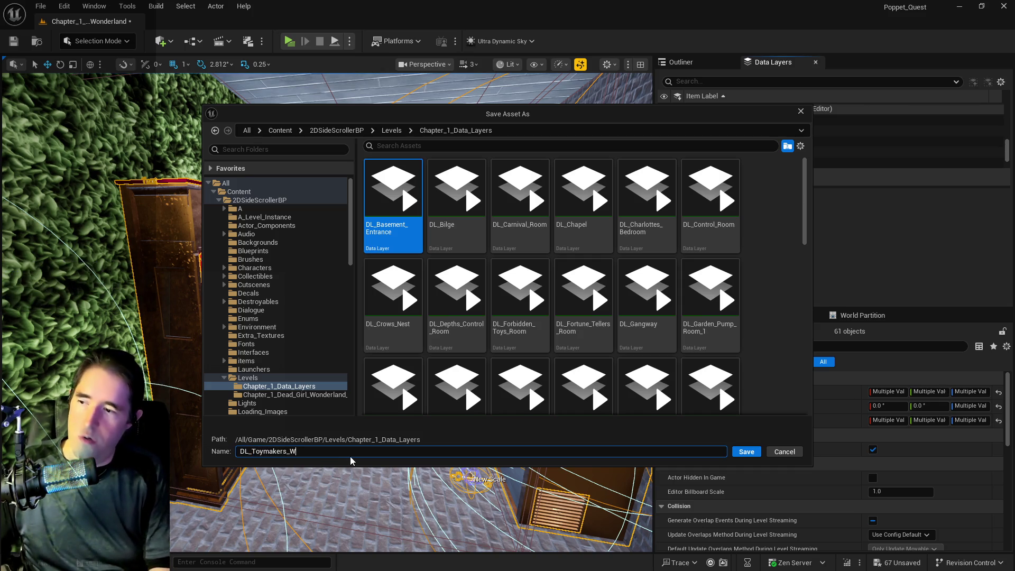
key(BackSpace)
text(Of)
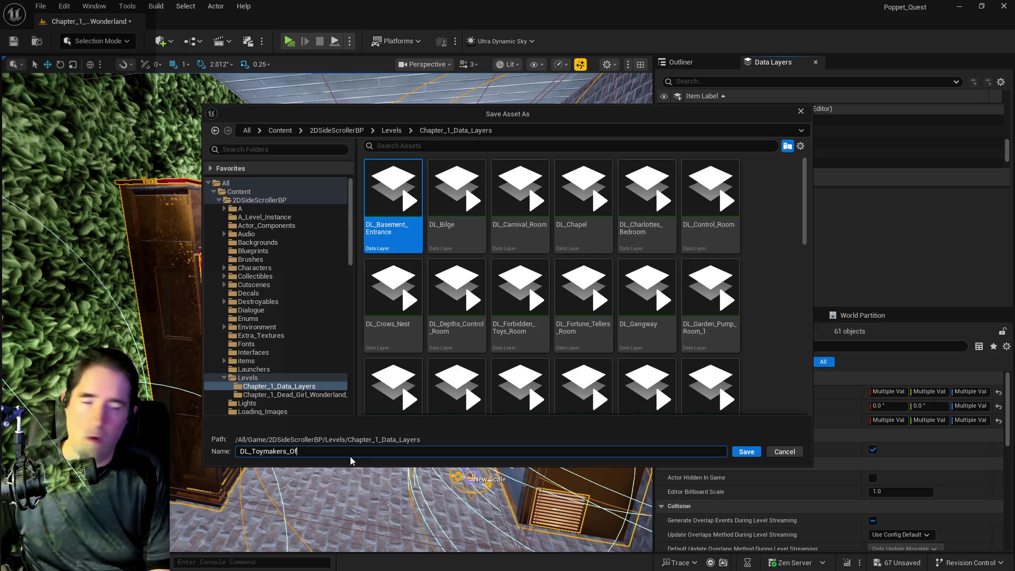
text(fice)
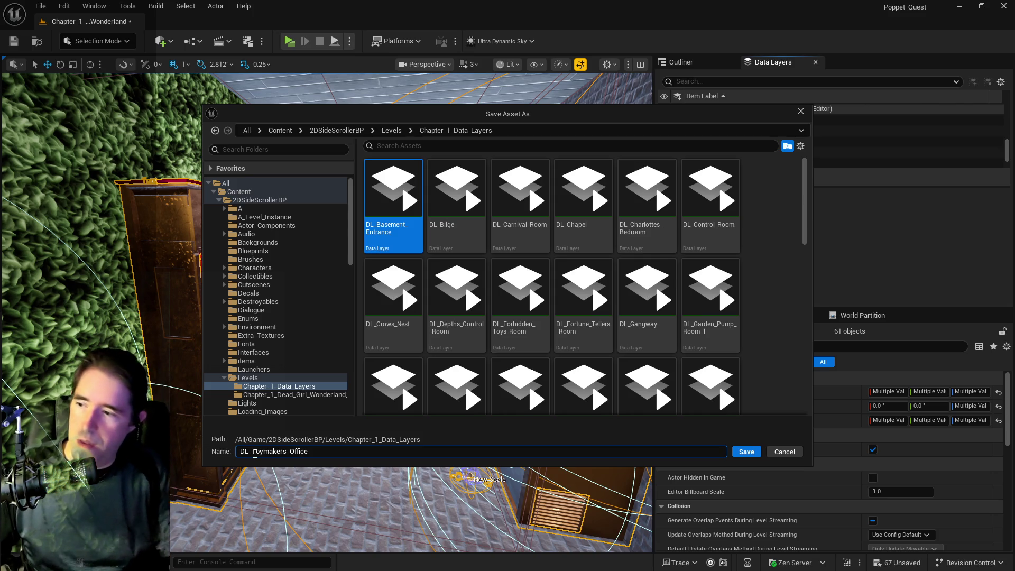
text(Ch)
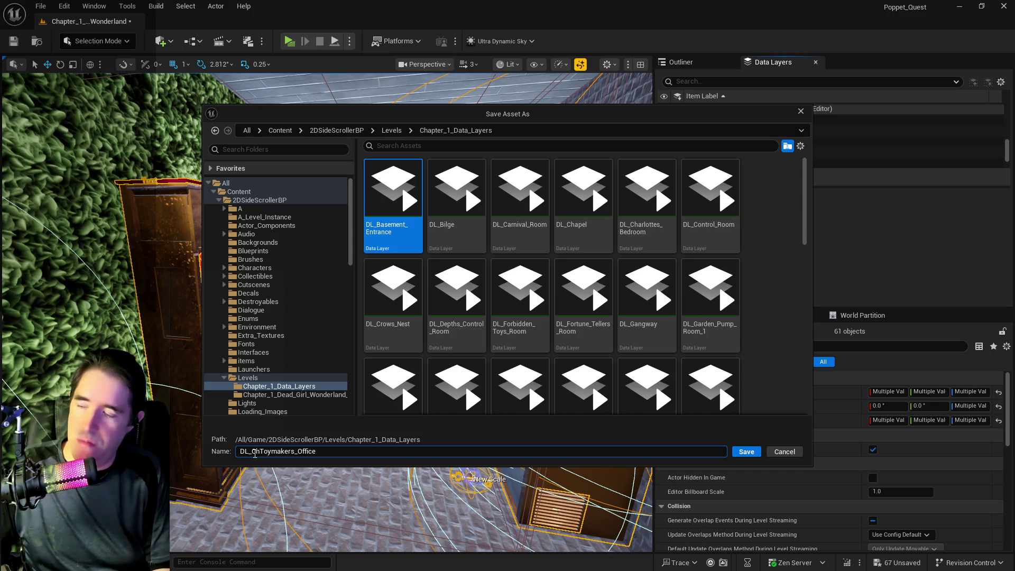
text(_)
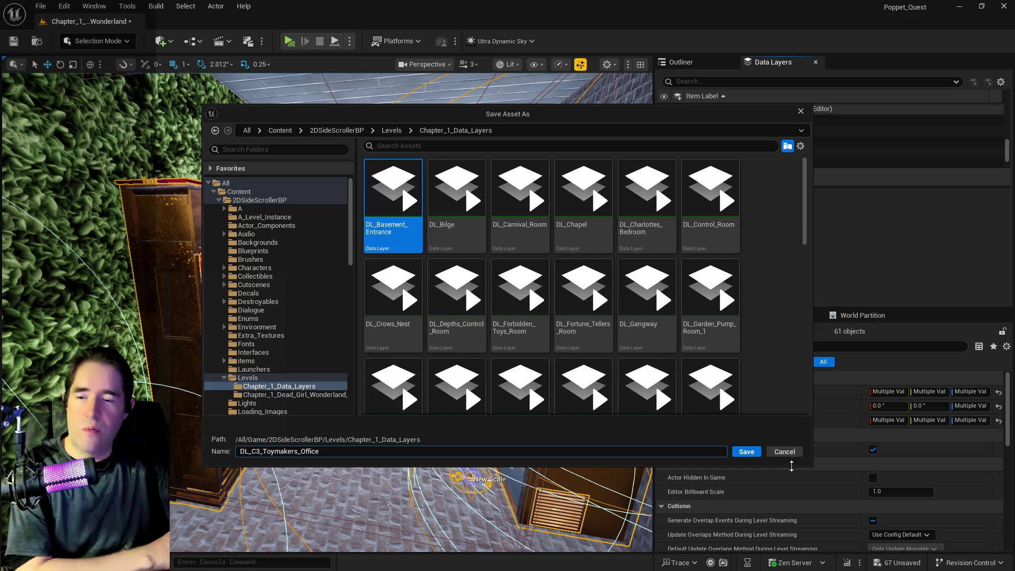
click(754, 455)
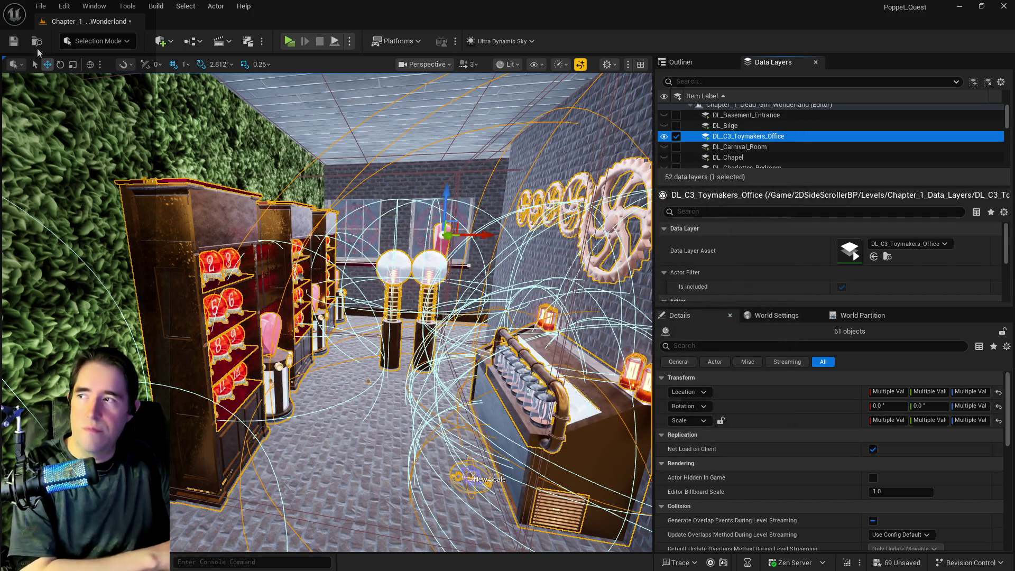
Step: Save all unsaved changes, then look at the DL_Carnival_Room data layer's actions
click(41, 6)
click(69, 156)
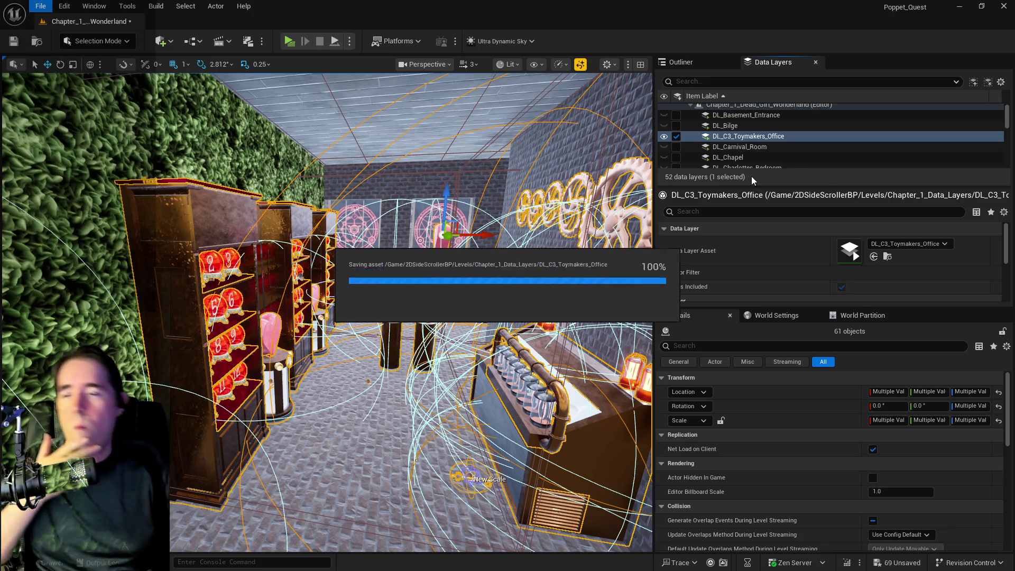
click(730, 151)
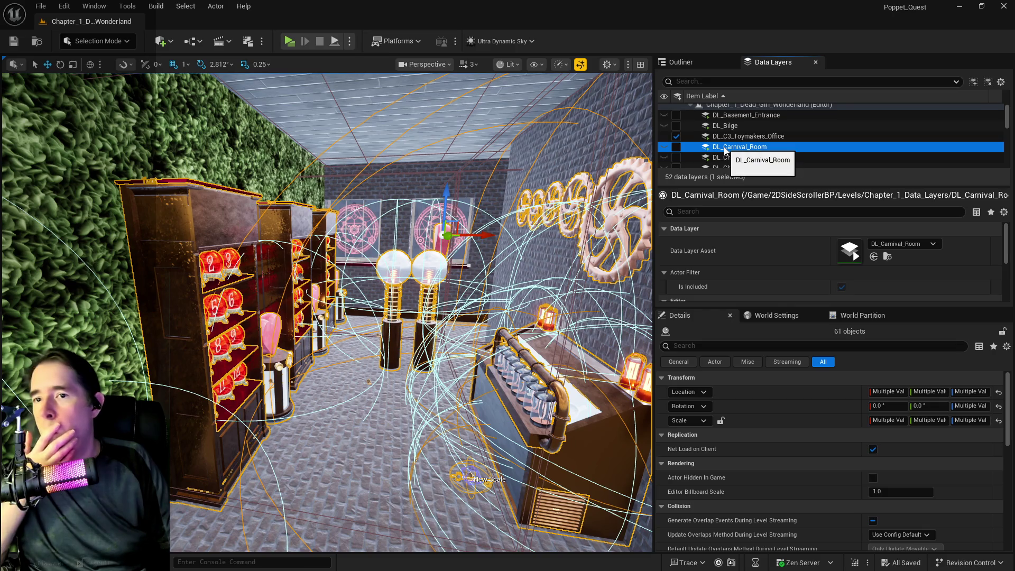
right_click(727, 151)
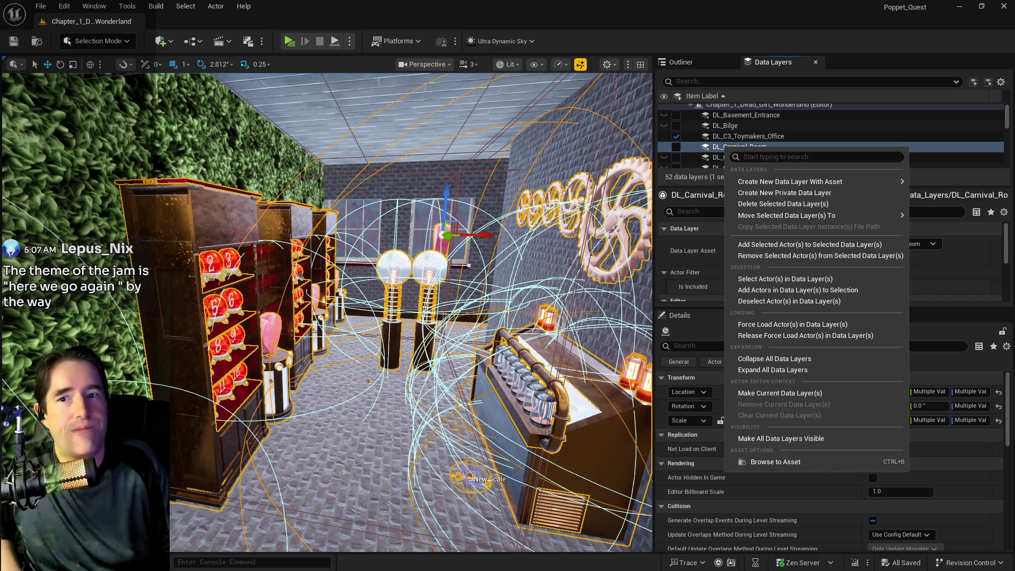
click(1008, 34)
Step: Open a maximized Content Browser on 2DSideScrollerBP > Levels > Chapter_1_Data_Layers
key(ctrl+shift+f)
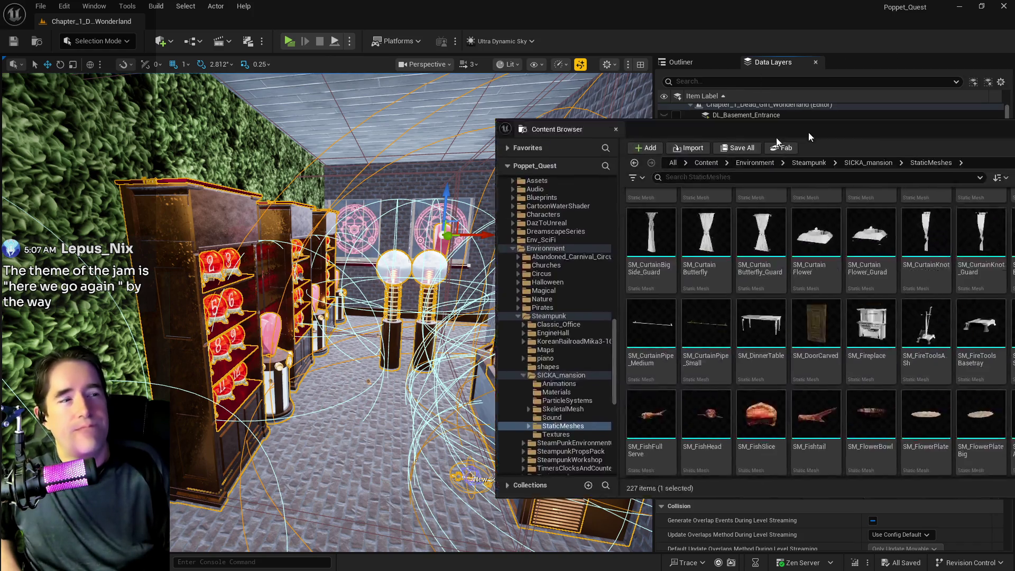
drag(800, 127, 392, 180)
double_click(393, 180)
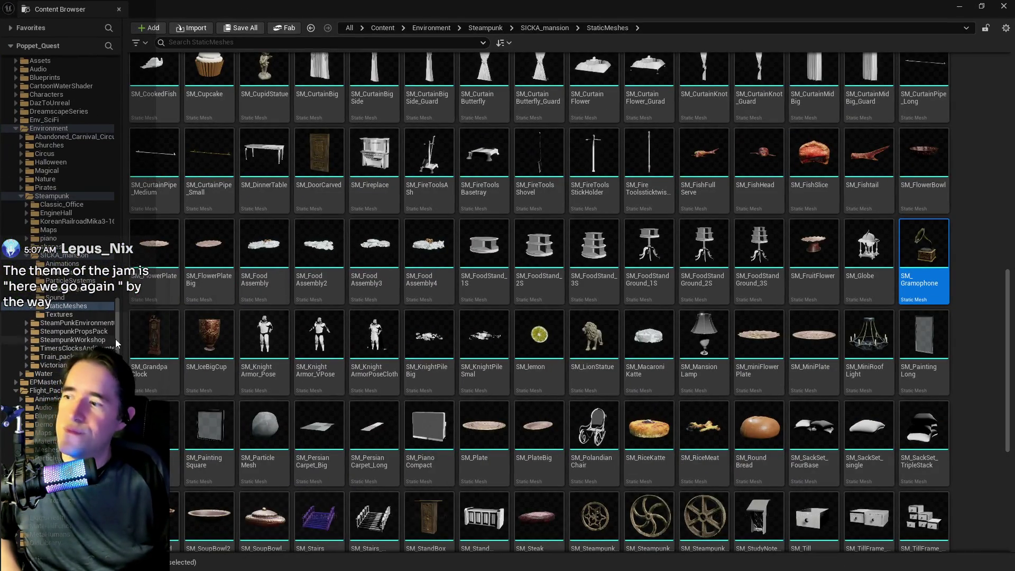
drag(115, 338, 120, 59)
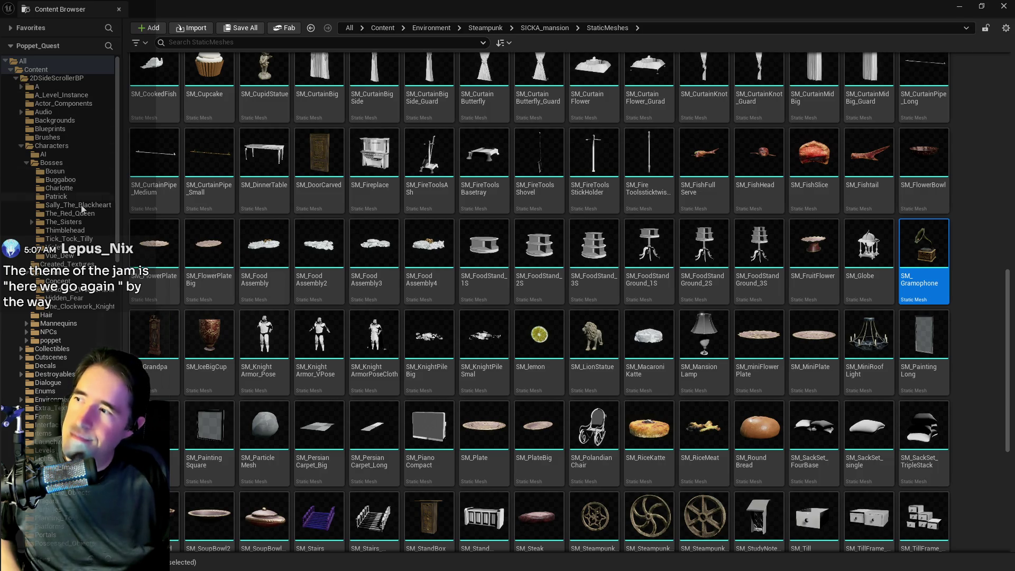
click(21, 145)
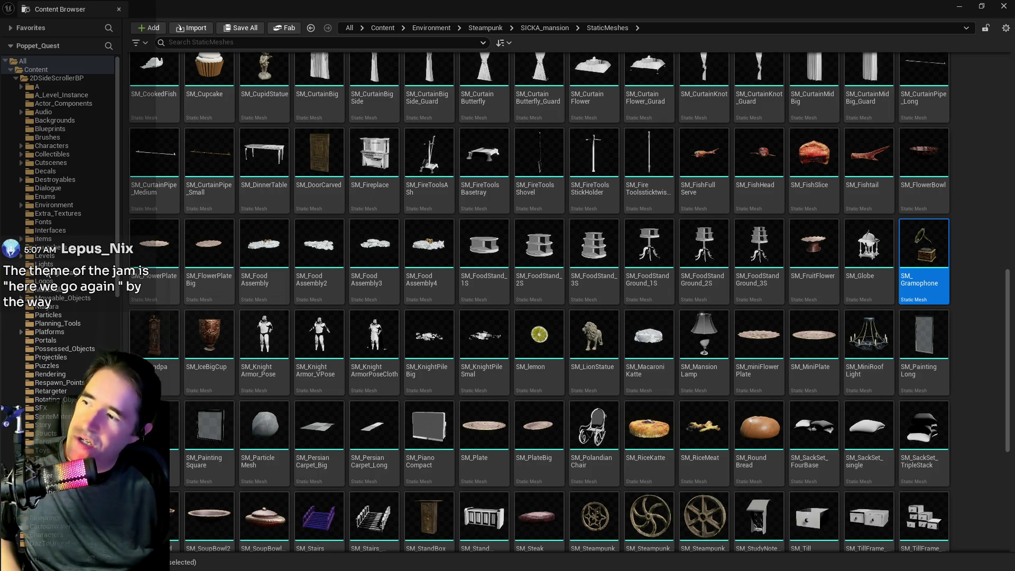
click(45, 255)
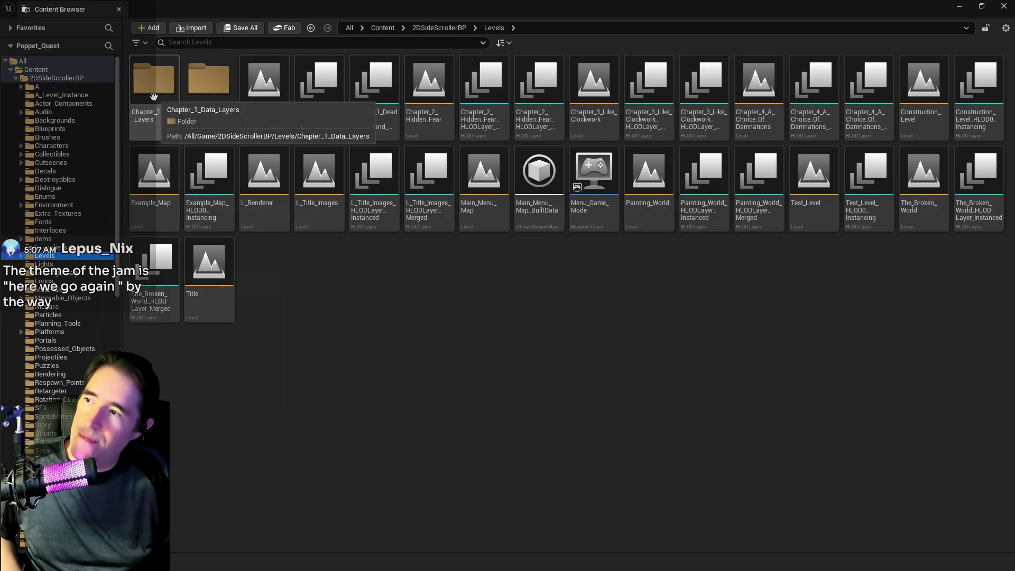
double_click(159, 106)
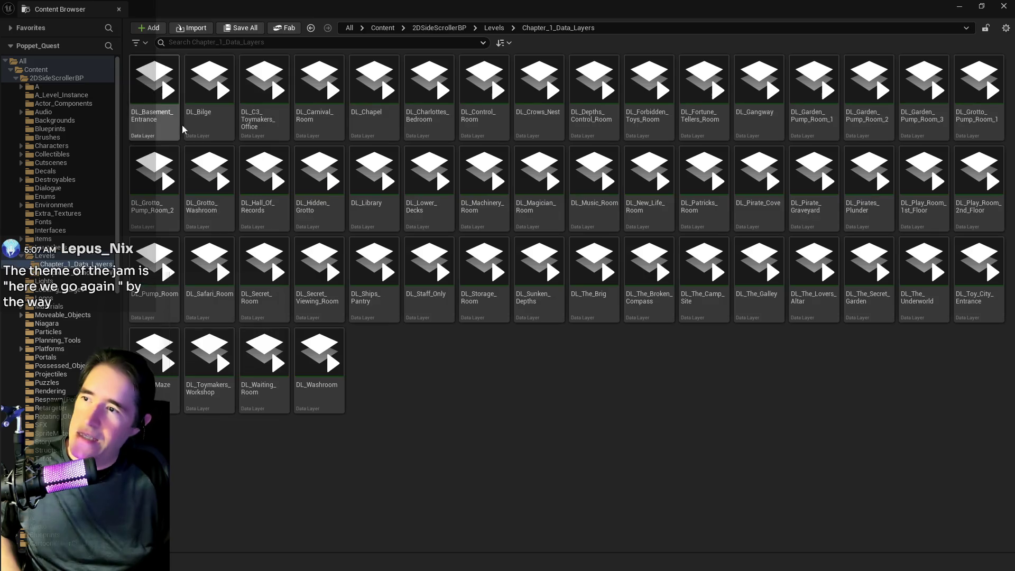
Step: Try renaming DL_Carnival_Room to DL_C1_Carnival_Room, then cancel to keep the original name
click(304, 113)
click(304, 112)
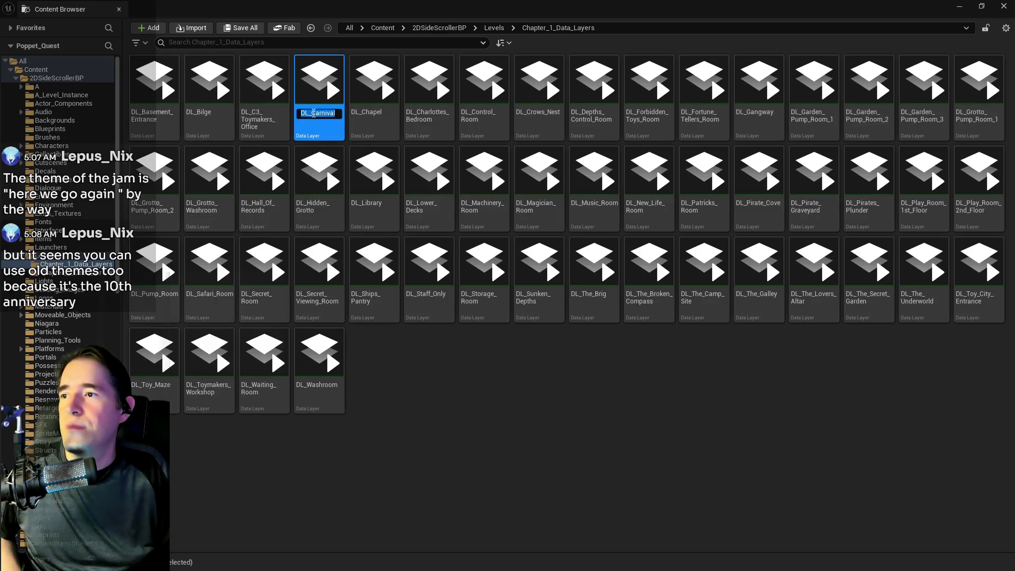
click(314, 113)
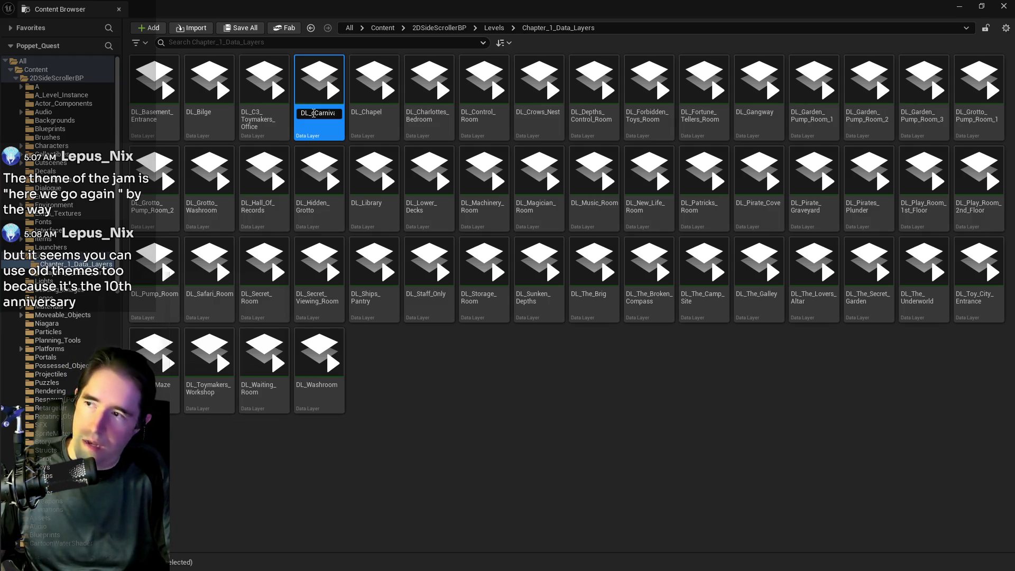
text(C1_)
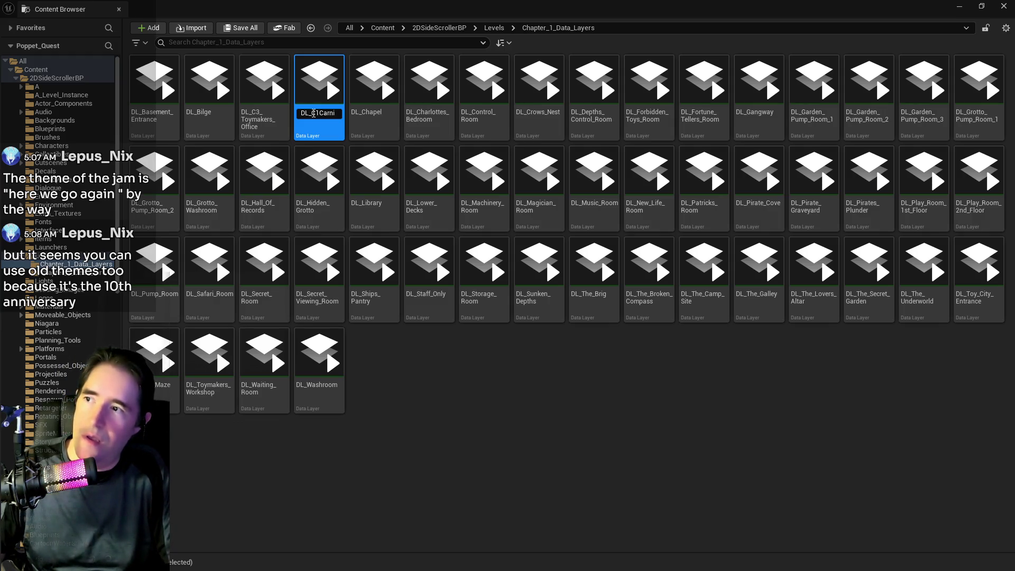
key(Return)
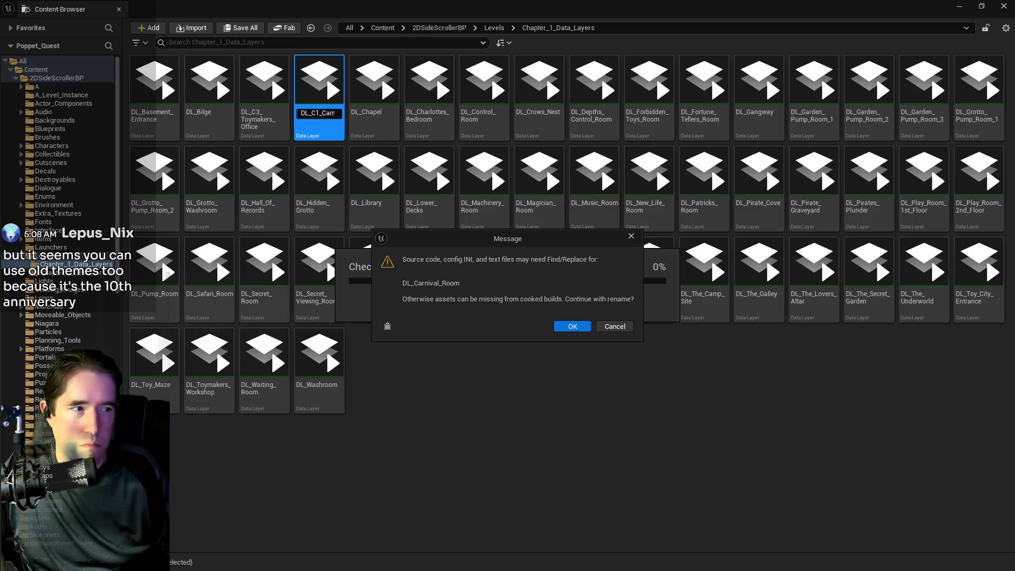
click(614, 327)
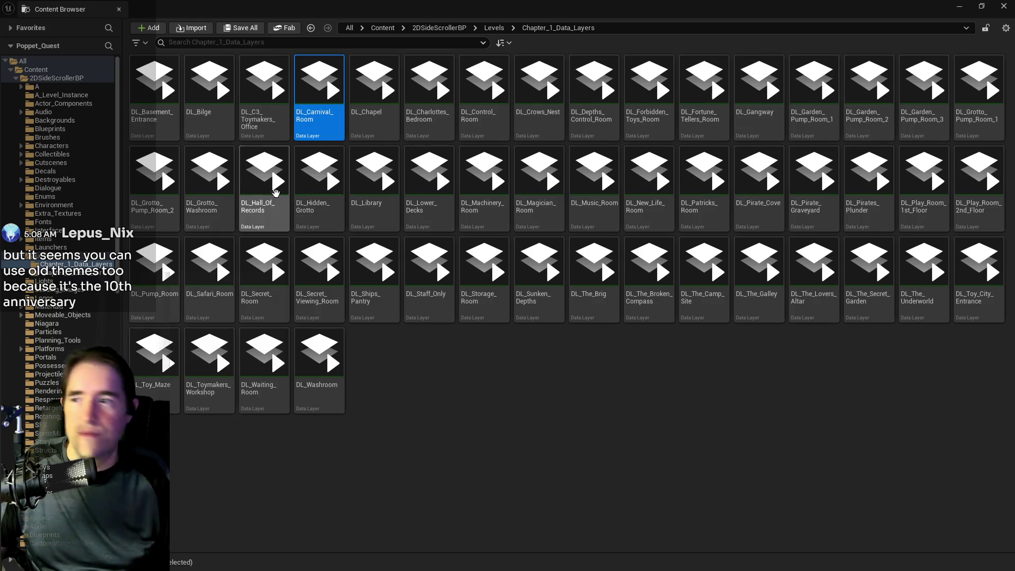
click(262, 96)
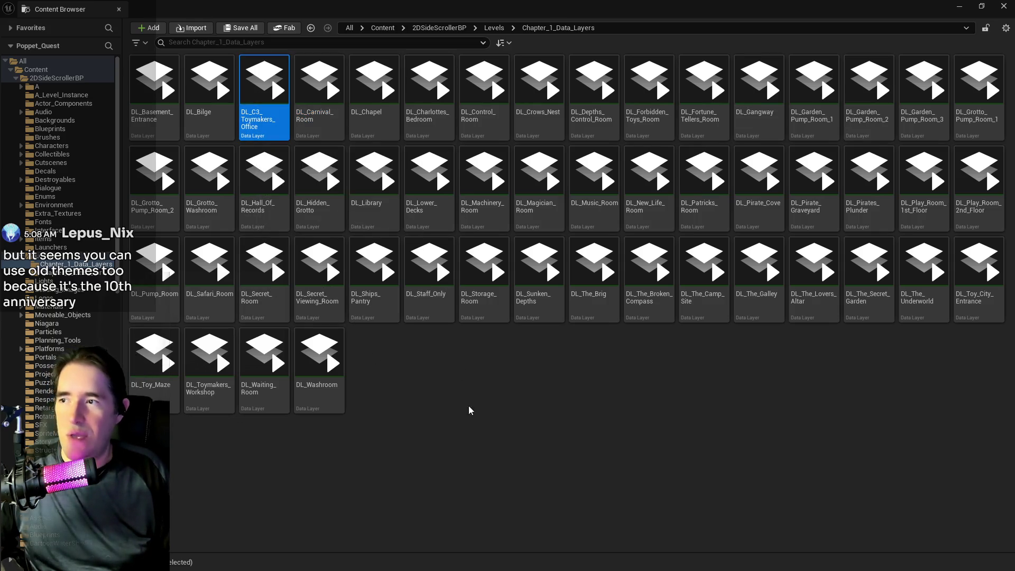
click(469, 411)
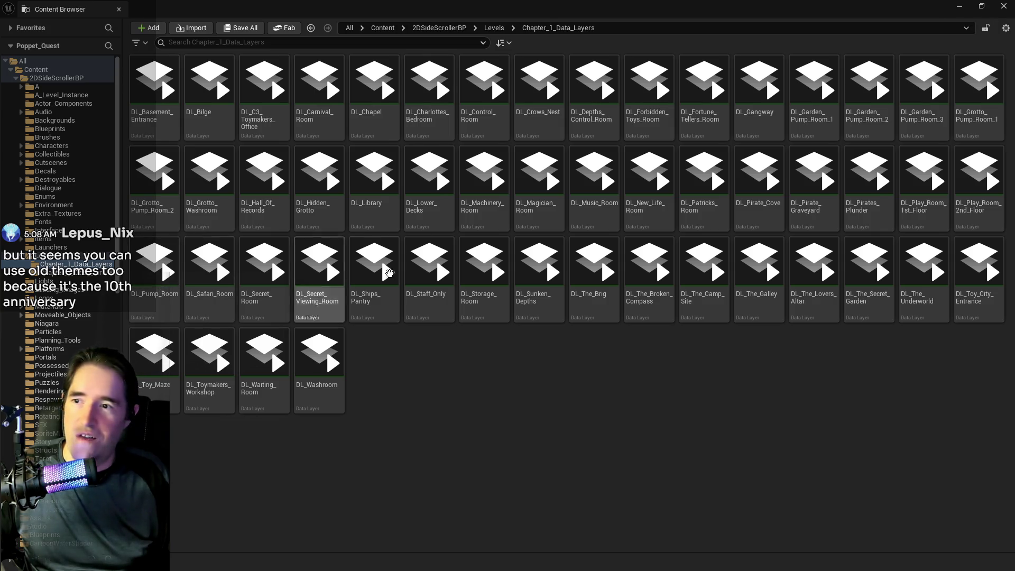
Step: Add the selected actors to the DL_C3_Toymakers_Office data layer and save all
click(959, 7)
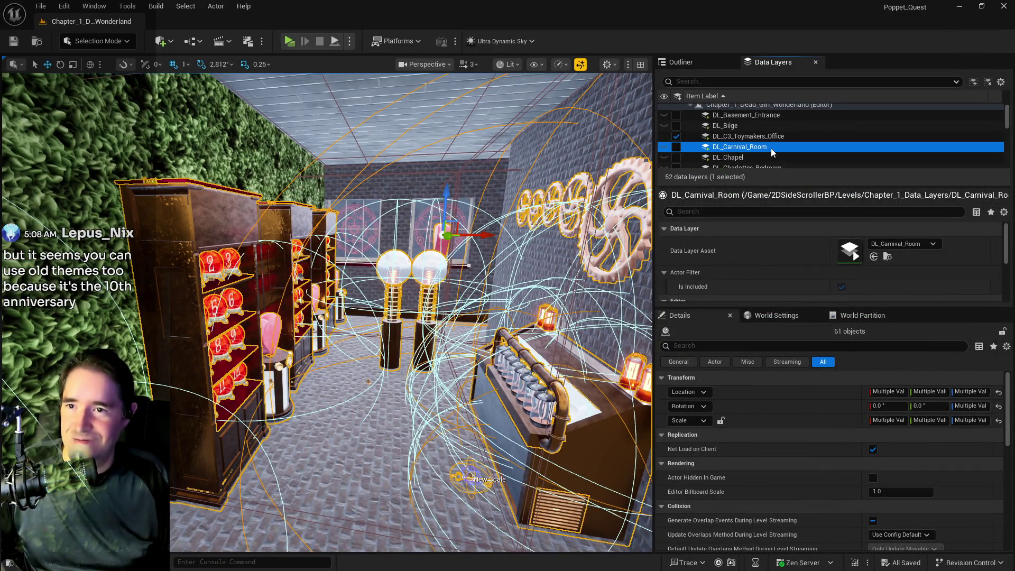
click(741, 137)
right_click(740, 139)
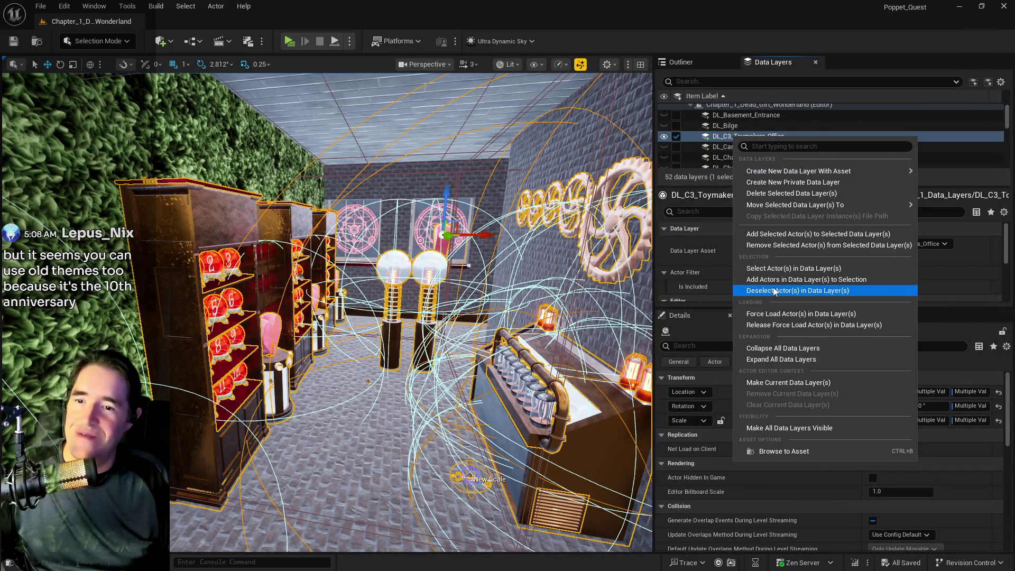
click(772, 234)
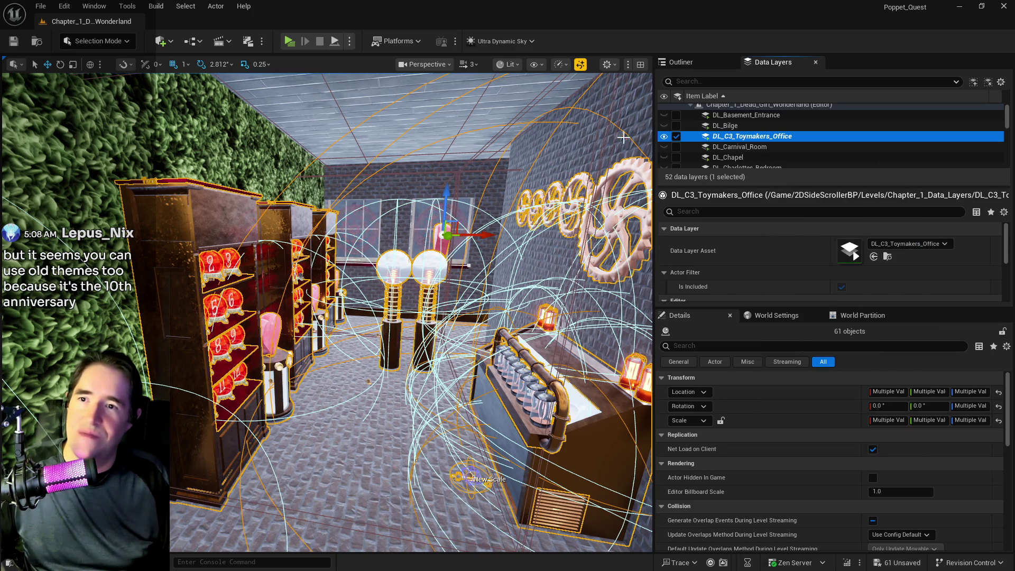
key(ctrl+s)
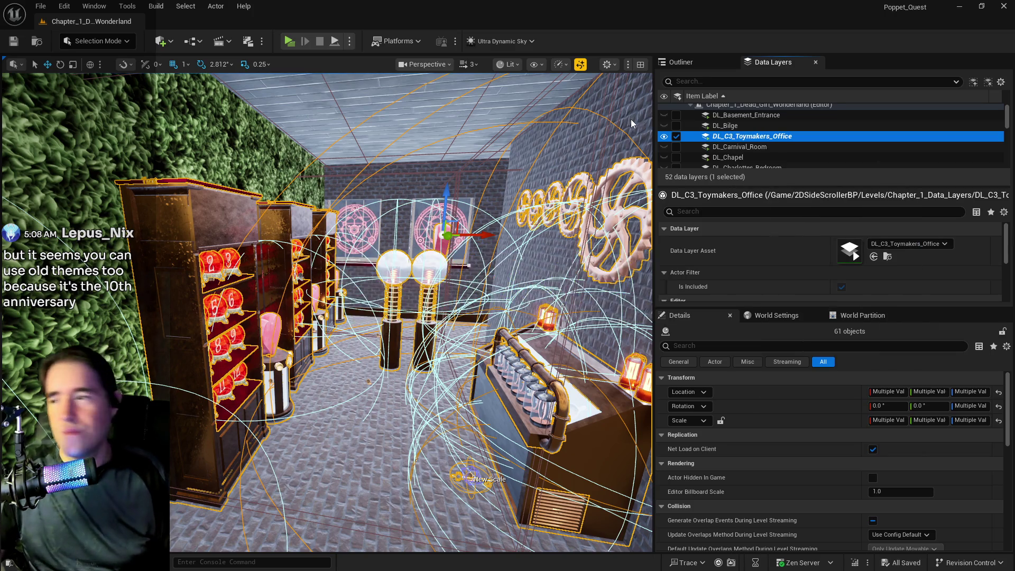
Step: Delete the left, middle and right heart actors on the pedestals by the shelves
drag(632, 123, 582, 159)
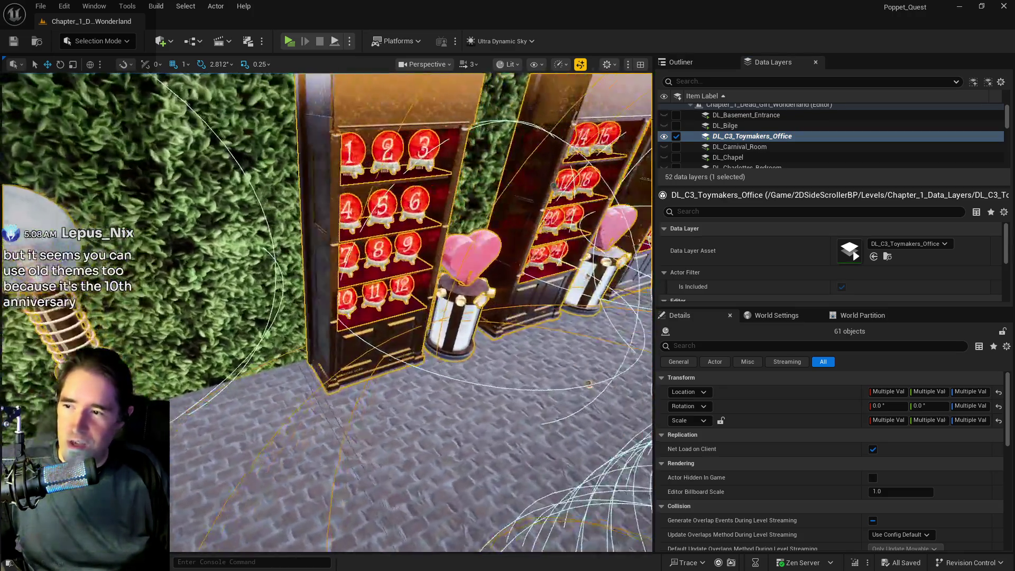
mouse_move(368, 303)
mouse_down()
mouse_move(349, 304)
mouse_move(411, 297)
mouse_up()
click(367, 302)
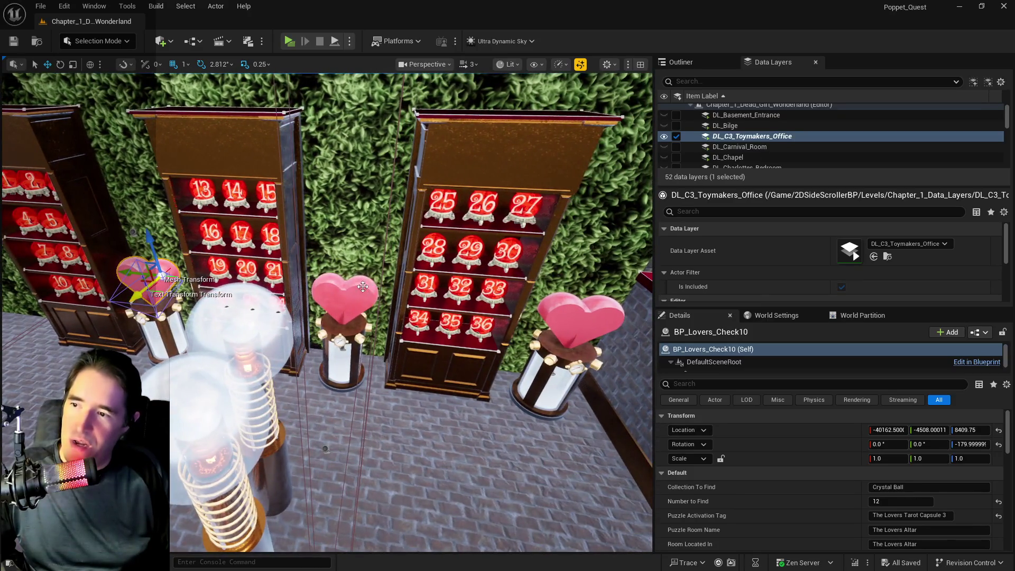
ctrl+click(377, 288)
ctrl+click(568, 305)
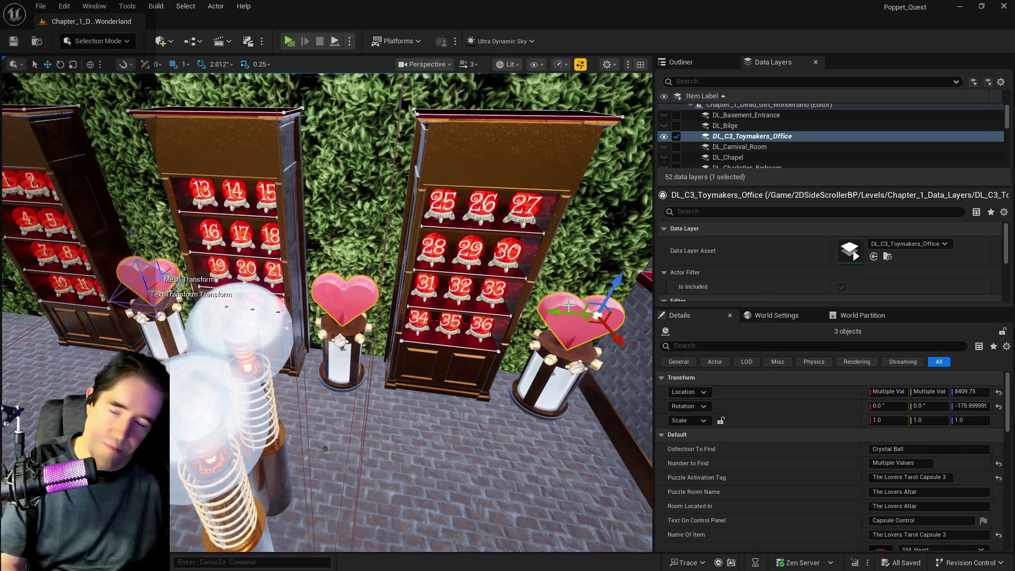
key(Delete)
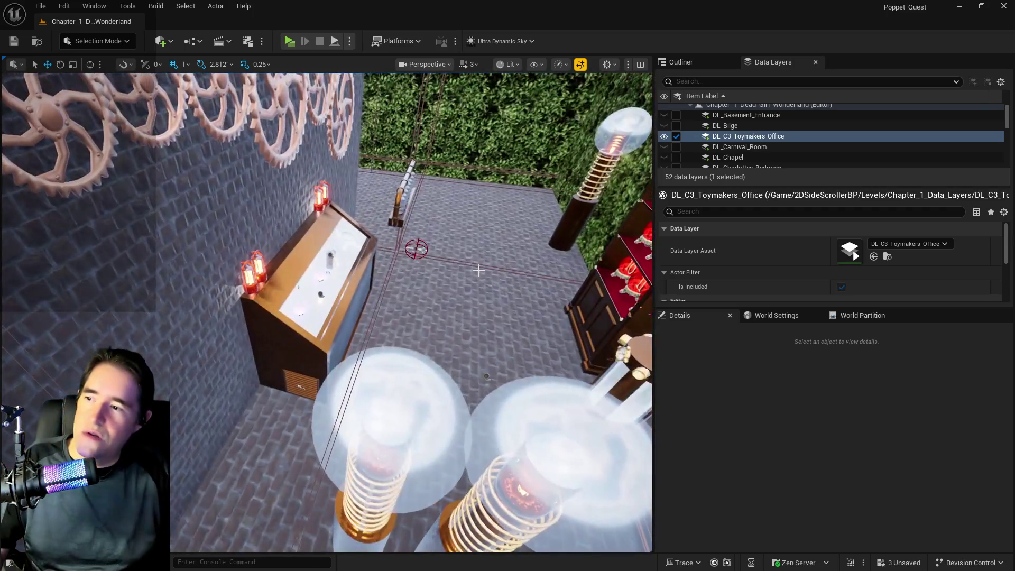
Step: Bring up the Content Browser showing the top-level Content folder
mouse_move(478, 271)
mouse_down()
mouse_move(479, 301)
mouse_move(466, 308)
mouse_up()
key(ctrl+b)
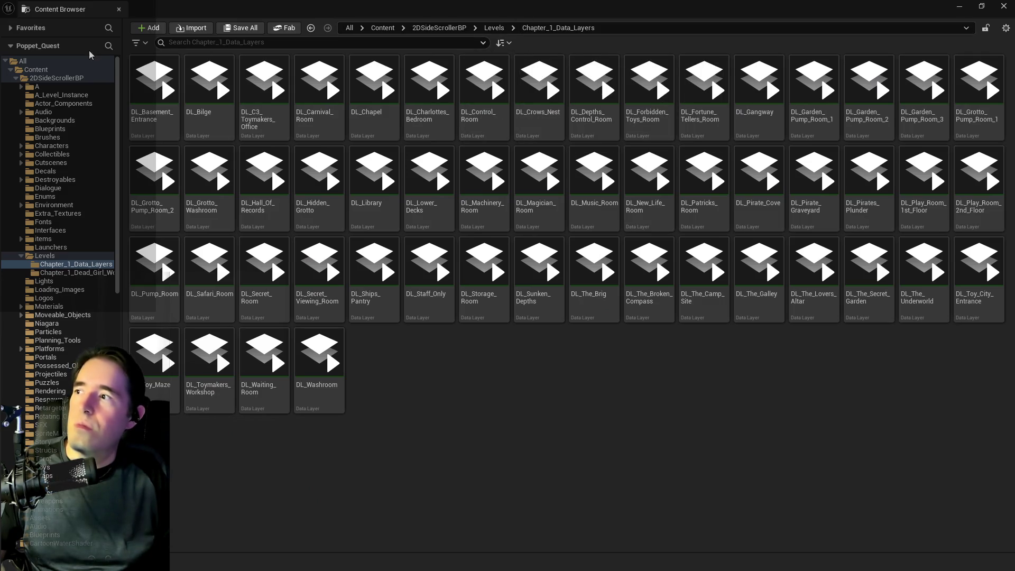
click(64, 71)
Step: Search the project content for 'phone' and select the SM_Gramophone static mesh
click(194, 38)
text(g)
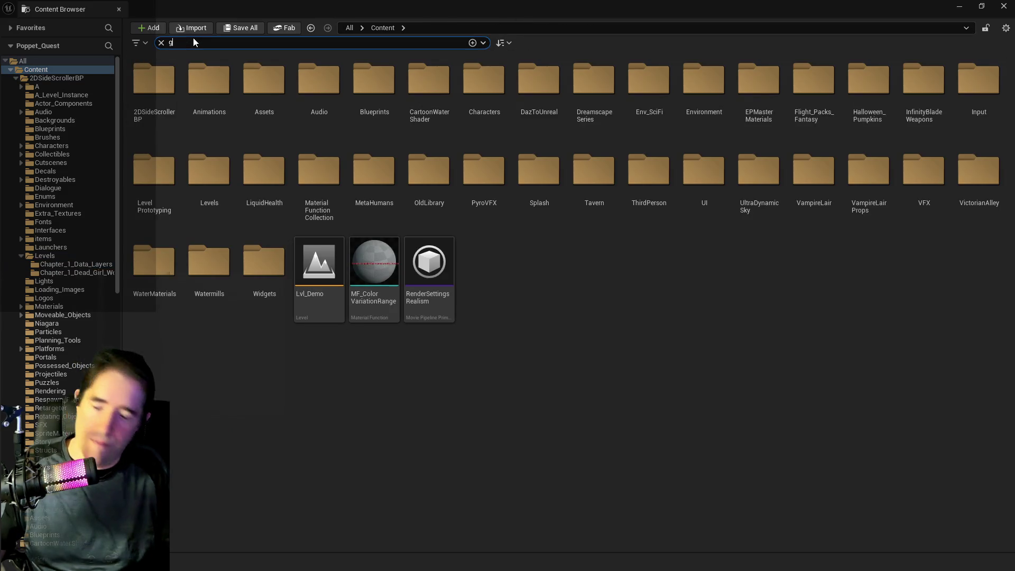
text(ramaphon)
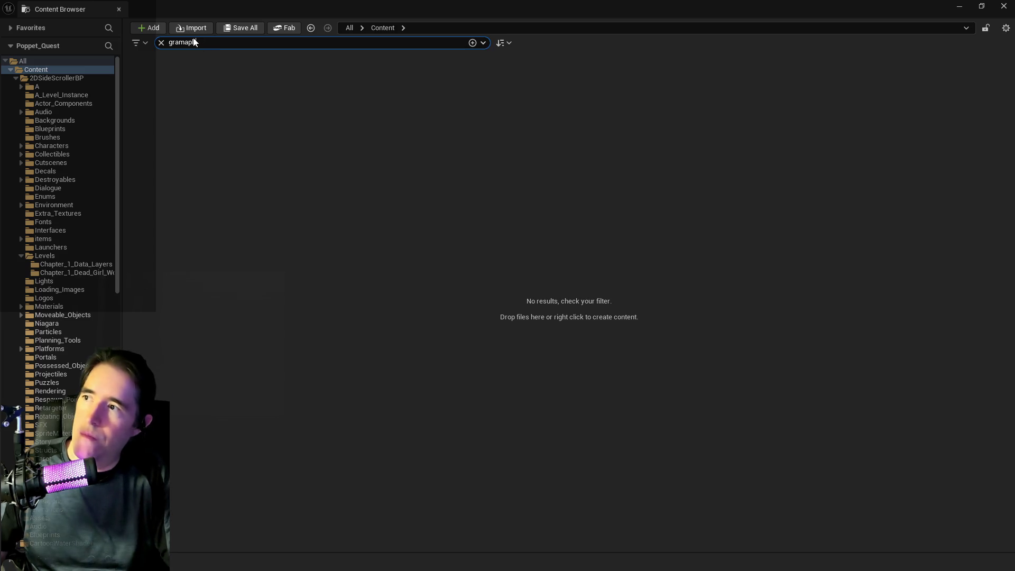
key(BackSpace)
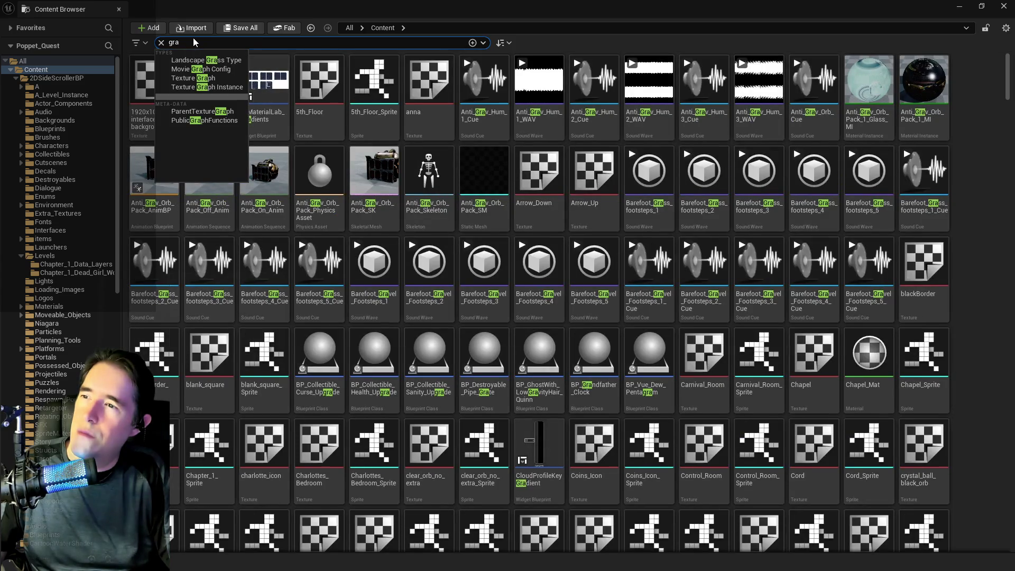
text(phon)
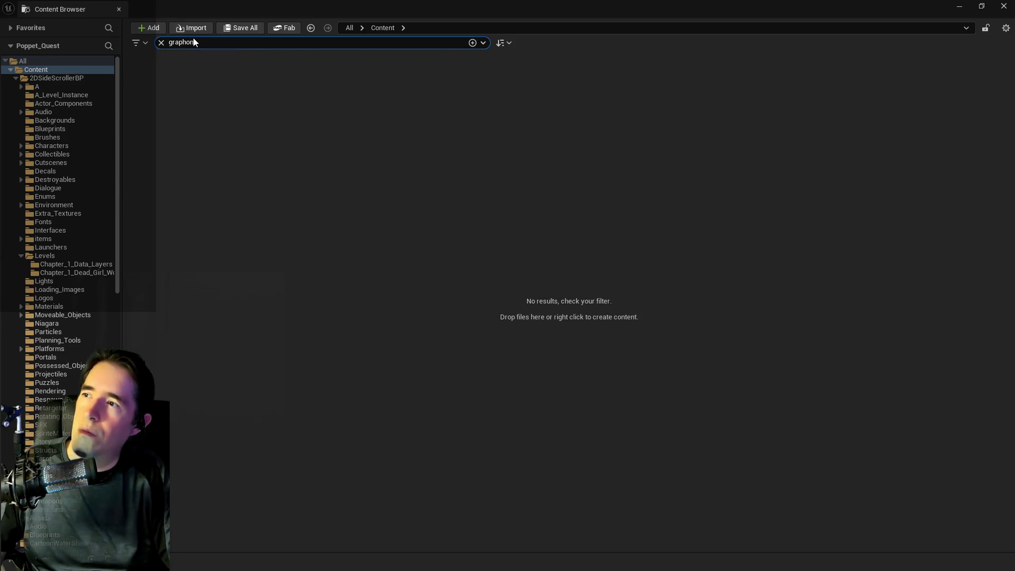
key(BackSpace)
key(BackSpace)
key(BackSpace)
text(phone)
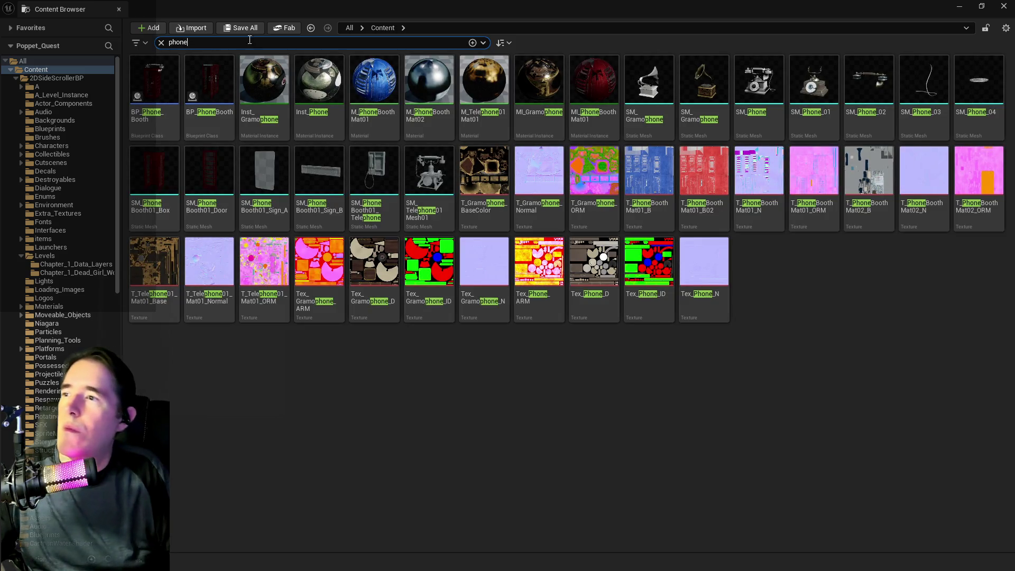
click(704, 81)
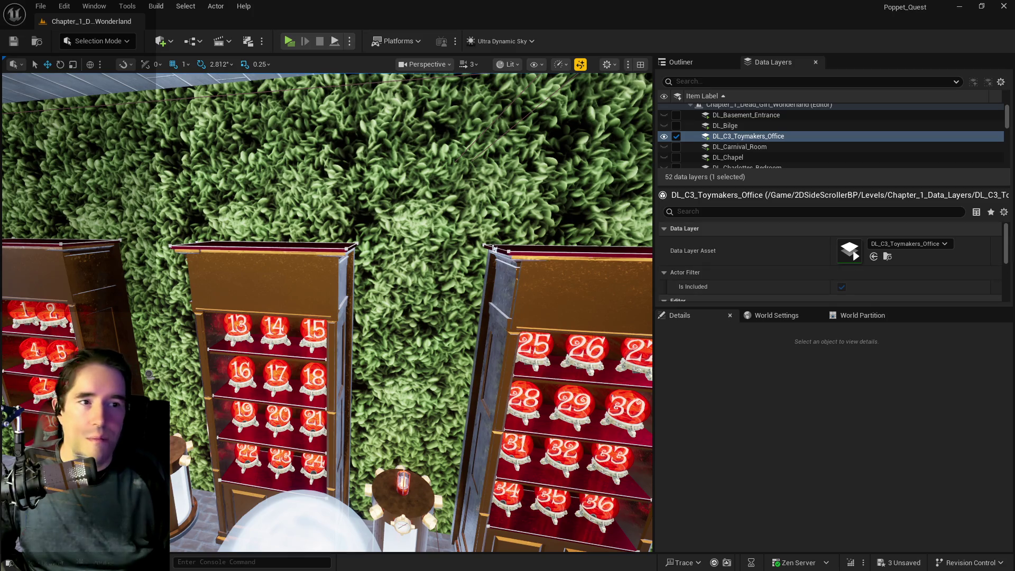
Step: Select crystal ball 1 in the left cabinet and assign it the SM_Gramophone mesh
drag(477, 282, 478, 282)
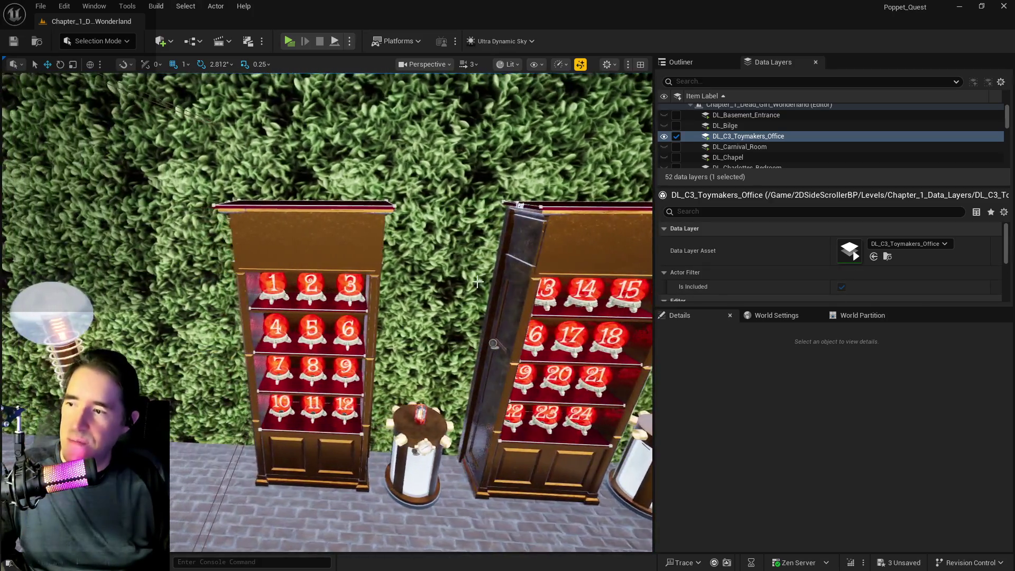
click(274, 284)
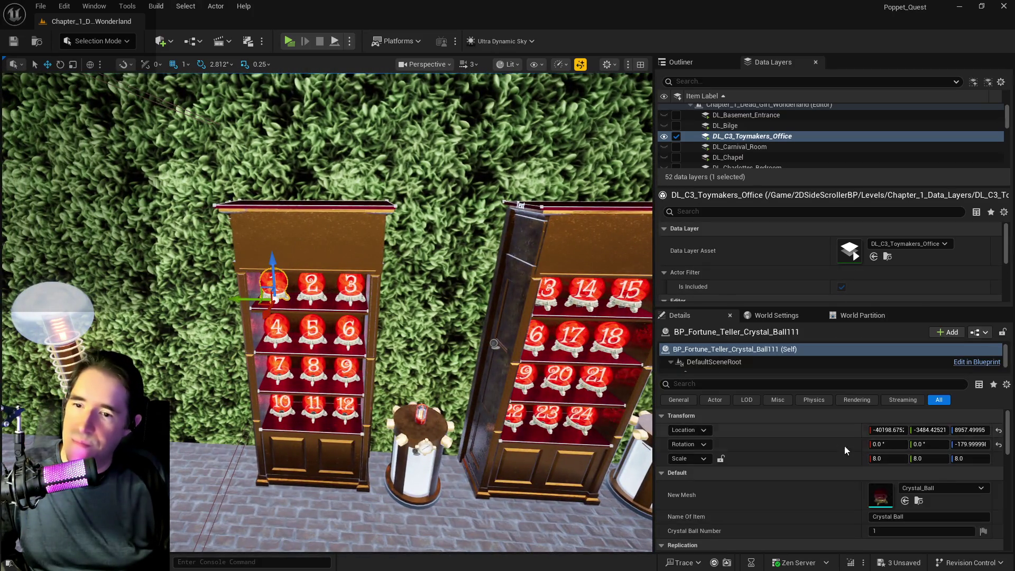
click(905, 502)
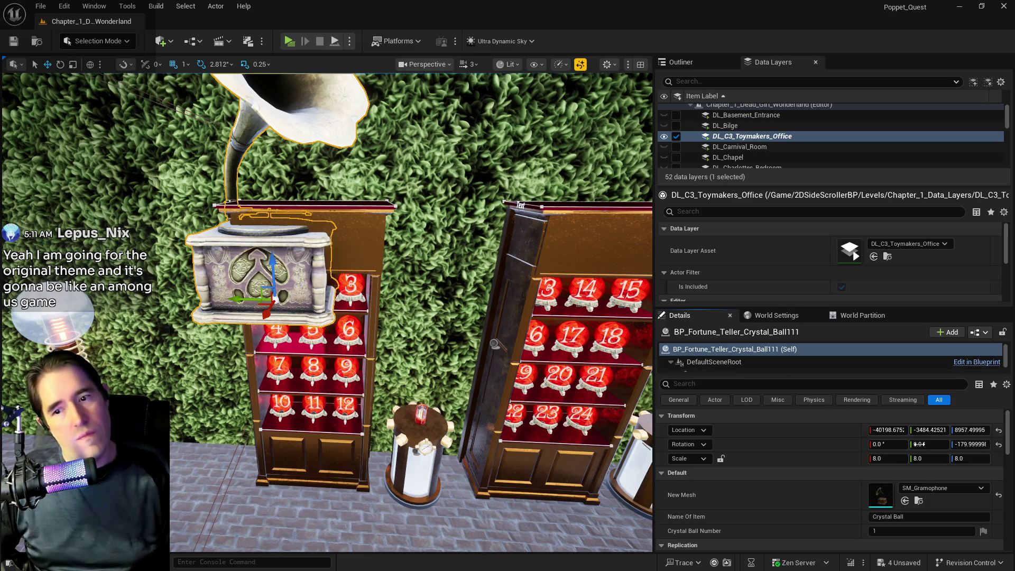
scroll(858, 506, down, 10)
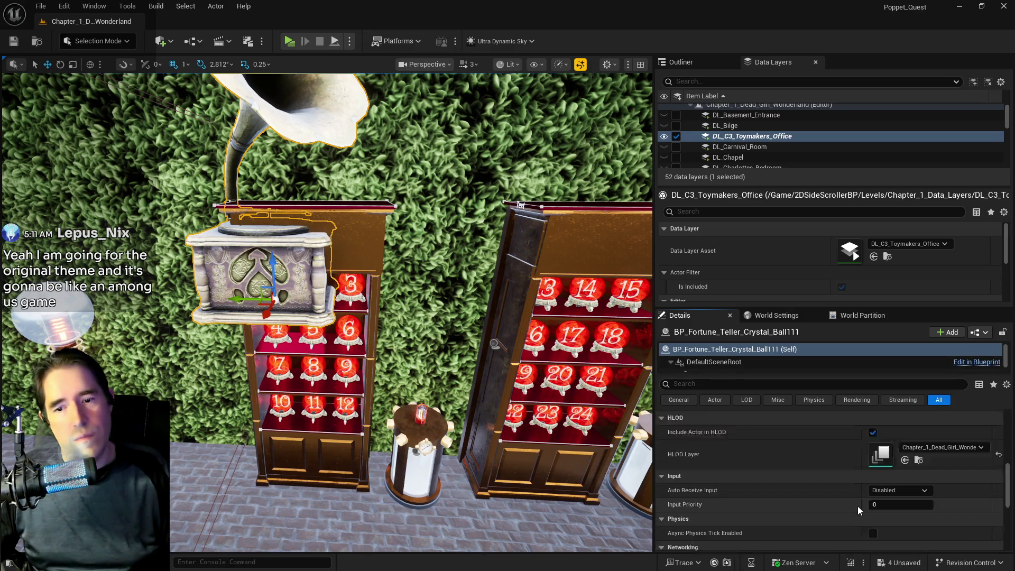
scroll(858, 506, up, 6)
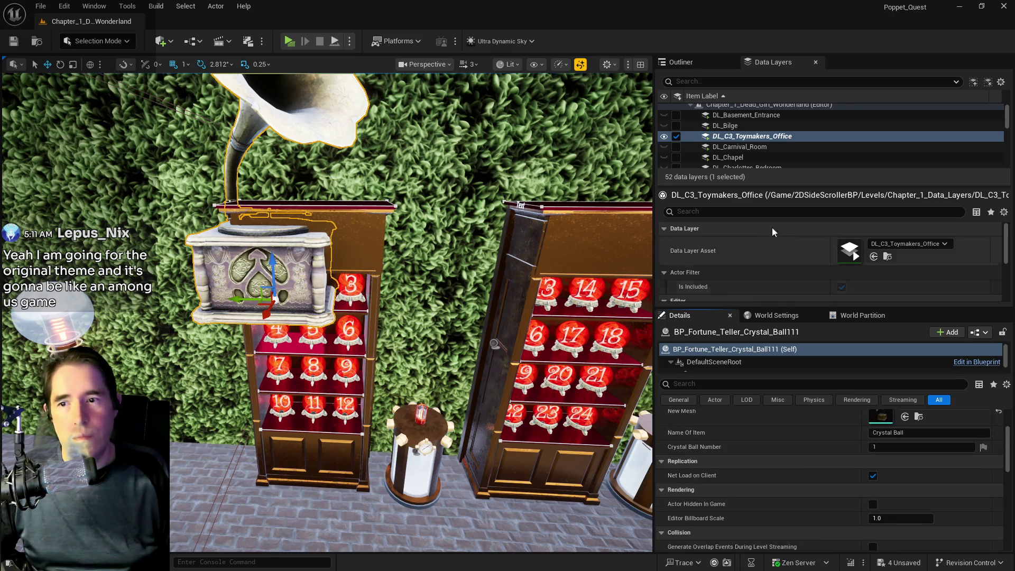
Step: Open BP_Fortune_Teller_Crystal_Ball for editing from the BP_Fortune_Teller_Crystal_Ball111 actor in the Outliner
click(681, 62)
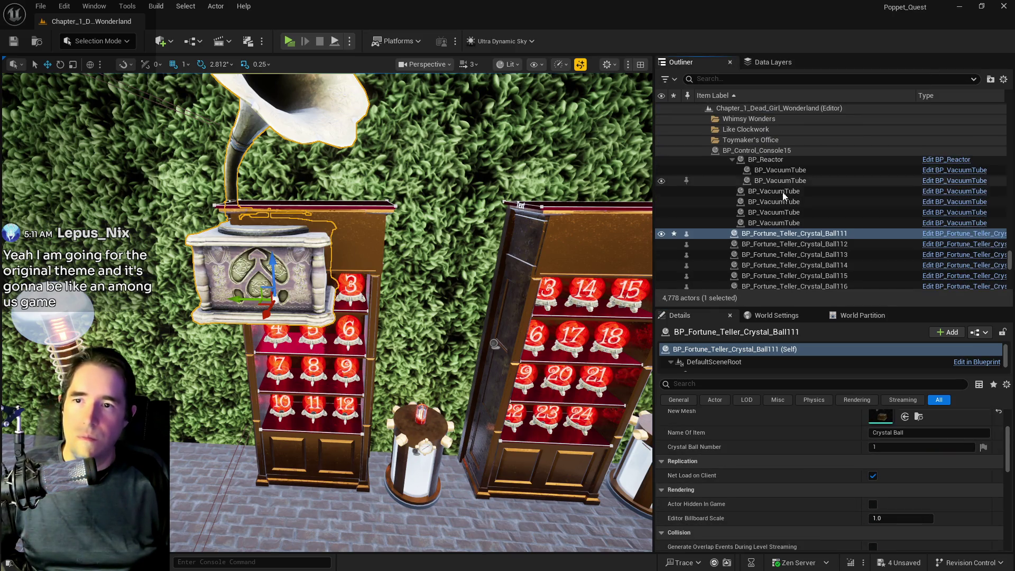
right_click(793, 237)
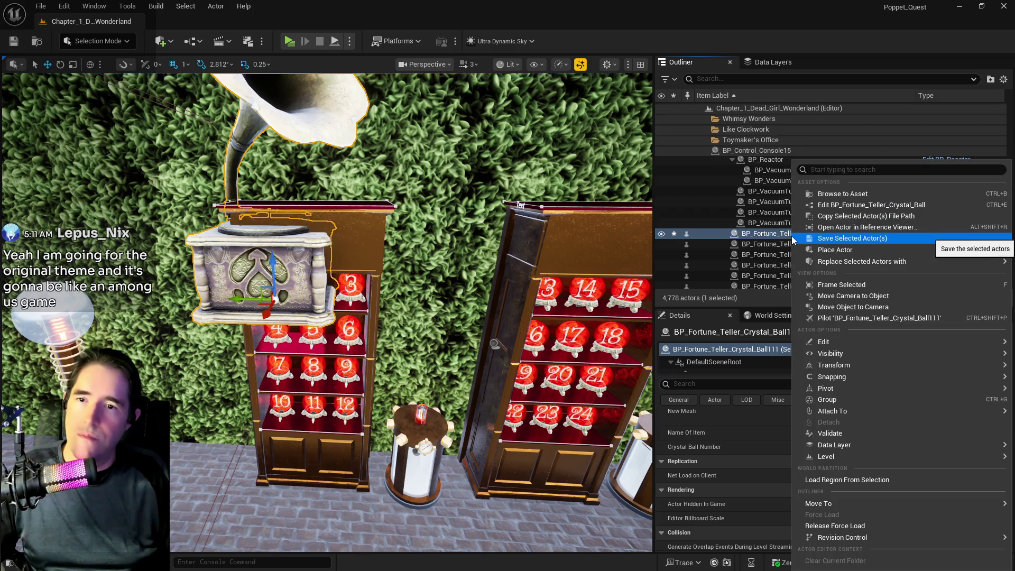
click(825, 194)
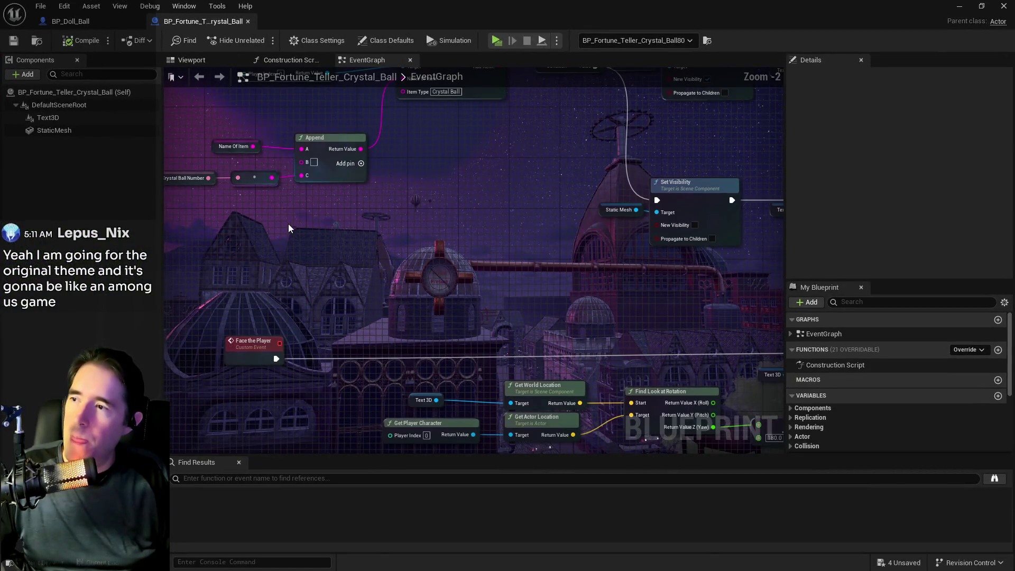
Step: Inspect the Name Of Item and Crystal Ball Number variables in the EventGraph
click(317, 153)
scroll(894, 219, down, 1)
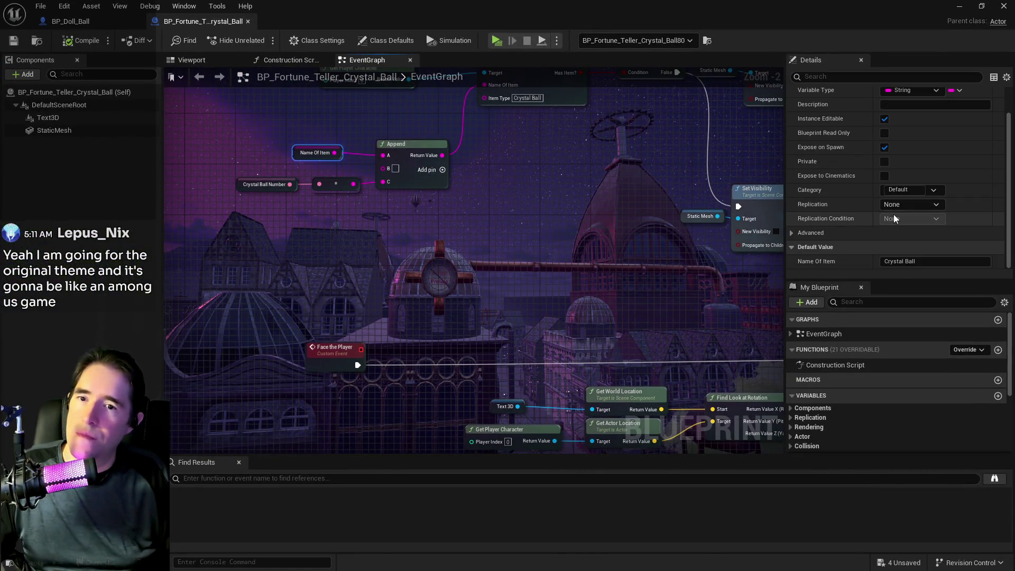
click(239, 184)
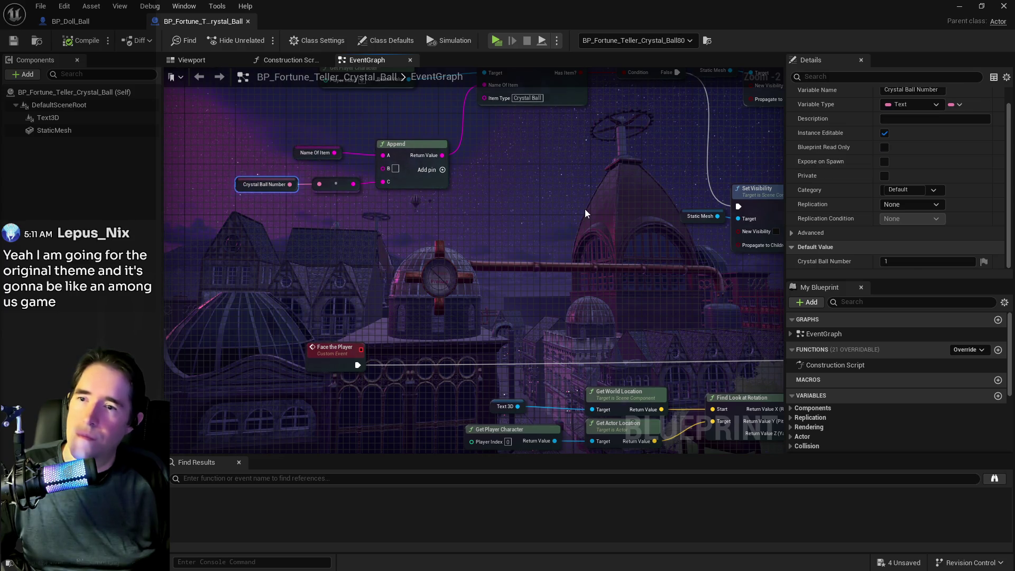
scroll(406, 264, down, 3)
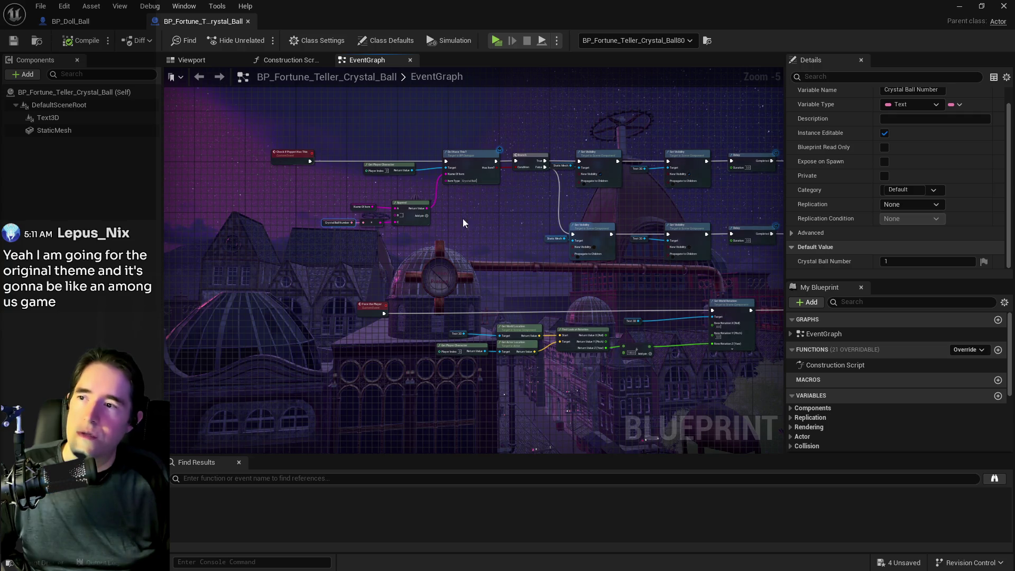
scroll(414, 230, up, 1)
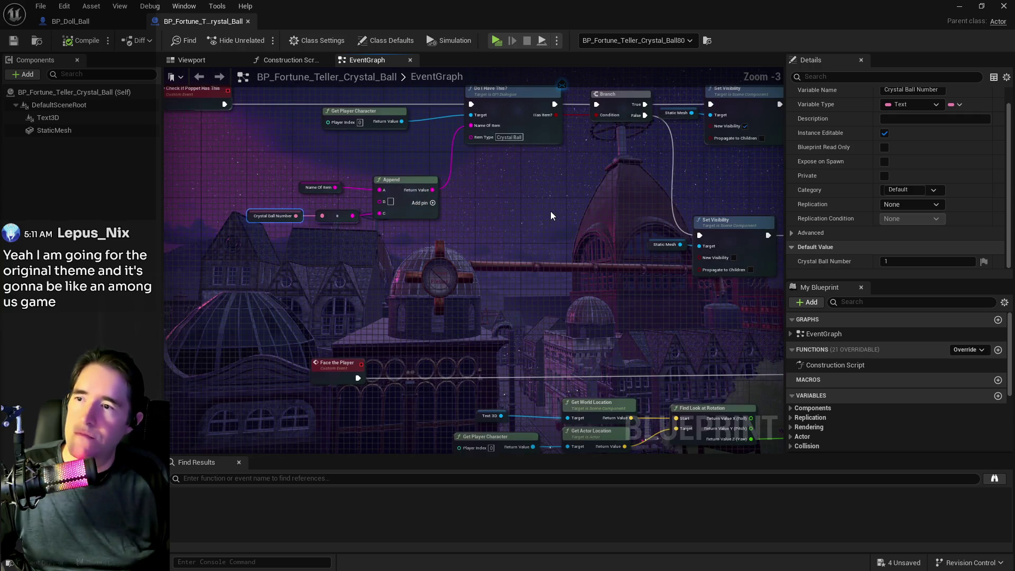
scroll(552, 217, up, 1)
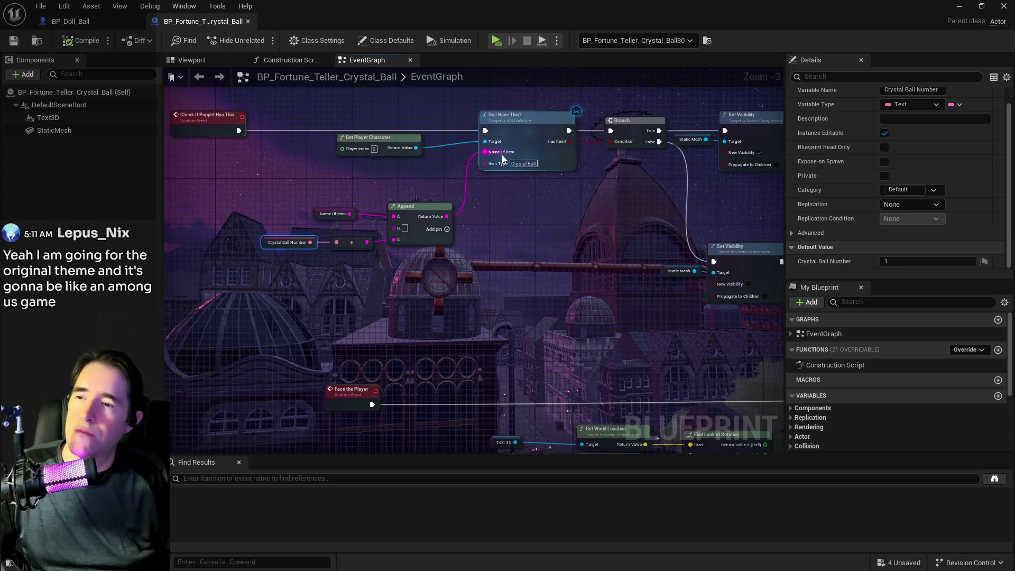
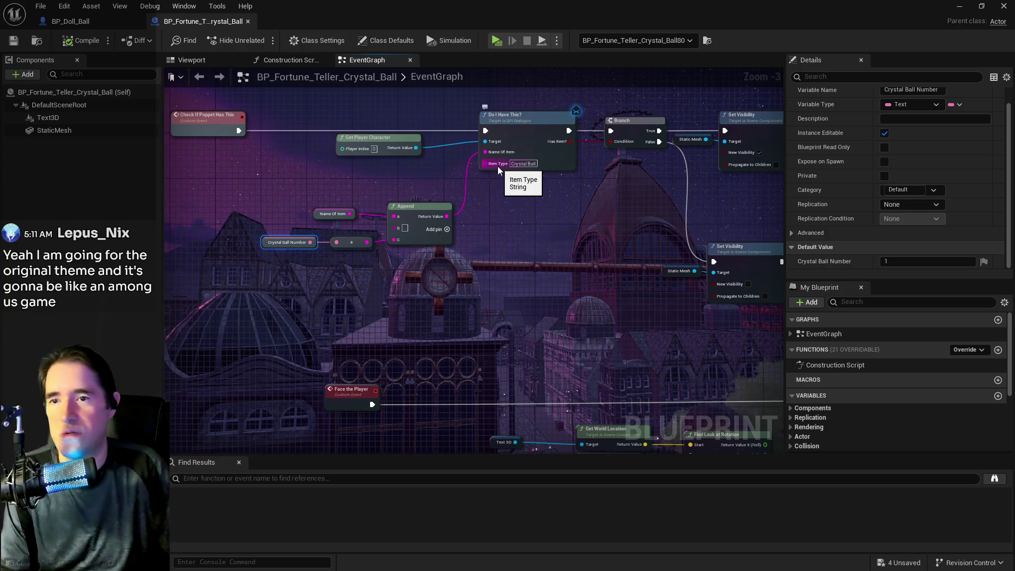
Step: Duplicate the BP_Fortune_Teller_Crystal_Ball blueprint in the Tarot folder
drag(546, 197, 576, 178)
click(192, 59)
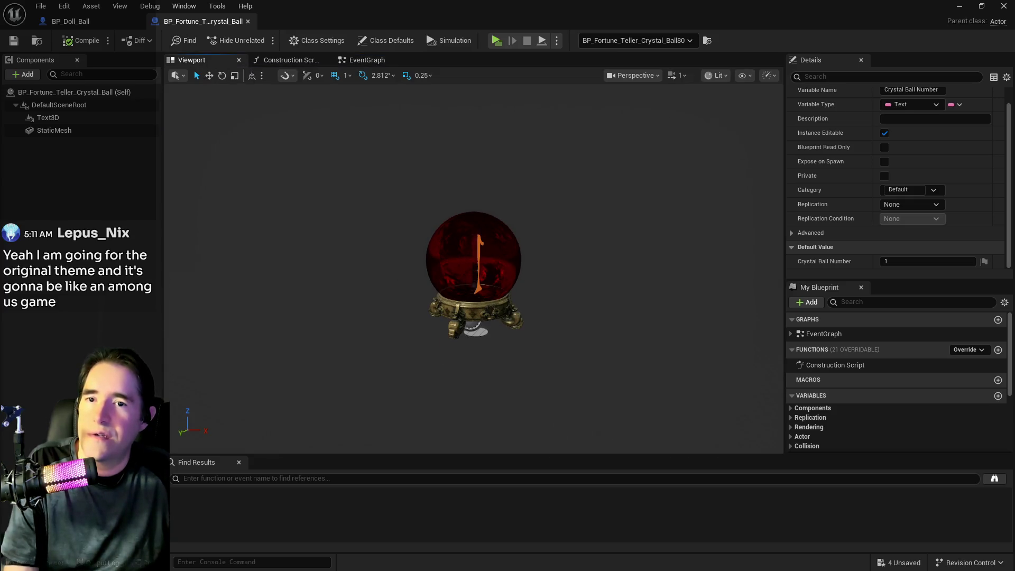
click(476, 276)
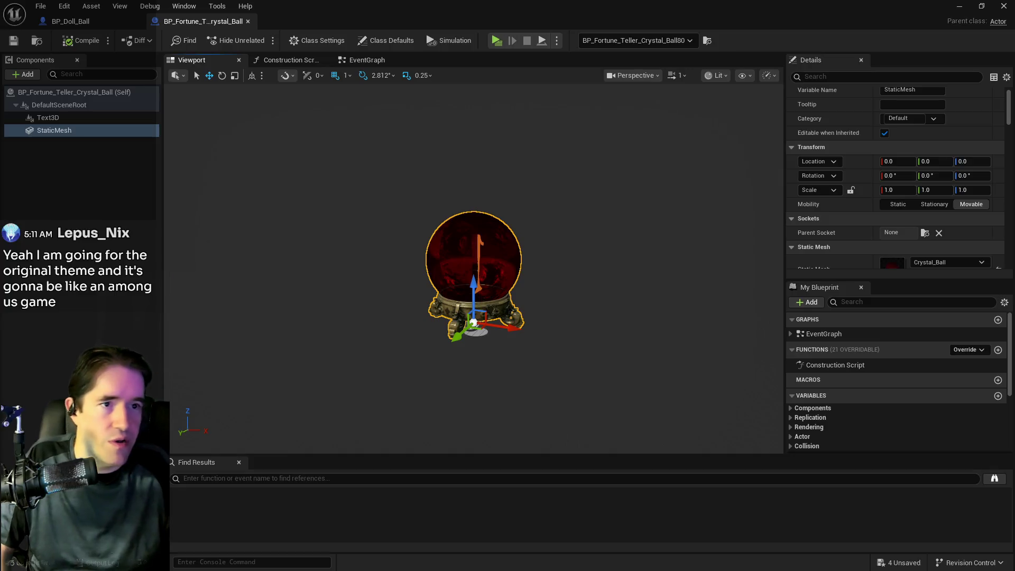
key(ctrl+b)
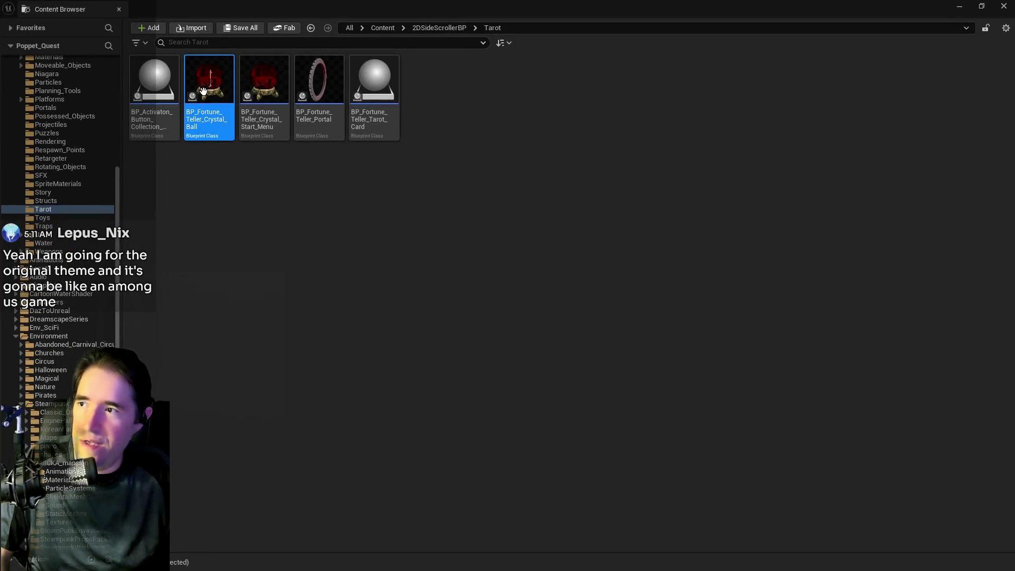
right_click(203, 91)
click(225, 195)
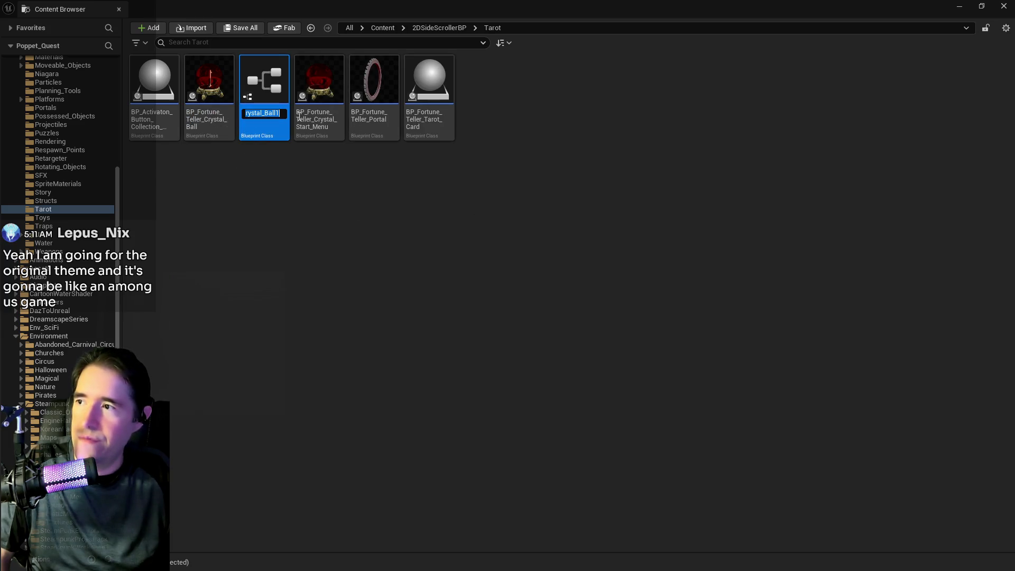
Step: Name the duplicate BP_Office_Gramophone
text(BP_)
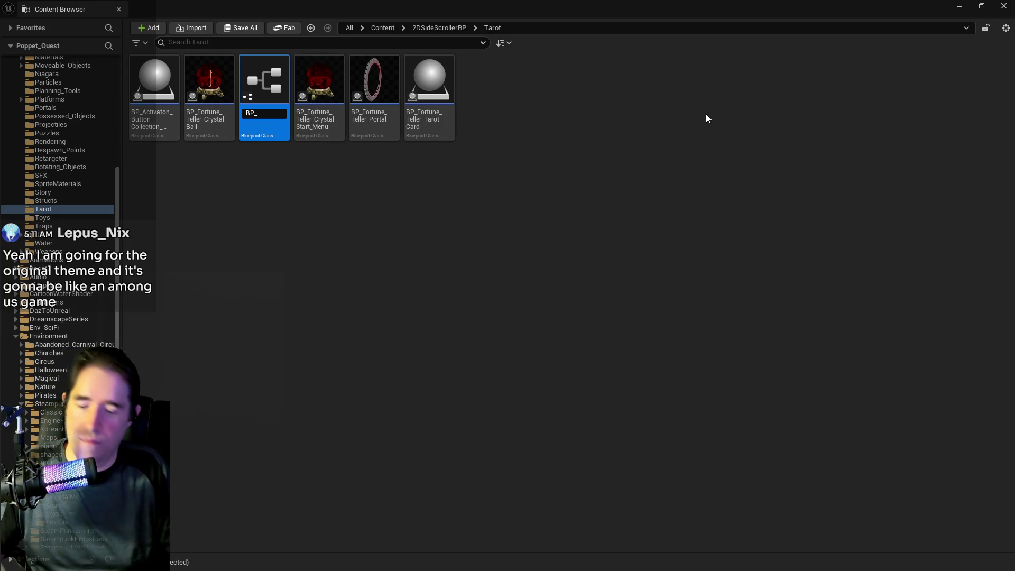
text(Gramop)
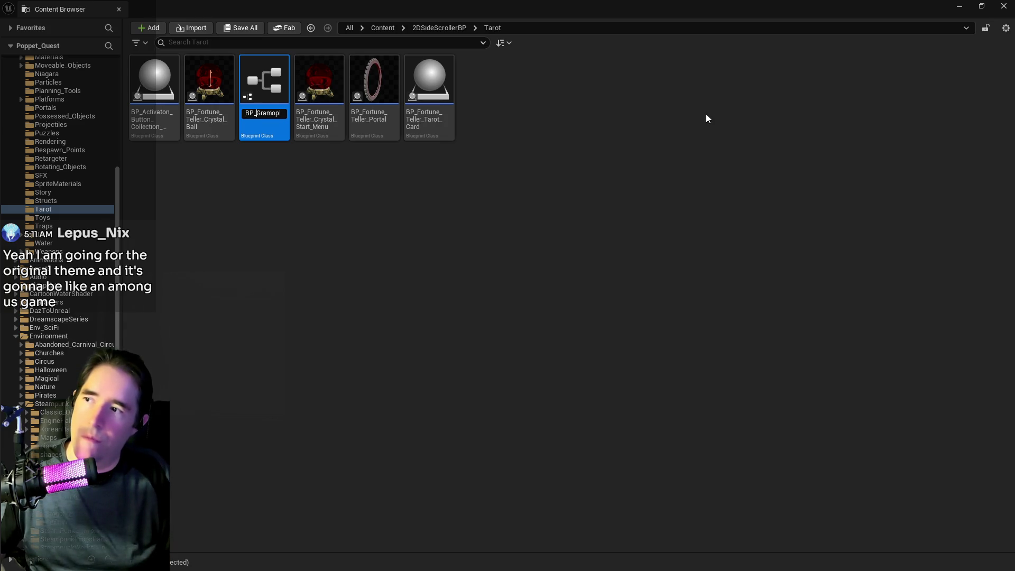
text(Office_G)
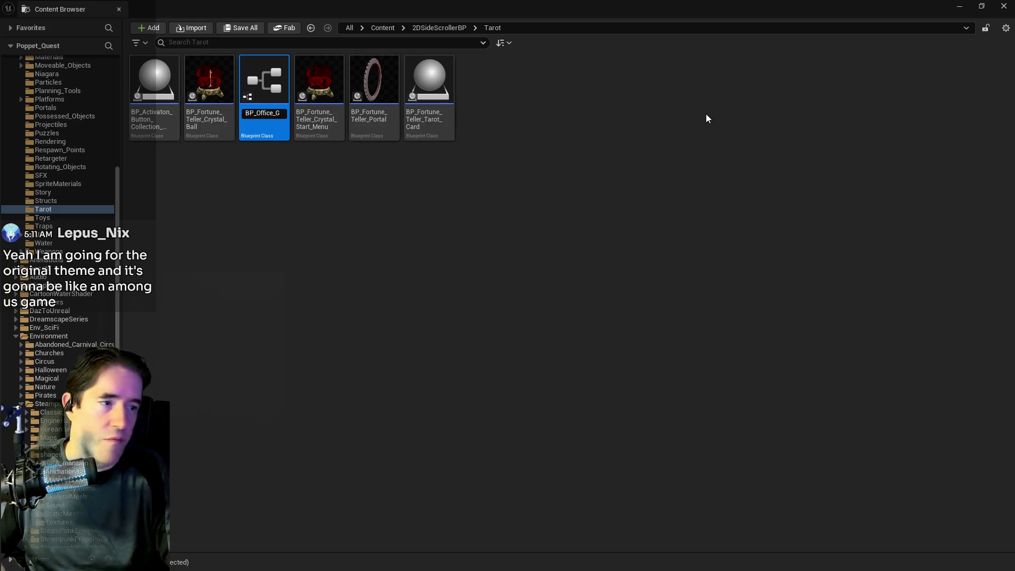
key(Return)
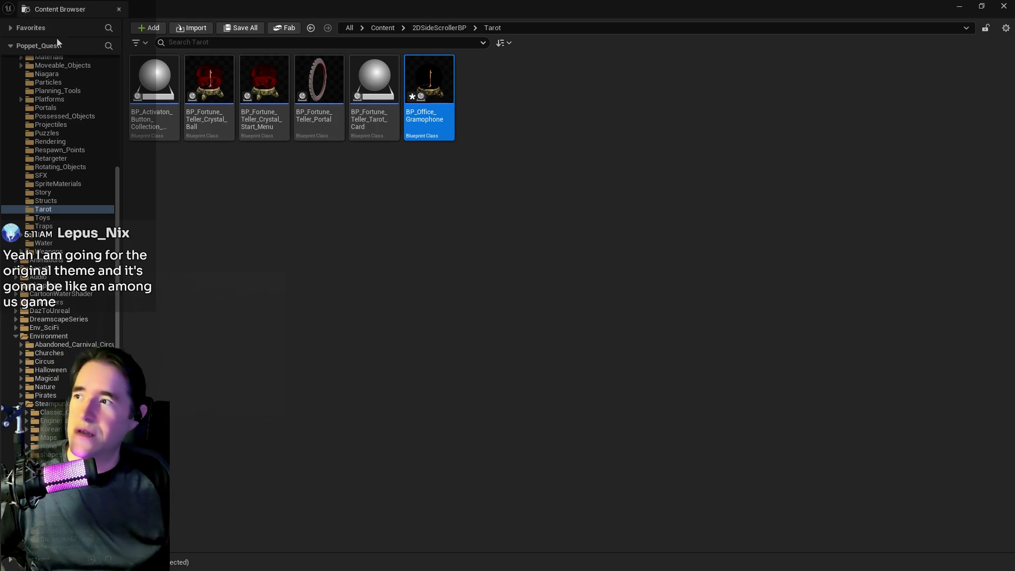
Step: Save all assets and open BP_Office_Gramophone in the Blueprint editor
click(227, 30)
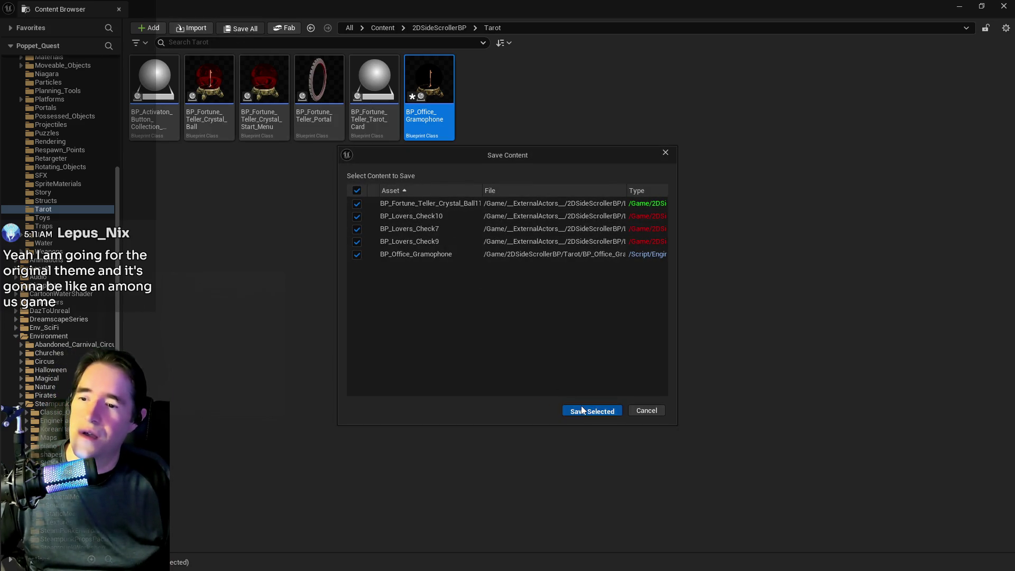
click(583, 410)
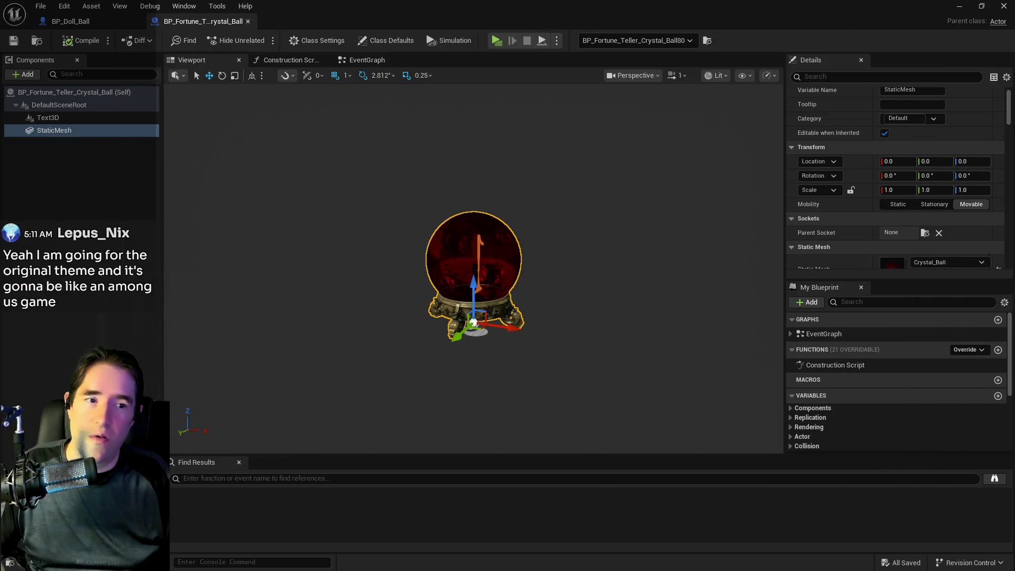
key(ctrl+space)
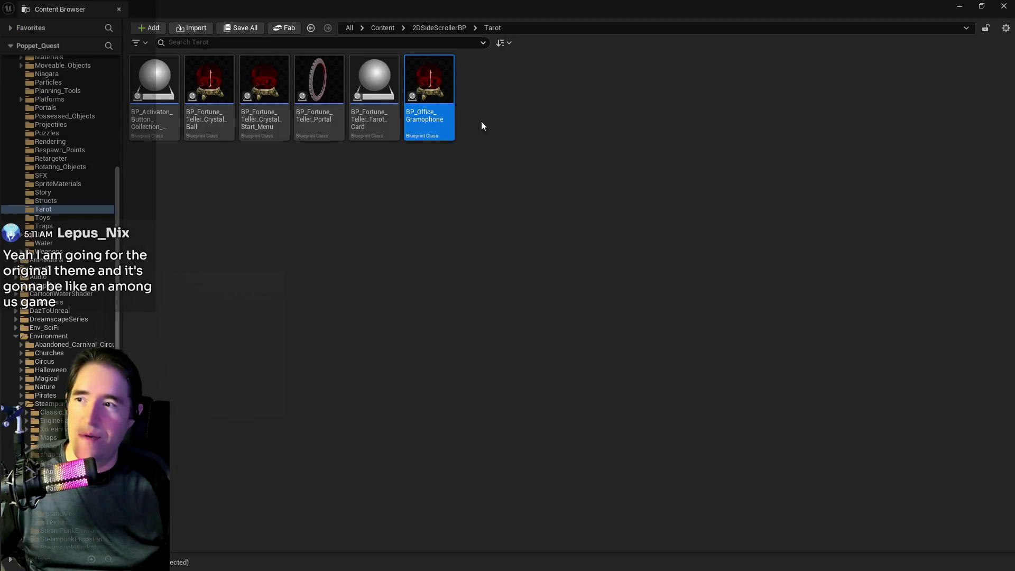
double_click(429, 102)
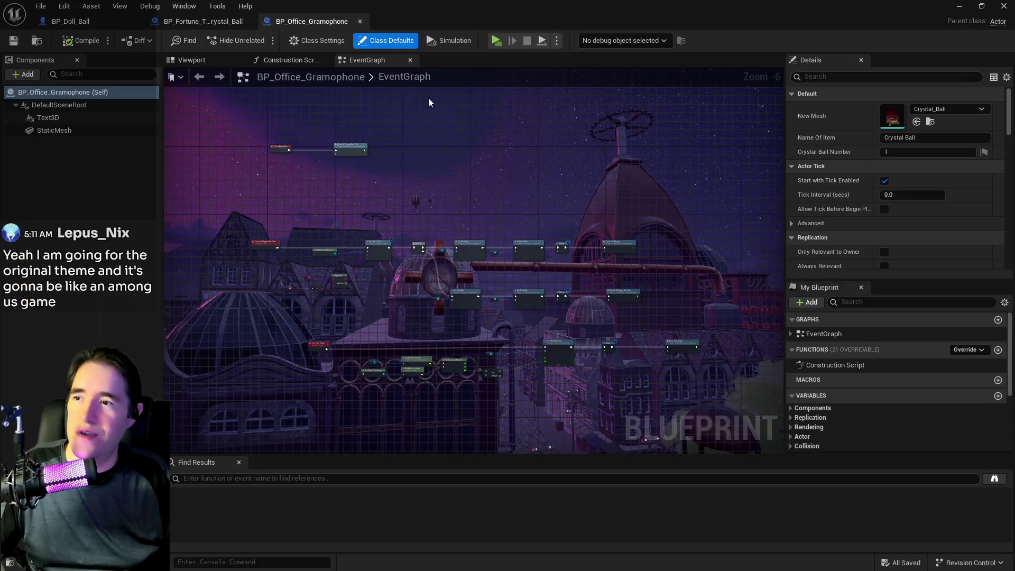
Step: Set the blueprint's New Mesh to SM_Gramophone
click(927, 109)
text(hts)
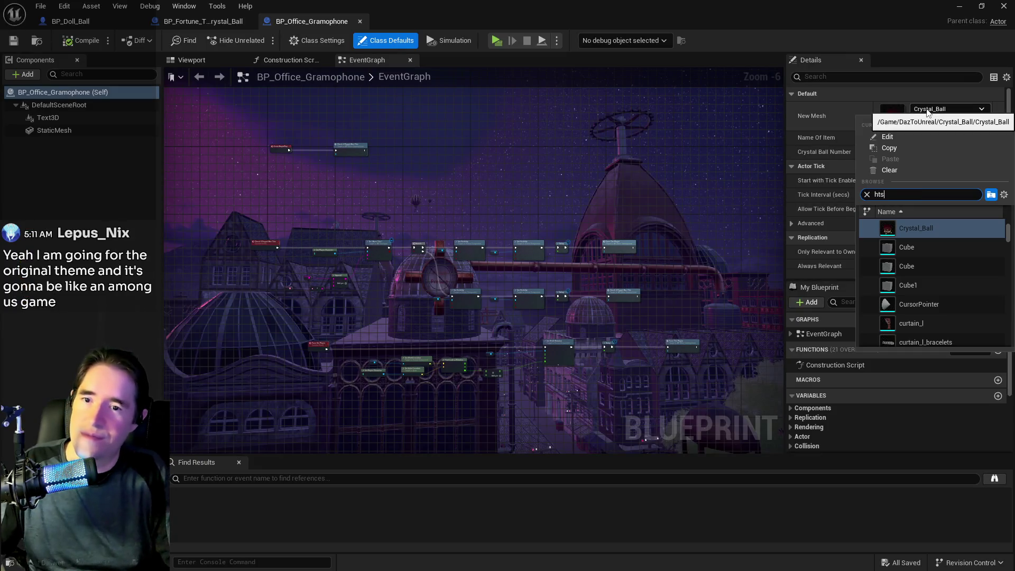
text(m)
key(BackSpace)
key(BackSpace)
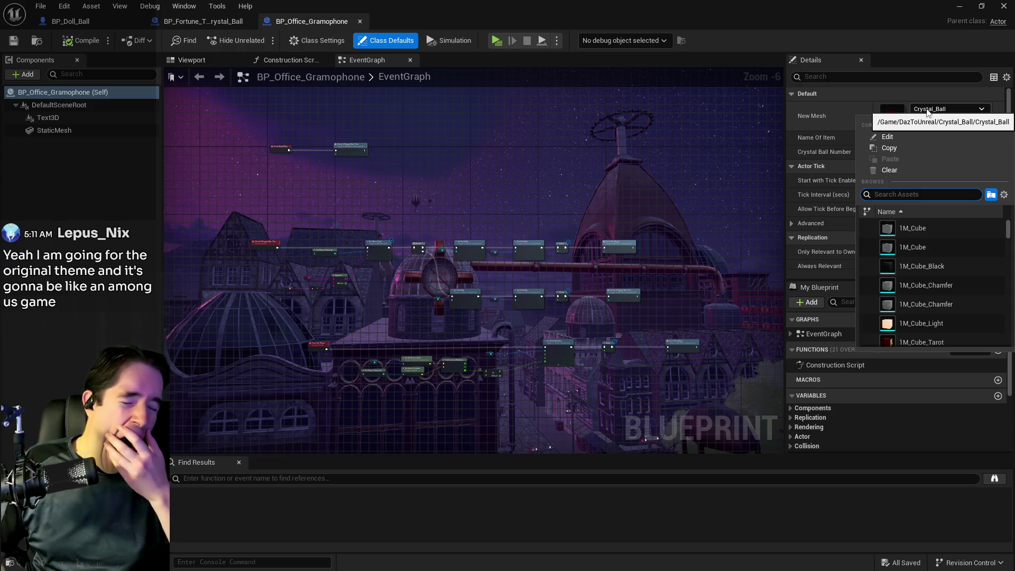
text(gramophone)
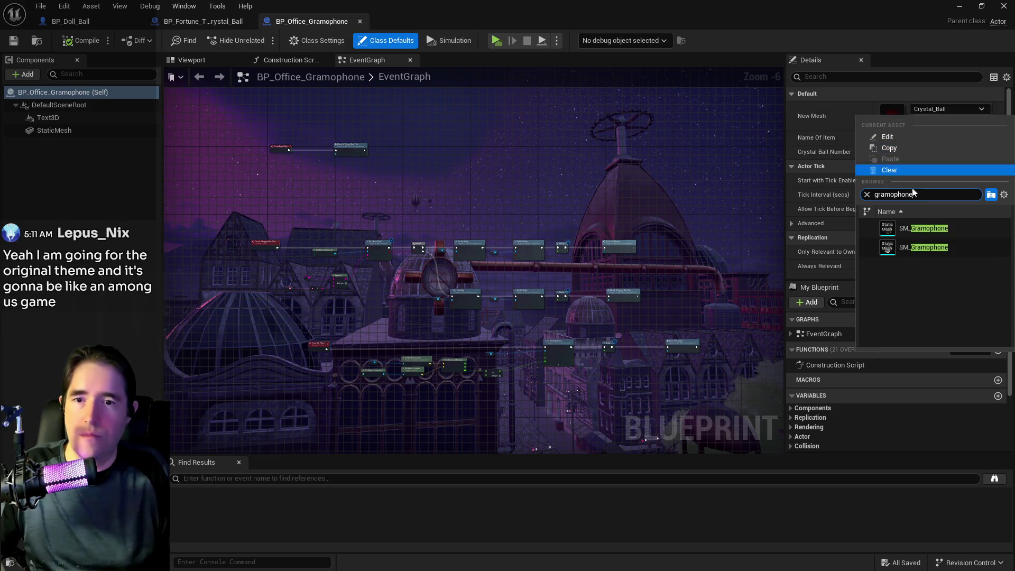
click(887, 227)
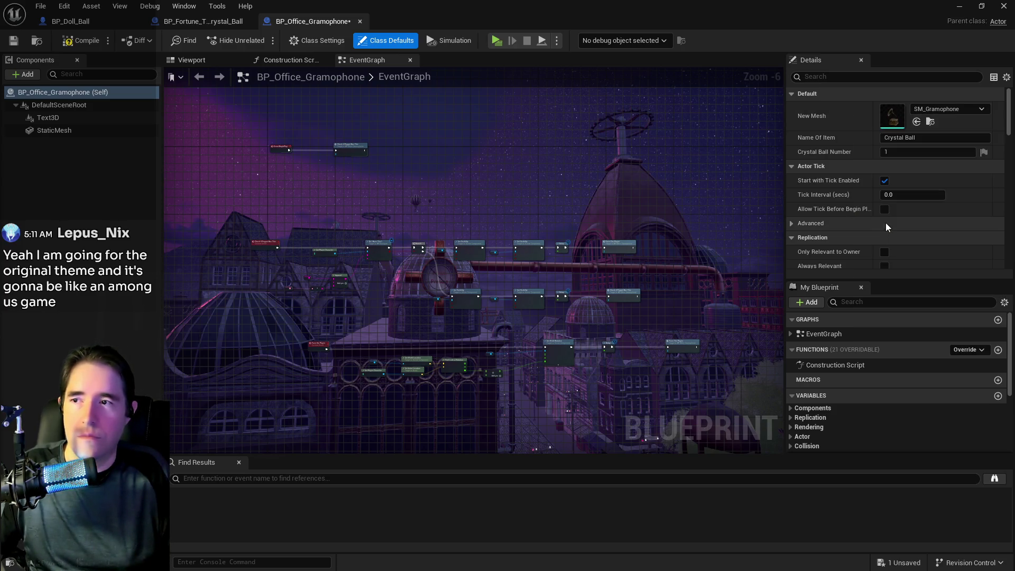
Step: Inspect the gramophone's components in the viewport, noting the root's 8.0 scale
click(192, 60)
scroll(423, 238, down, 5)
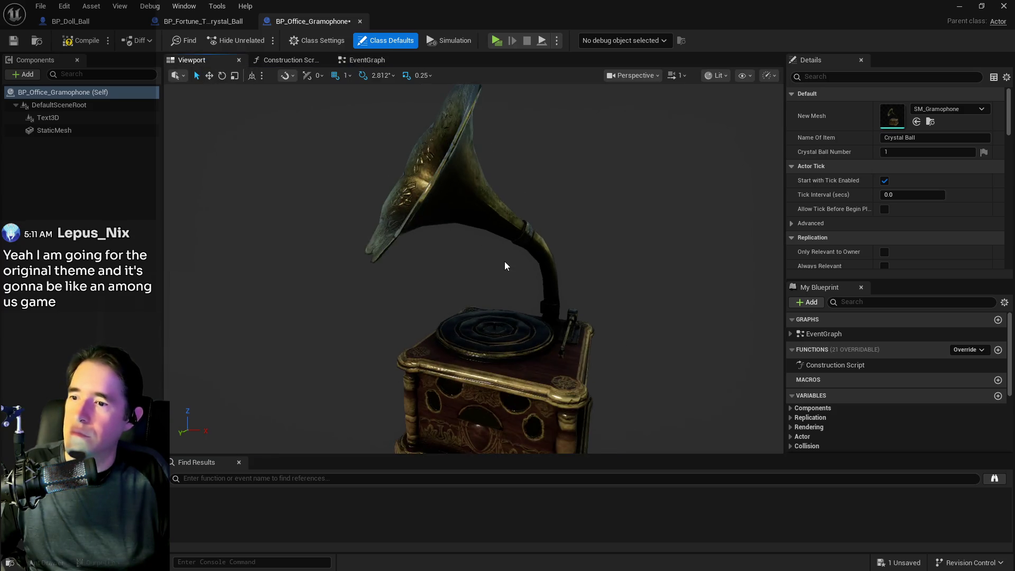
click(58, 130)
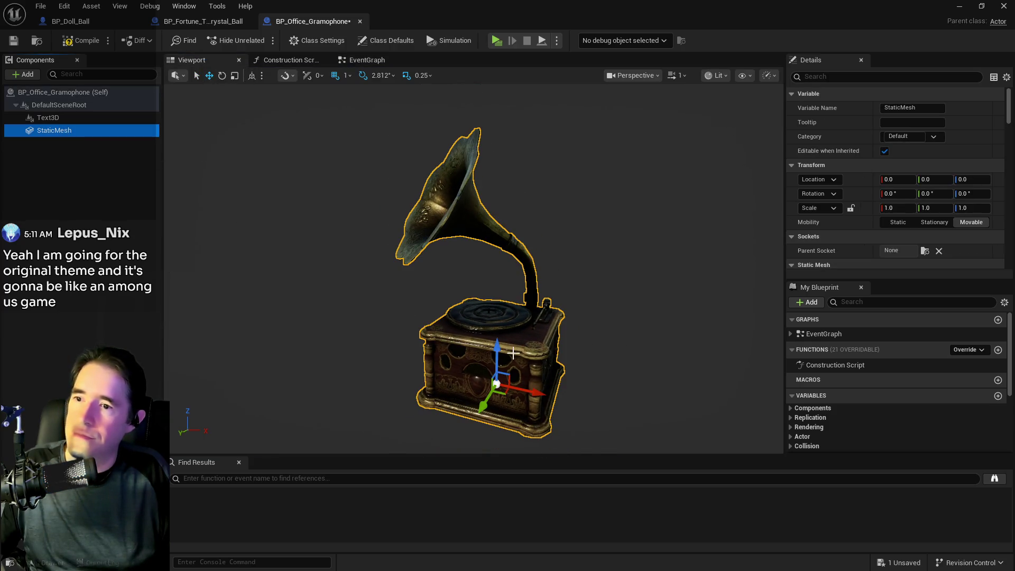
click(56, 105)
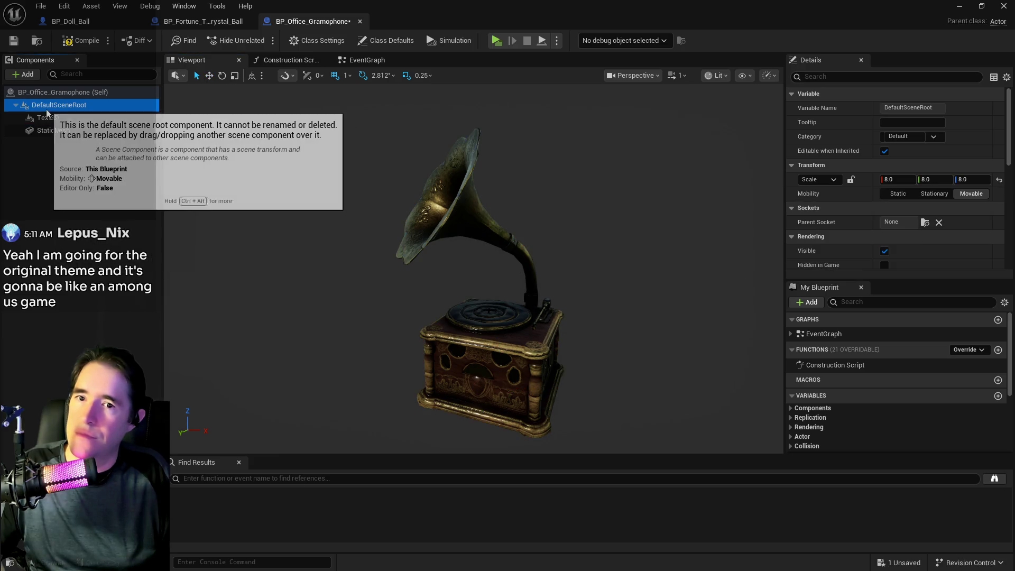
click(50, 118)
click(53, 105)
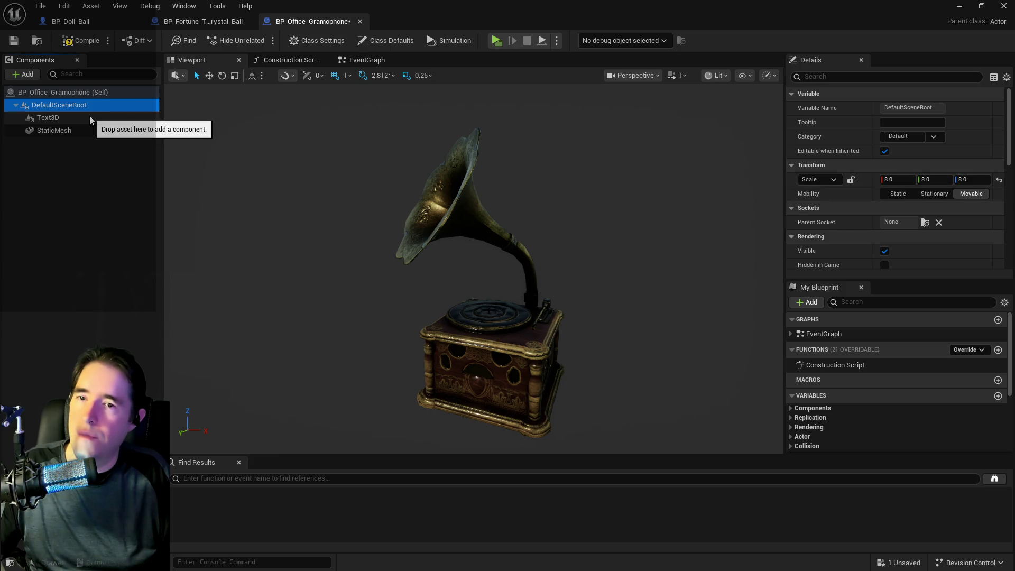
click(95, 121)
Step: Reposition the Text3D number onto the gramophone's cabinet face
drag(199, 154, 199, 155)
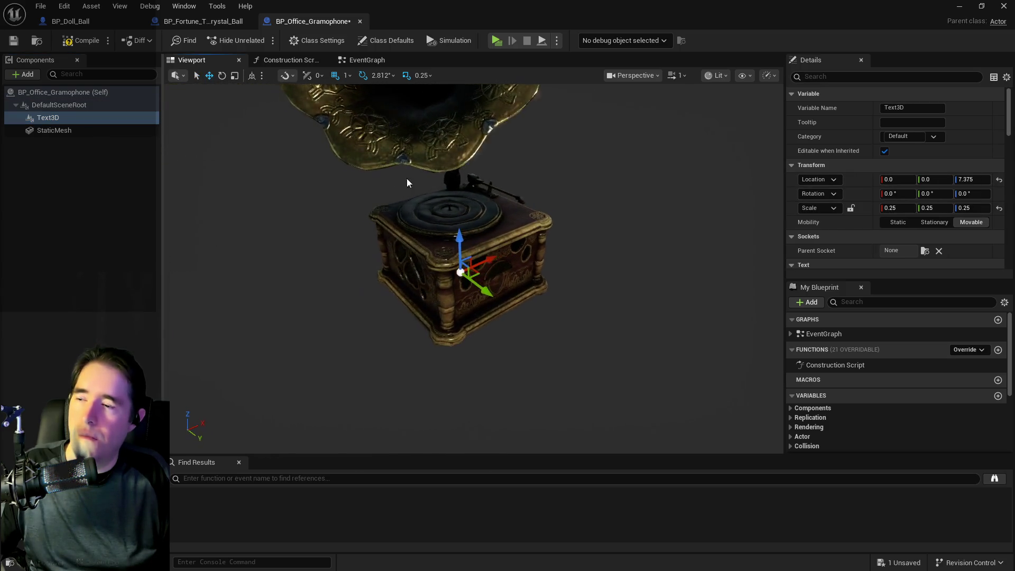
drag(482, 286, 525, 312)
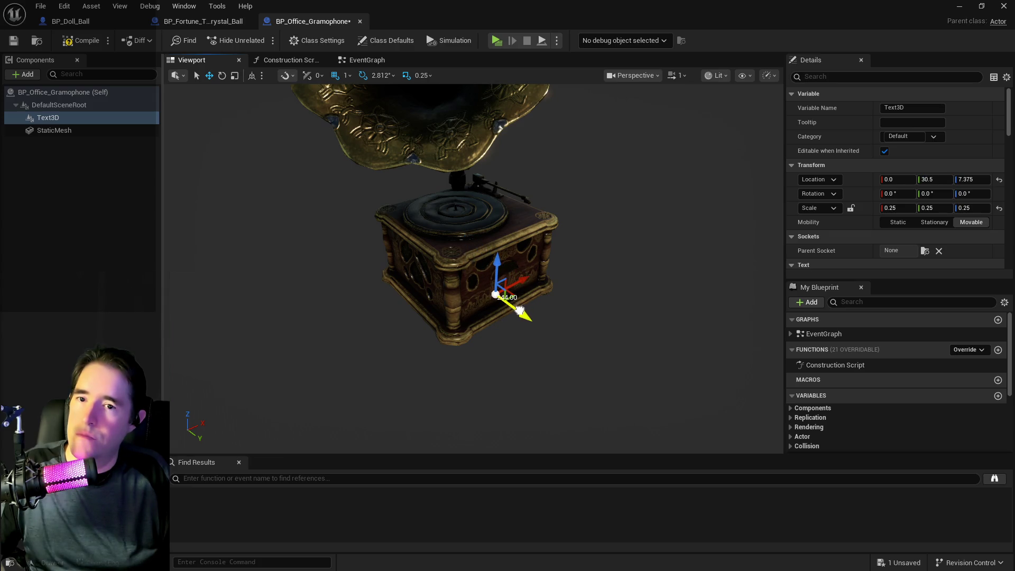
scroll(876, 226, down, 3)
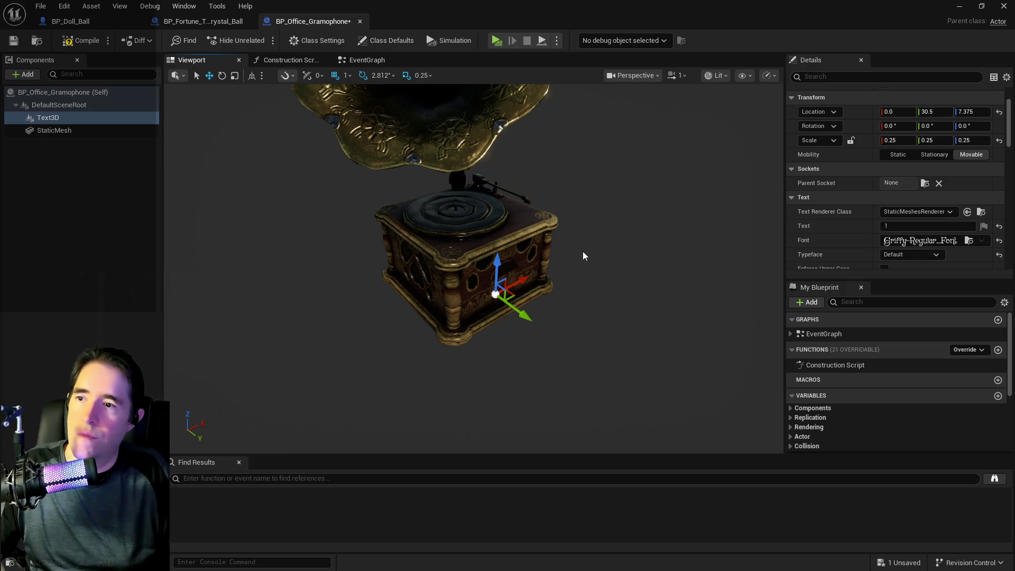
mouse_move(518, 309)
mouse_down()
mouse_move(531, 321)
mouse_move(496, 272)
mouse_move(445, 274)
mouse_move(458, 274)
mouse_up()
scroll(480, 225, up, 10)
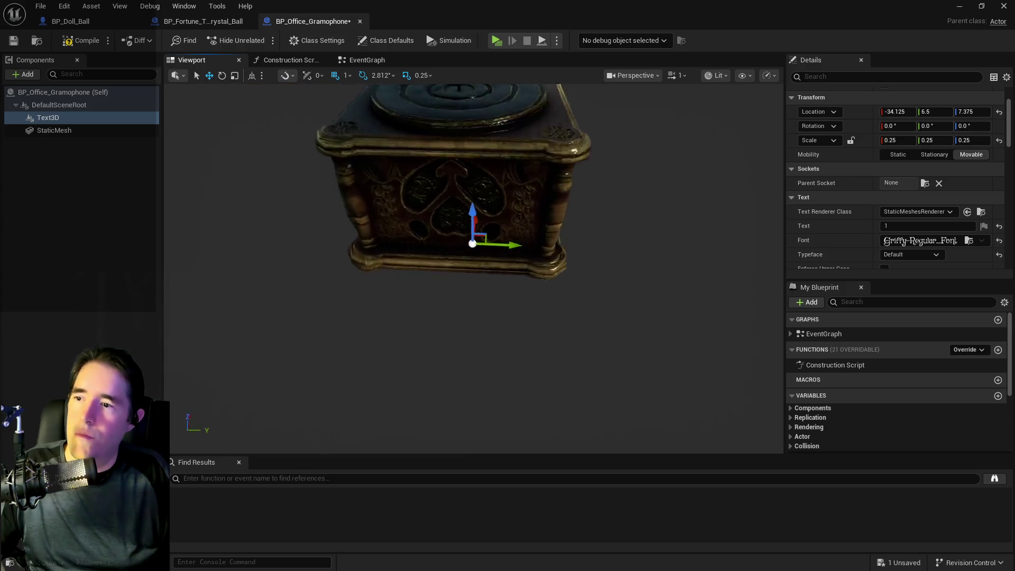
scroll(552, 194, up, 5)
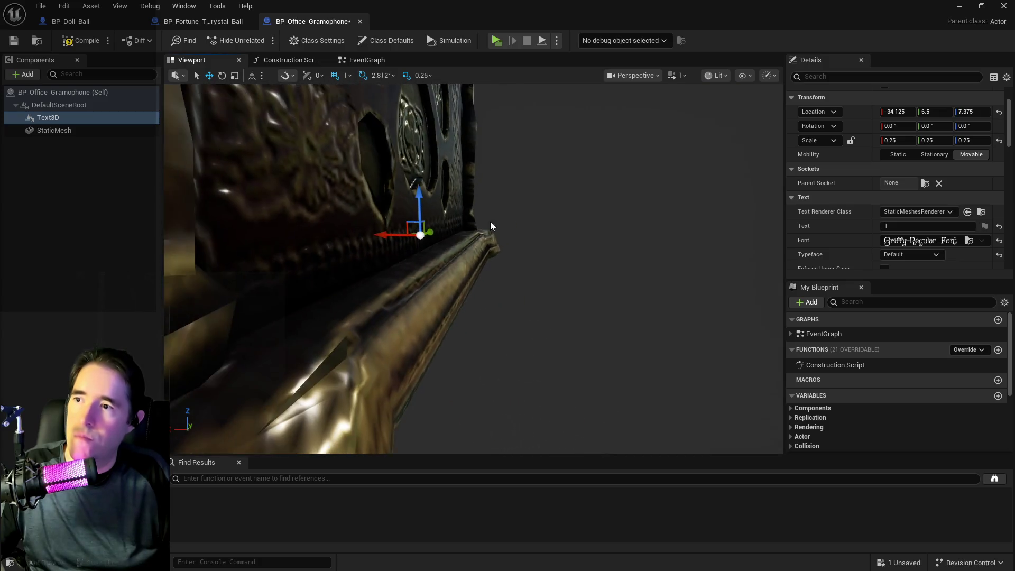
mouse_move(376, 236)
mouse_down()
mouse_move(426, 238)
mouse_move(418, 236)
mouse_up()
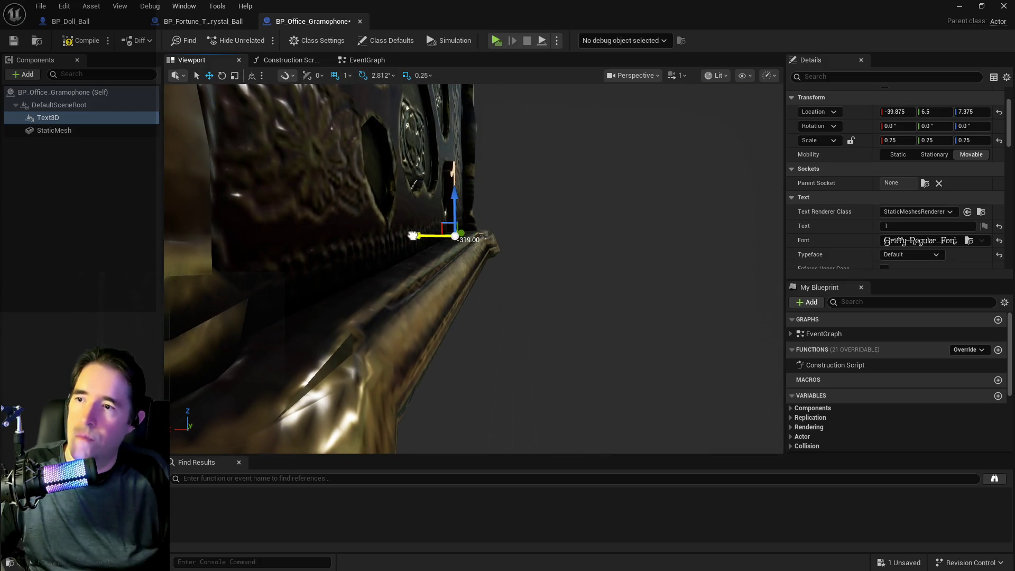
scroll(418, 237, down, 10)
mouse_move(575, 235)
mouse_down()
mouse_move(475, 235)
mouse_move(497, 206)
mouse_move(522, 220)
mouse_move(522, 238)
mouse_up()
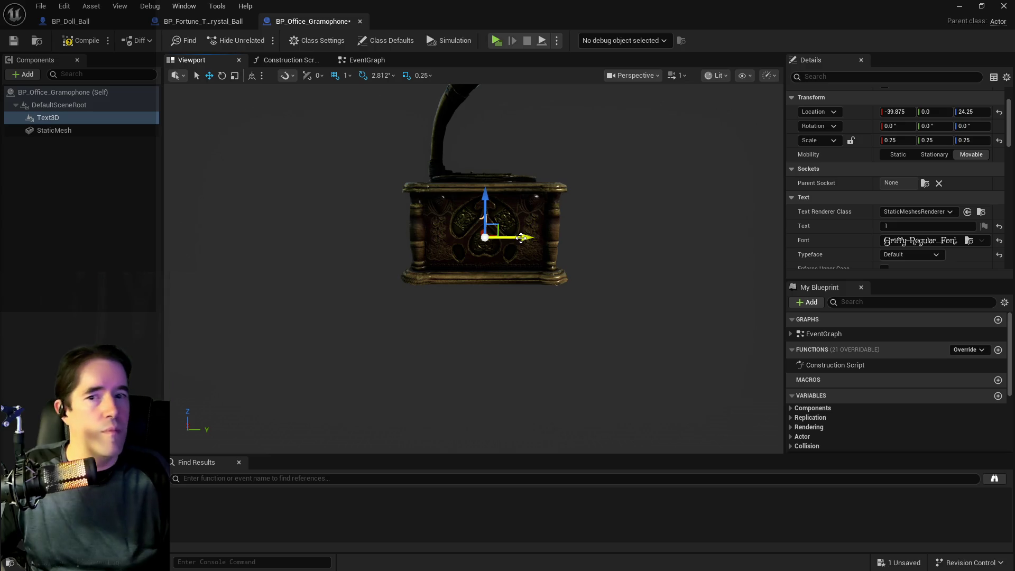
scroll(868, 182, down, 1)
scroll(867, 180, up, 2)
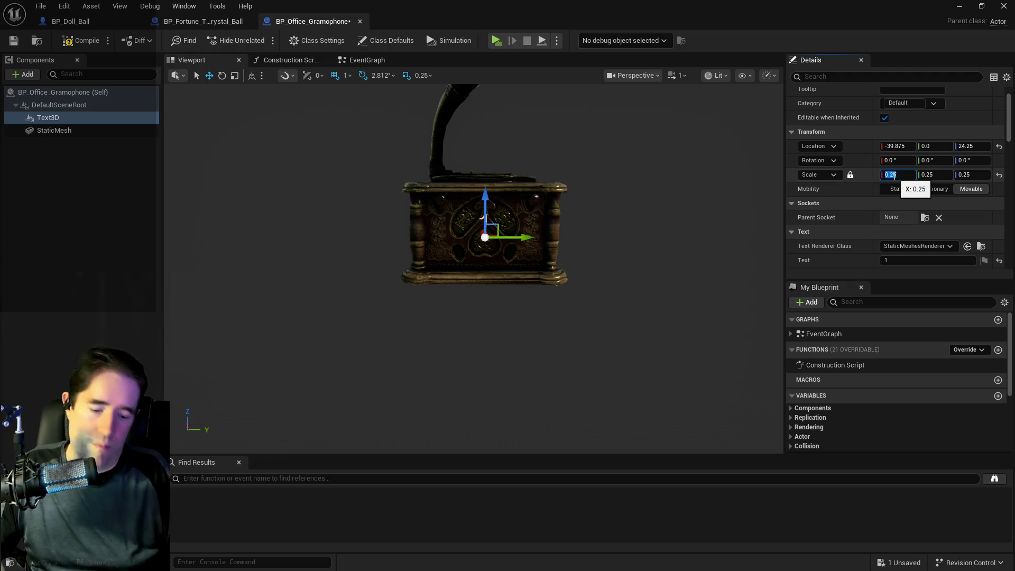
Step: Set the Text3D number's scale to 0.5 and lower it to Z 17.5
text(1)
key(Return)
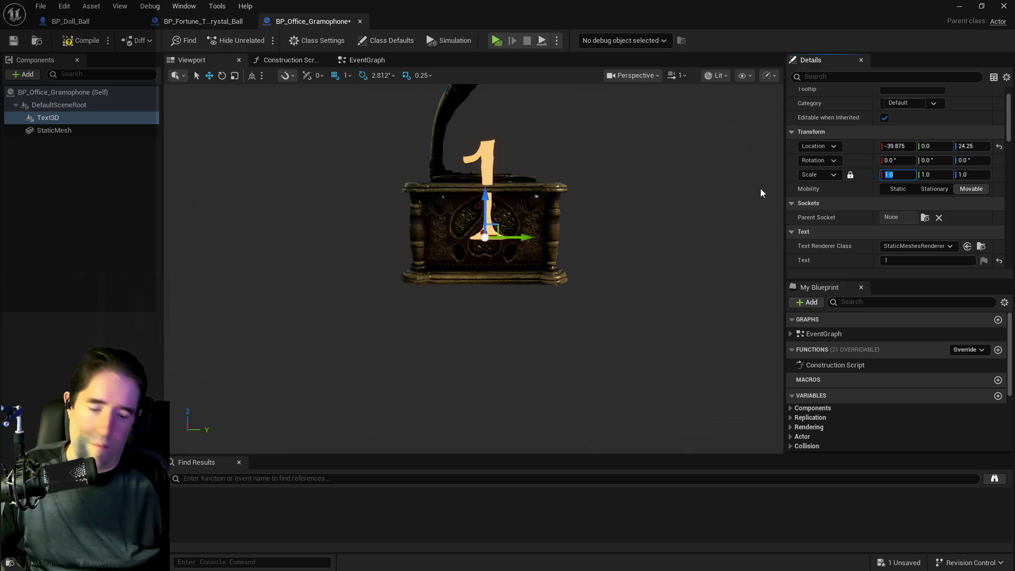
text(.5)
key(Return)
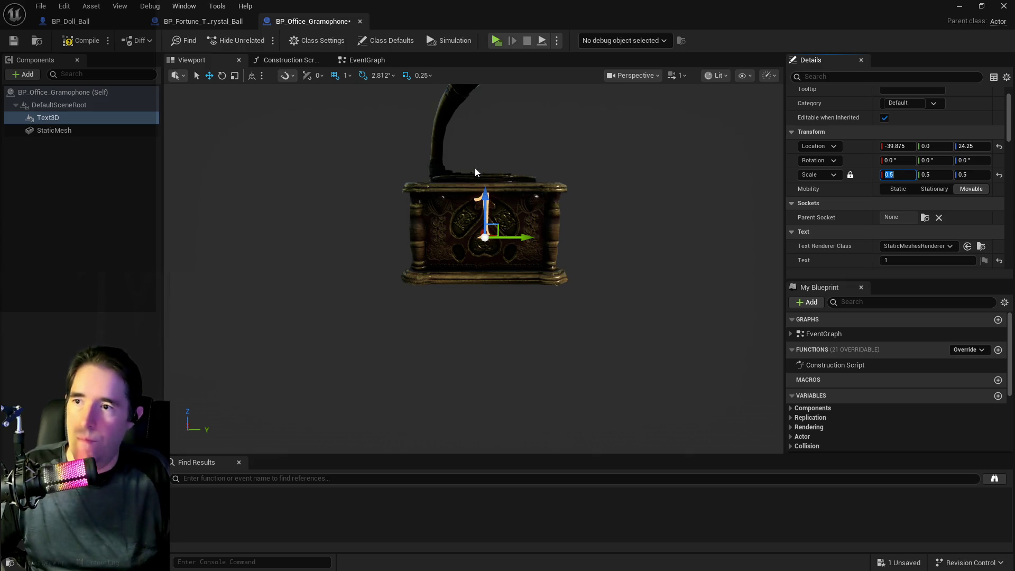
drag(484, 190, 484, 203)
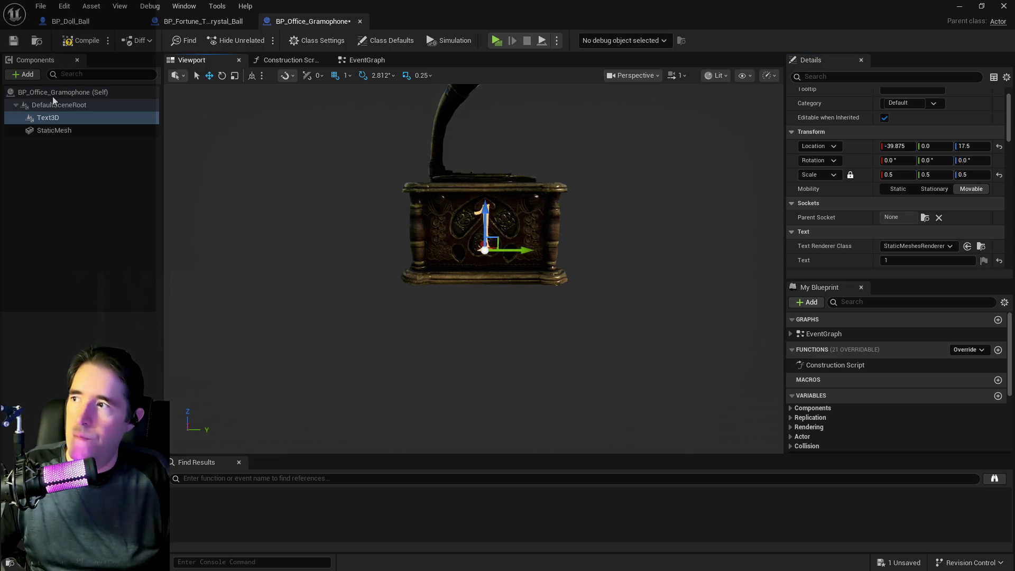
Step: Scale the DefaultSceneRoot to 3 and compile the Blueprint
click(53, 96)
click(58, 104)
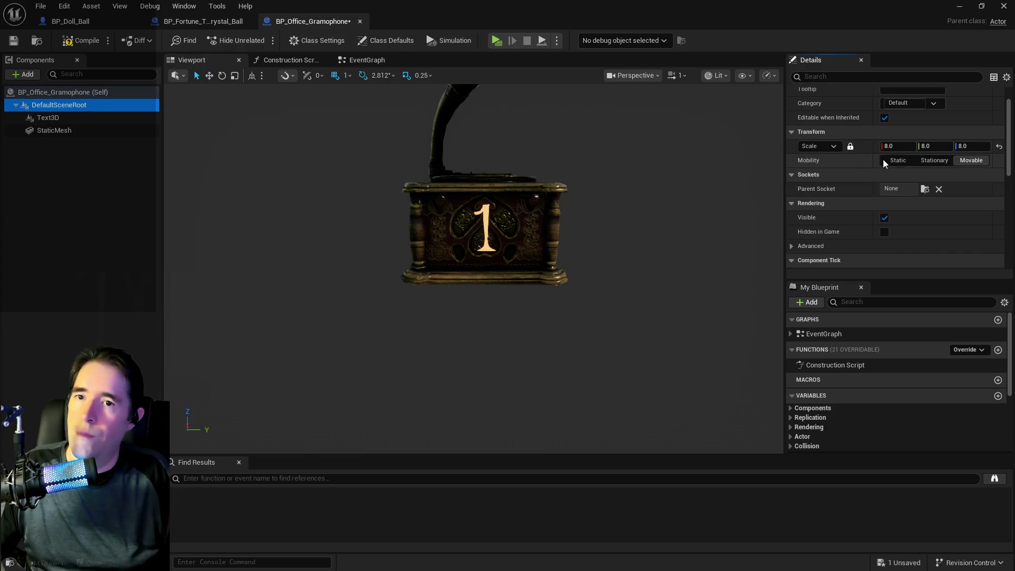
click(892, 146)
text(3)
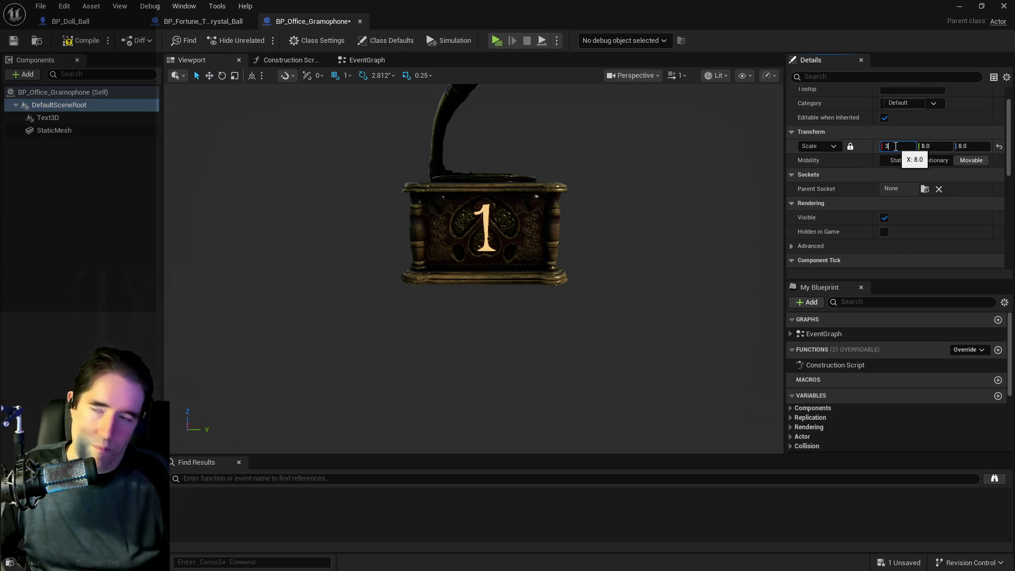
key(Return)
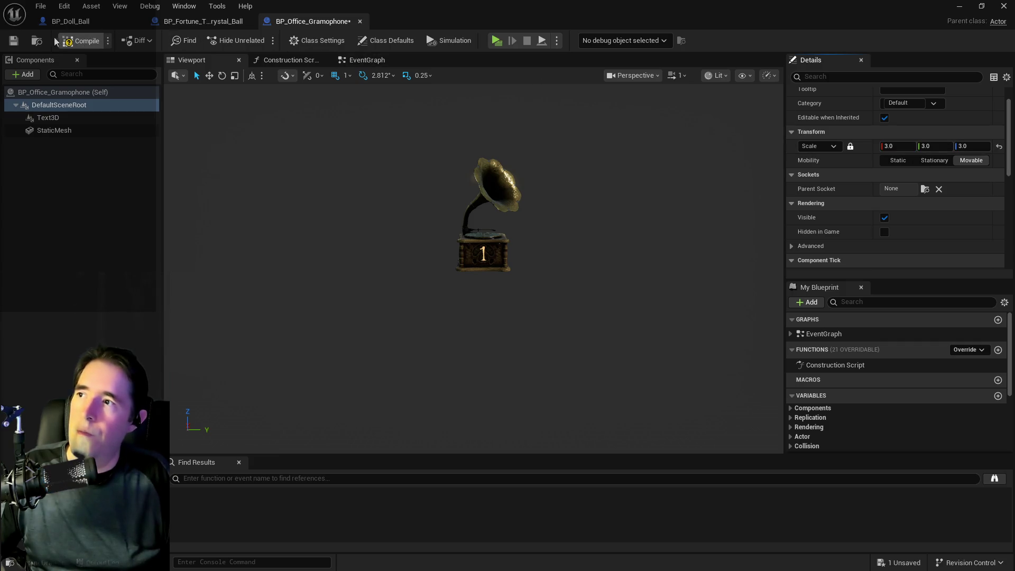
click(57, 41)
drag(894, 73, 1014, 74)
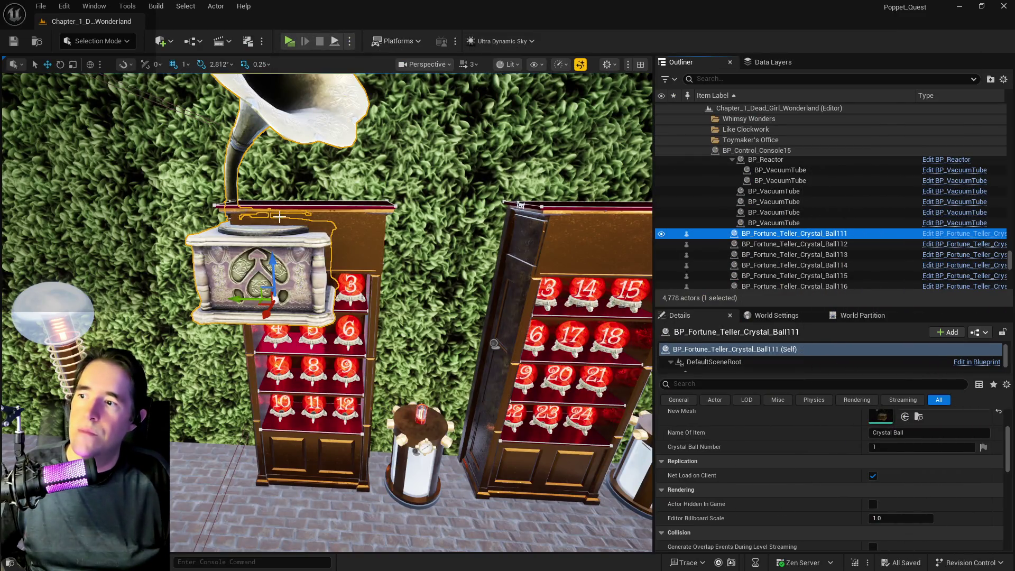
Step: Undo and redo the last scale change from the Edit menu
click(57, 5)
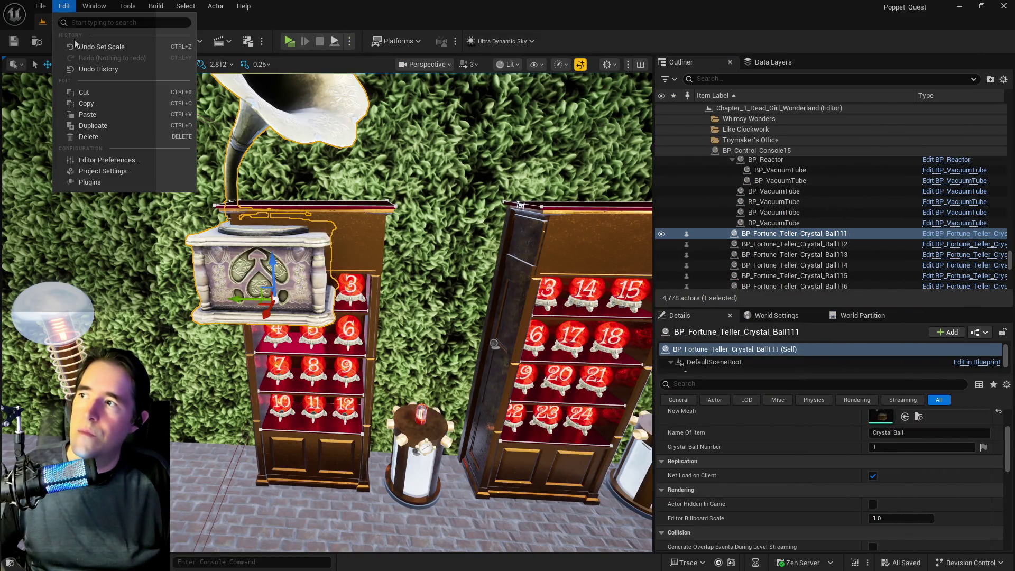
click(74, 46)
click(64, 6)
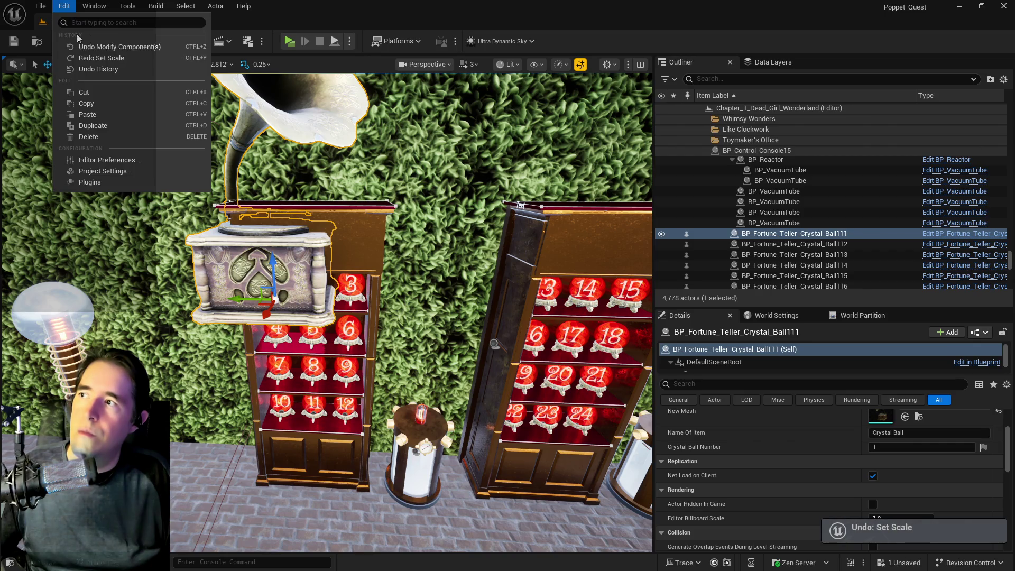
click(71, 60)
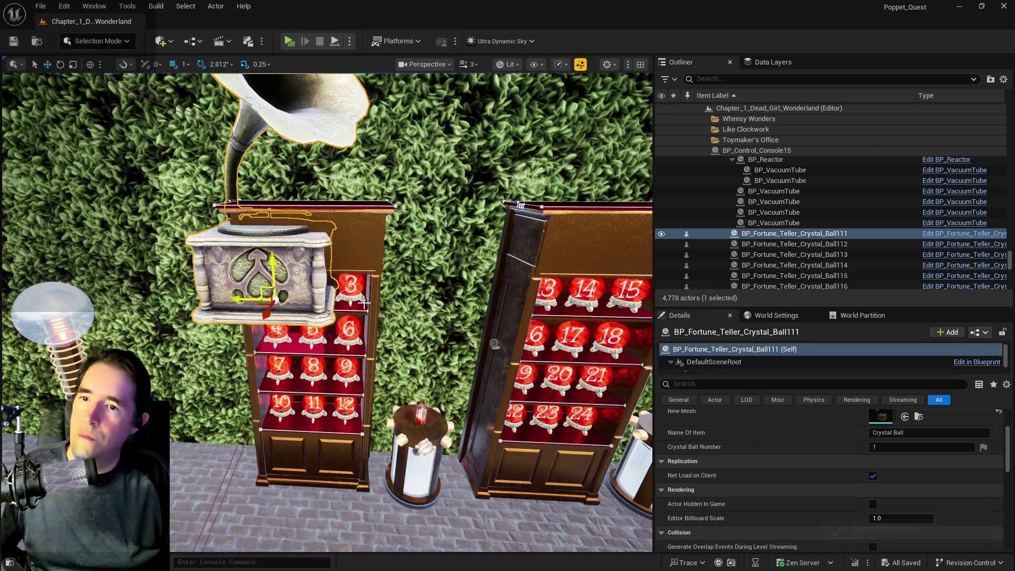
Step: Set crystal ball 1's New Mesh back to Crystal_Ball
scroll(899, 455, up, 2)
click(930, 458)
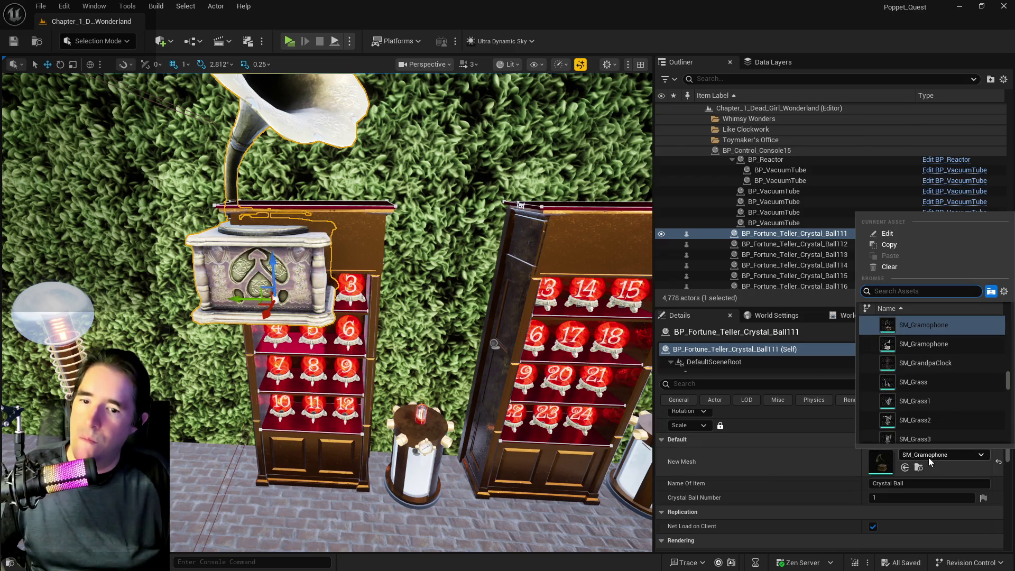
text(crystal b)
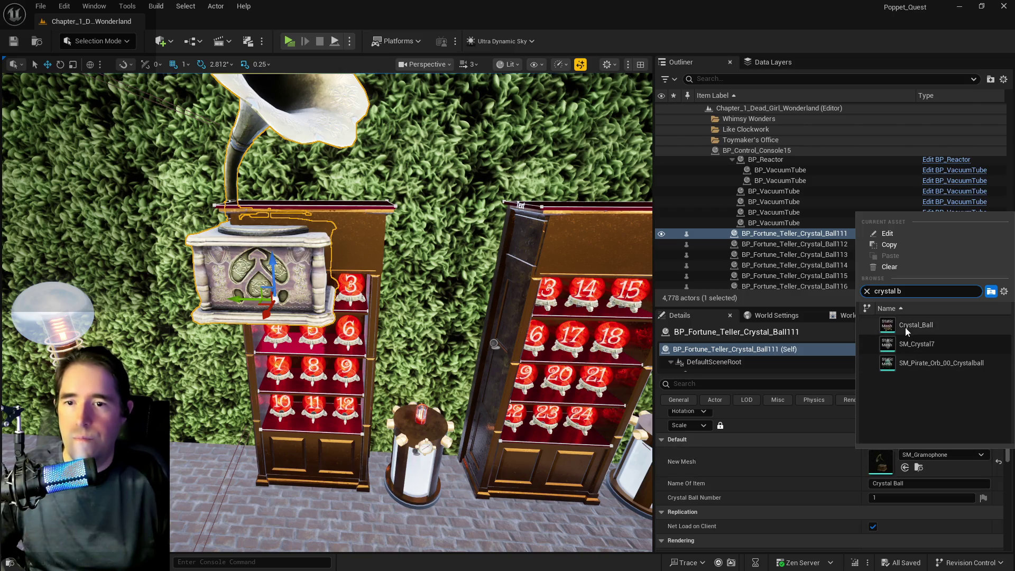
click(901, 324)
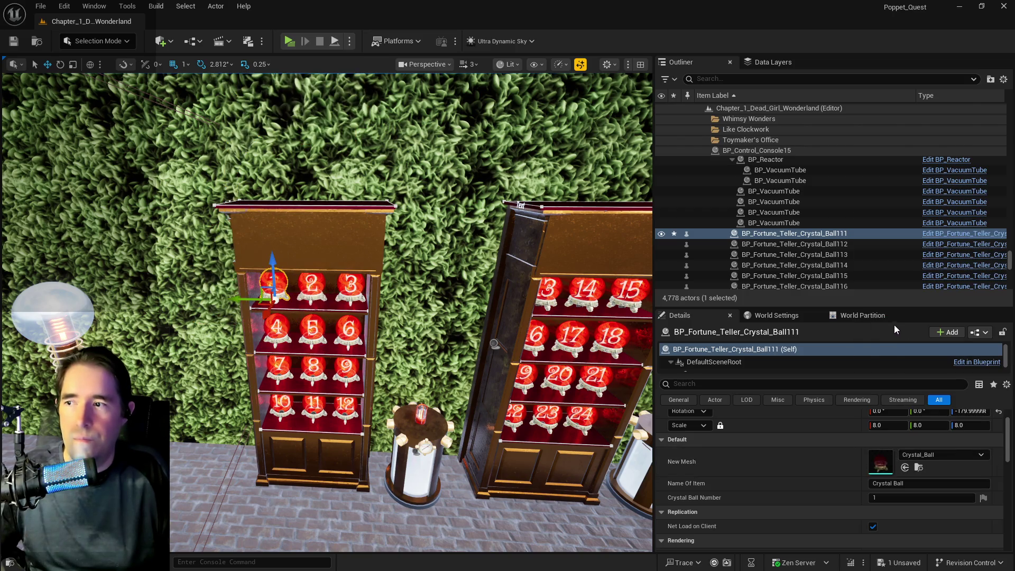
scroll(764, 240, down, 5)
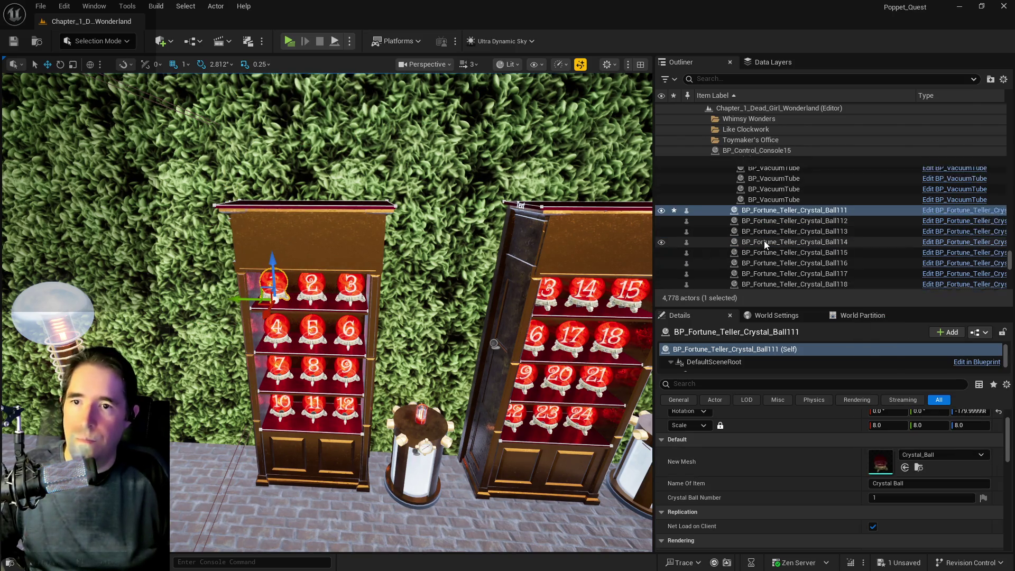
scroll(764, 240, down, 5)
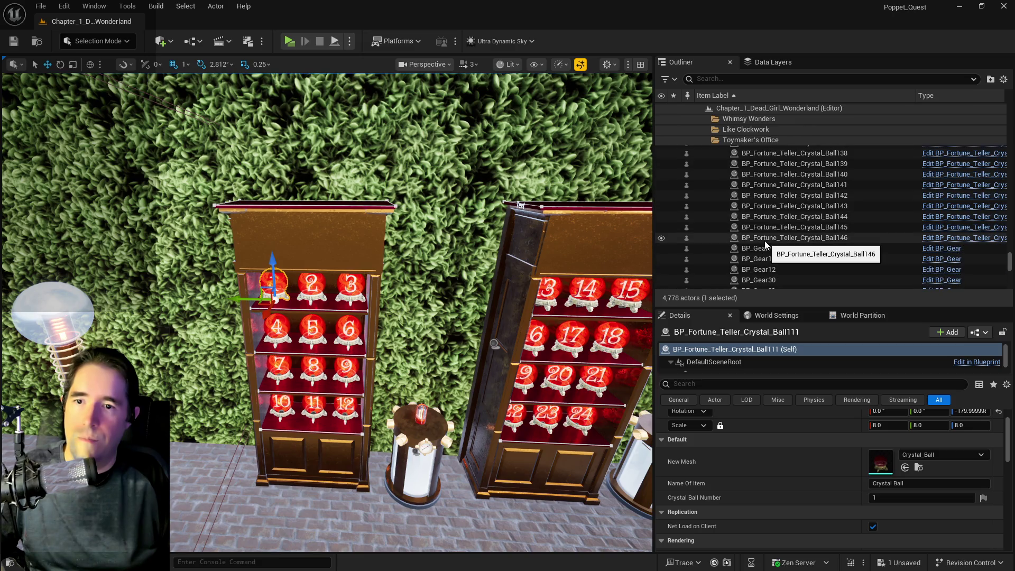
Step: Replace the selected crystal balls Ball111–Ball146 with BP_Office_Gramophone
shift+click(766, 240)
mouse_move(493, 297)
mouse_down()
mouse_move(465, 302)
mouse_move(471, 317)
mouse_move(476, 301)
mouse_move(455, 304)
mouse_up()
right_click(766, 238)
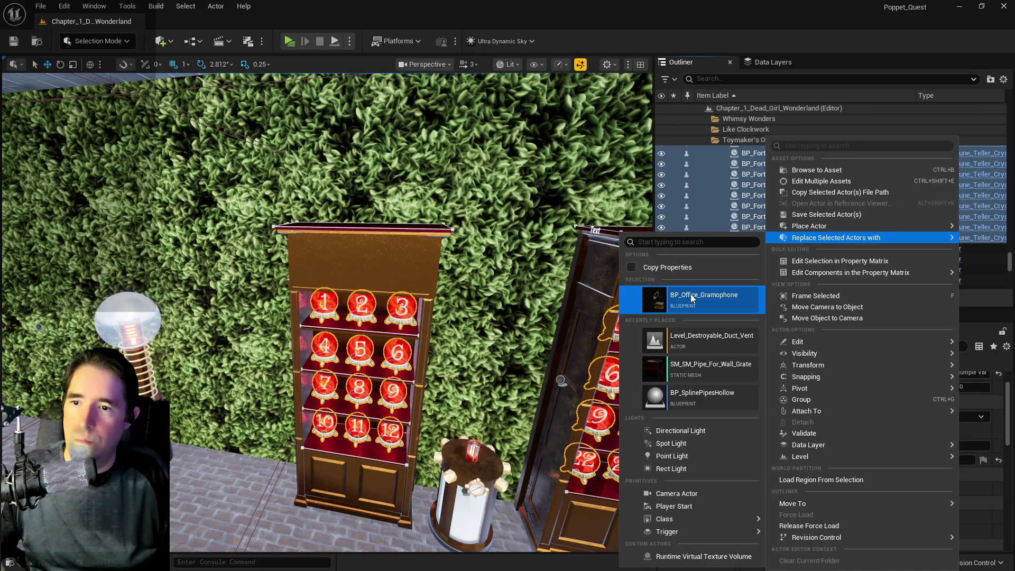
key(Escape)
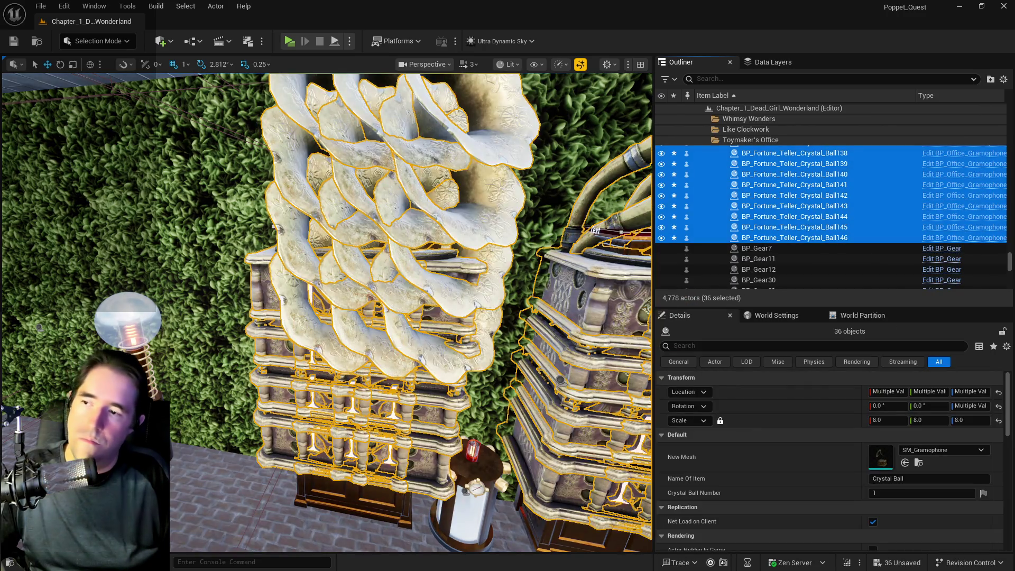
drag(327, 318, 371, 302)
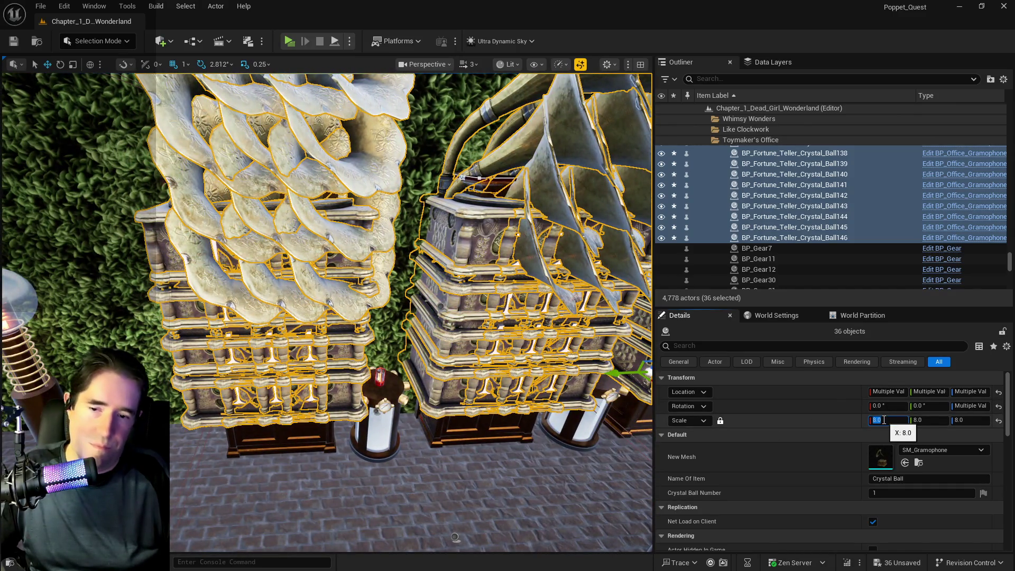
Step: Set the gramophones' scale to 3, then step it down to 1
text(3)
key(Return)
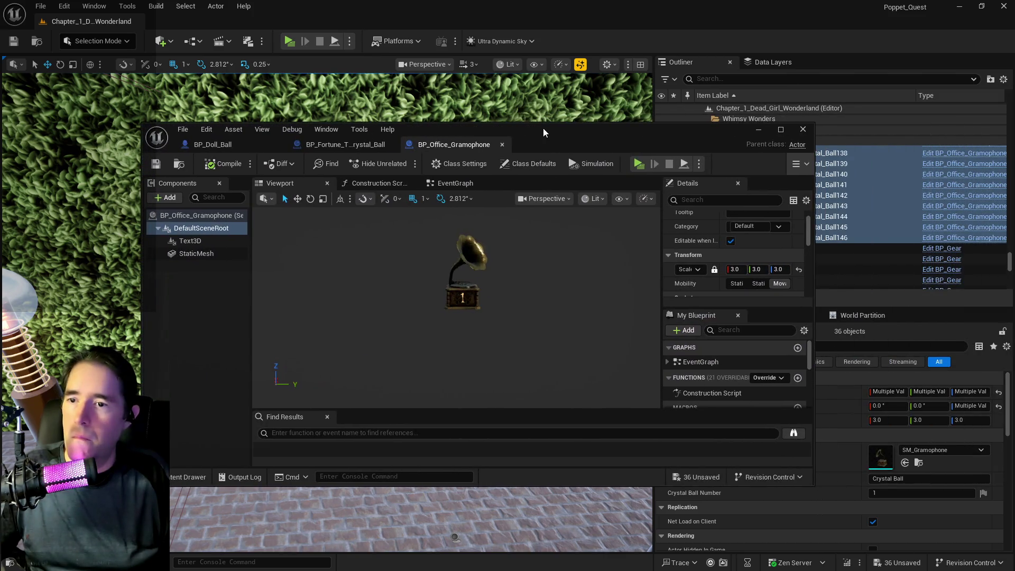
drag(622, 132, 645, 141)
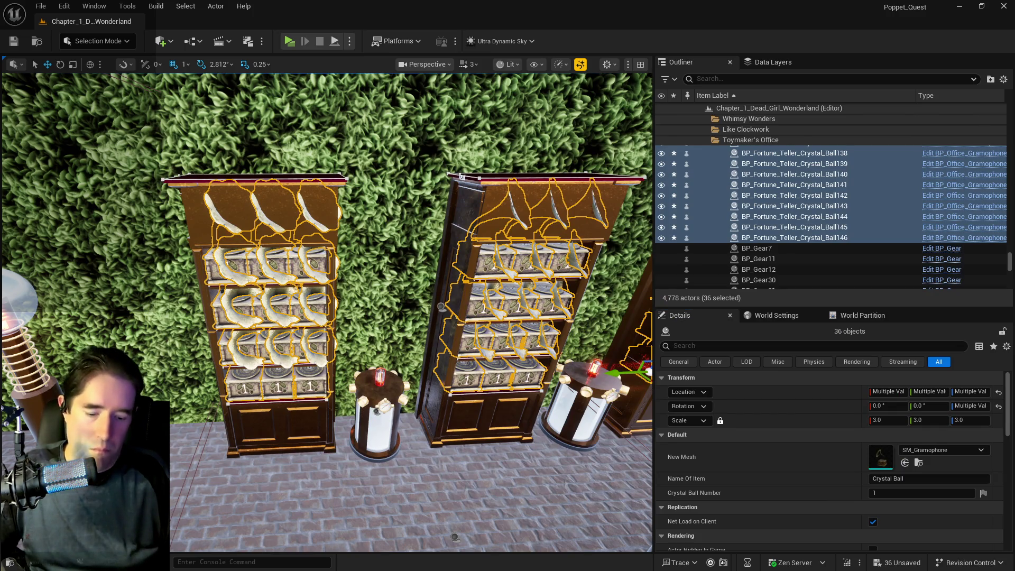
key(ctrl+z)
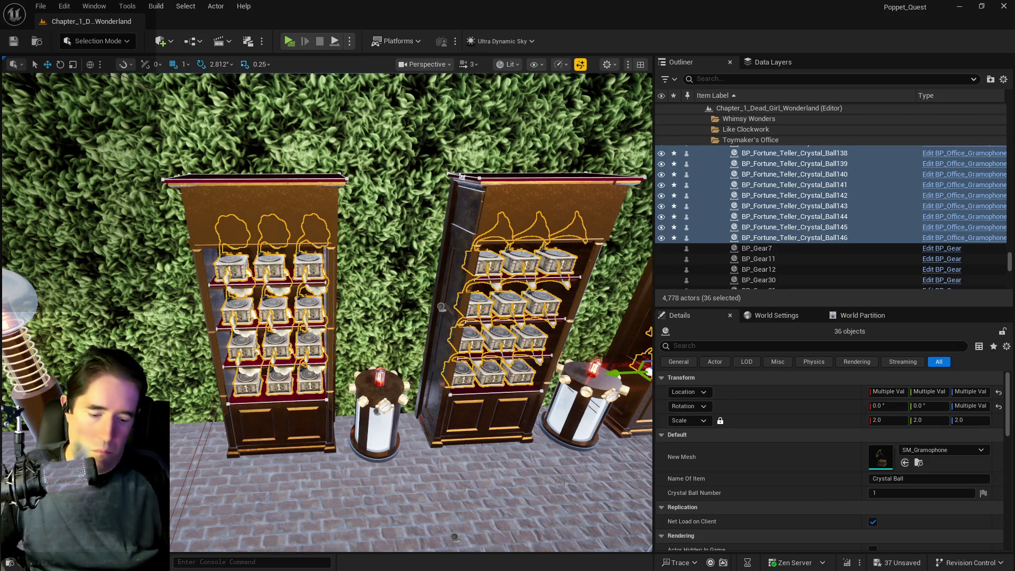
key(ctrl+z)
mouse_move(429, 408)
mouse_down()
mouse_move(389, 339)
mouse_move(429, 404)
mouse_move(381, 365)
mouse_move(365, 373)
mouse_move(386, 392)
mouse_move(354, 370)
mouse_up()
click(813, 239)
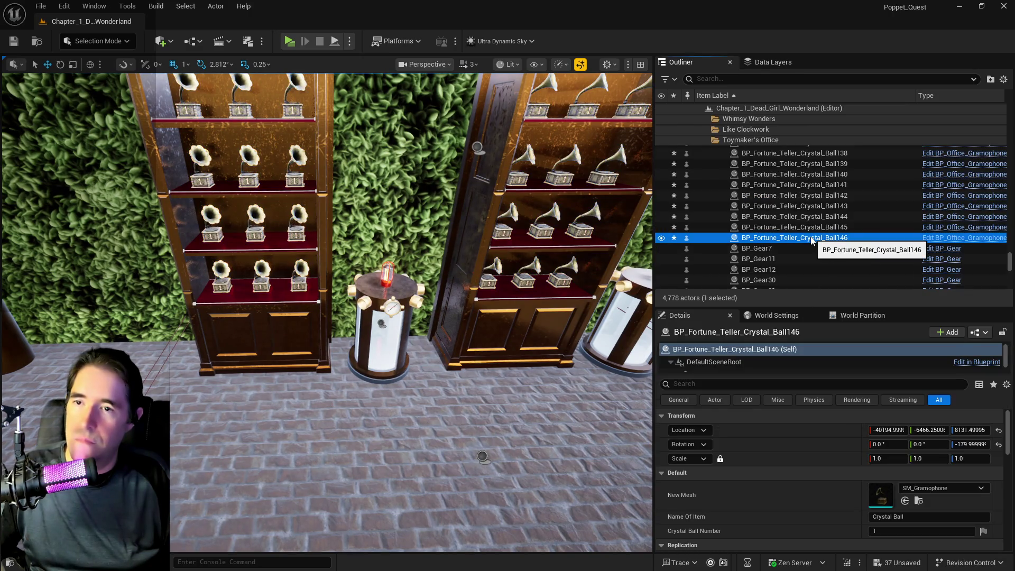
click(63, 6)
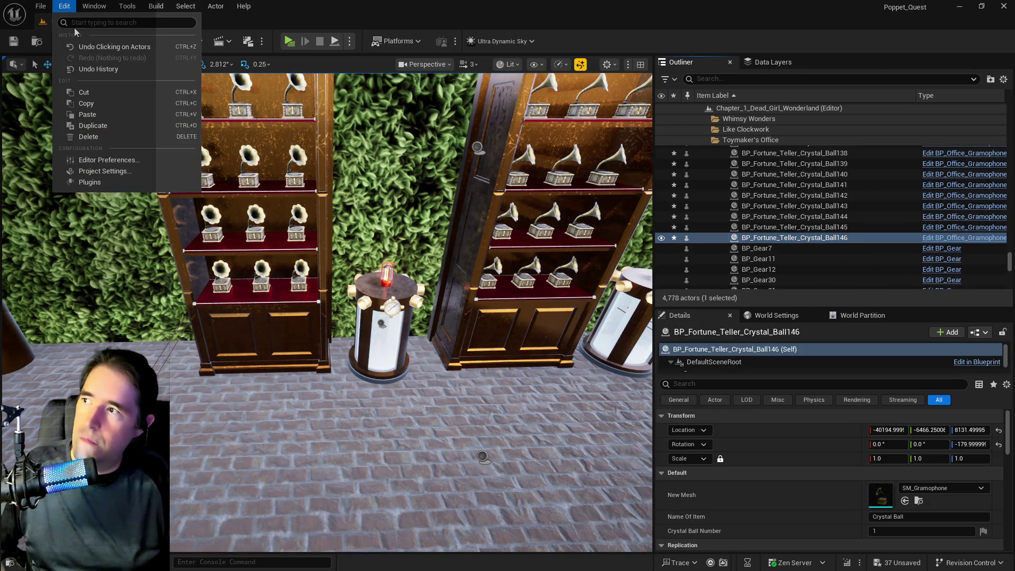
click(85, 46)
right_click(815, 240)
mouse_move(818, 238)
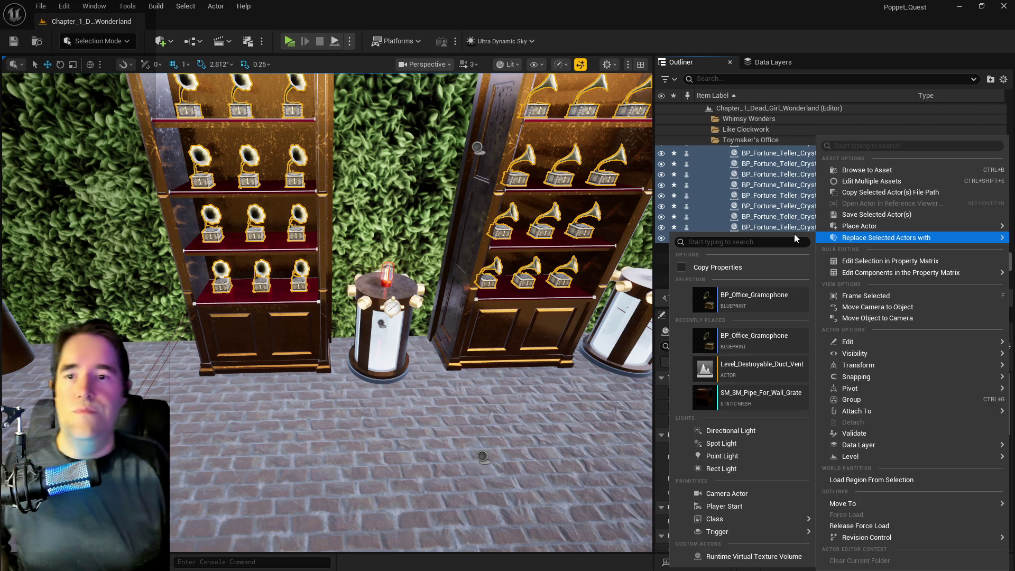
click(842, 217)
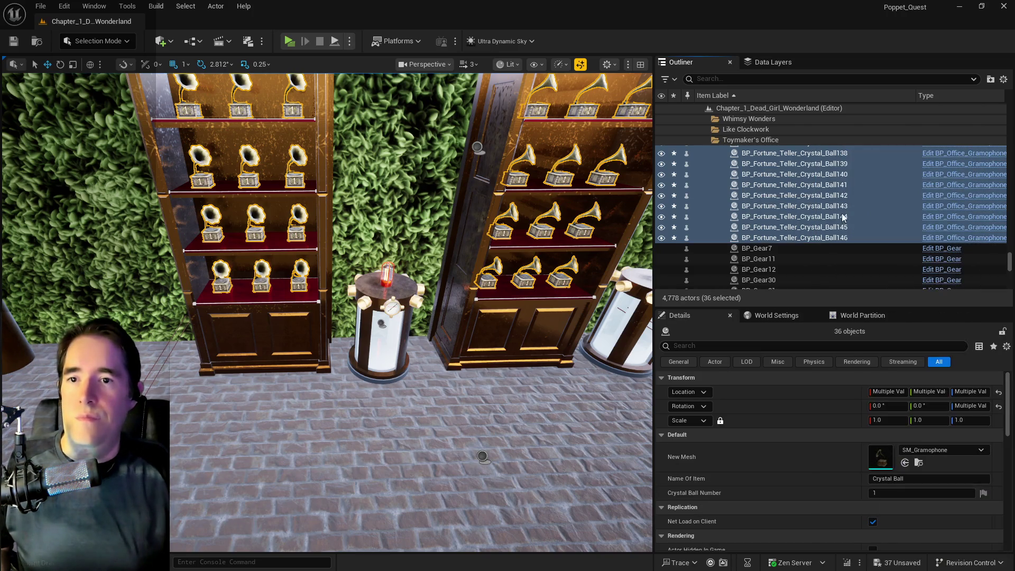
click(808, 239)
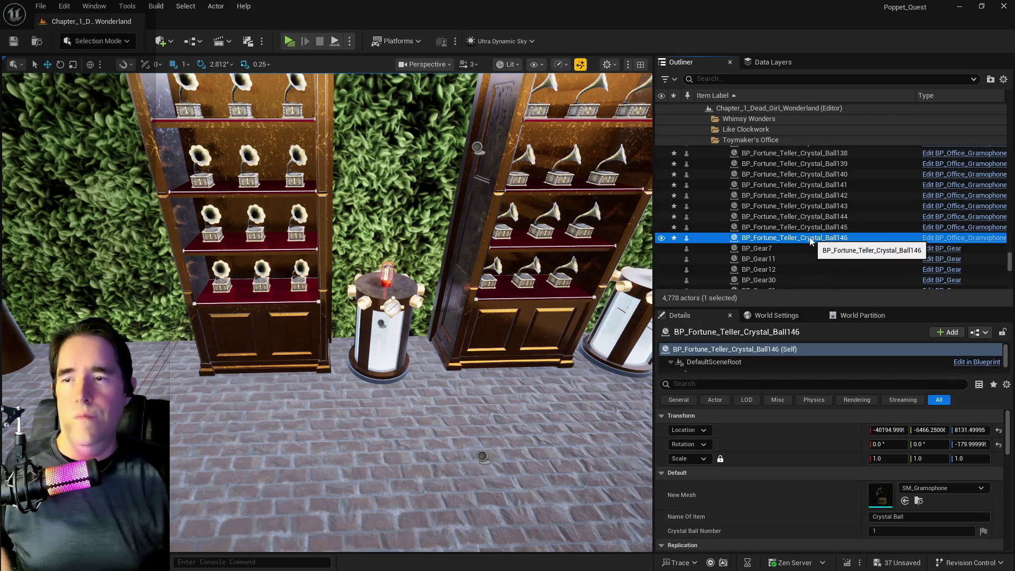
click(64, 6)
click(74, 42)
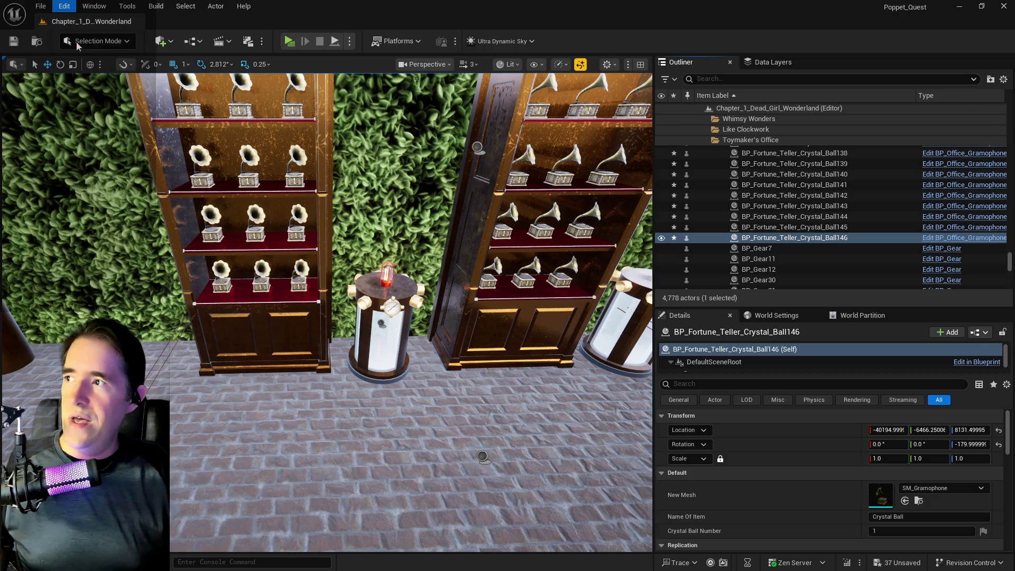
Step: Open the 36 selected actors in the Property Matrix and select rows down to Ball135
right_click(799, 200)
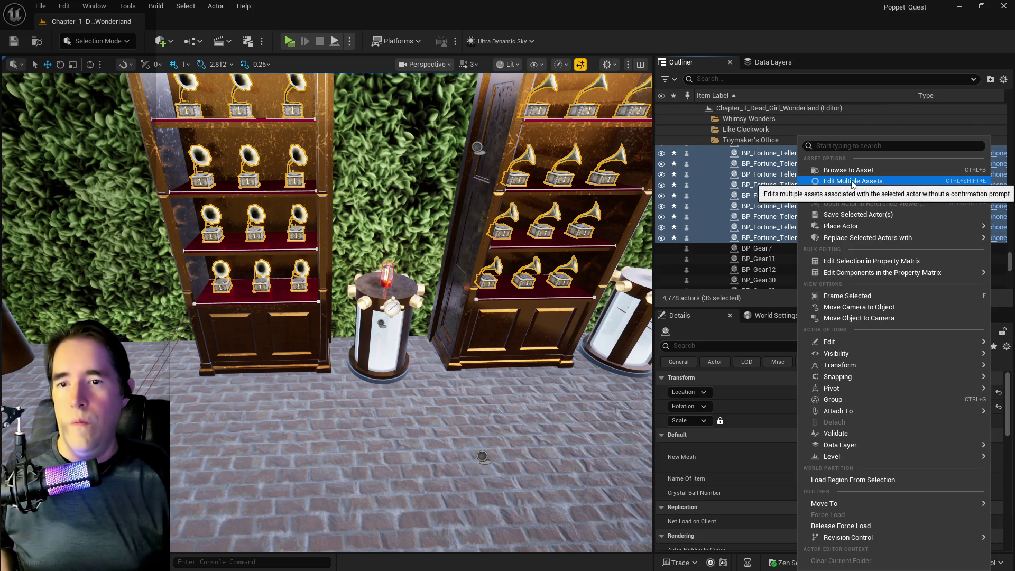
click(859, 261)
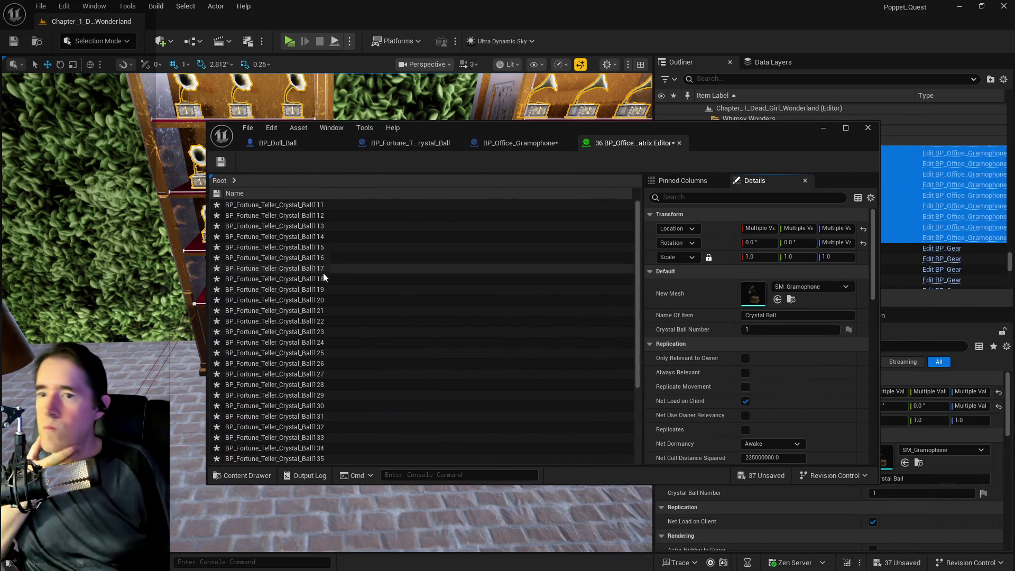
click(276, 207)
scroll(639, 315, down, 1)
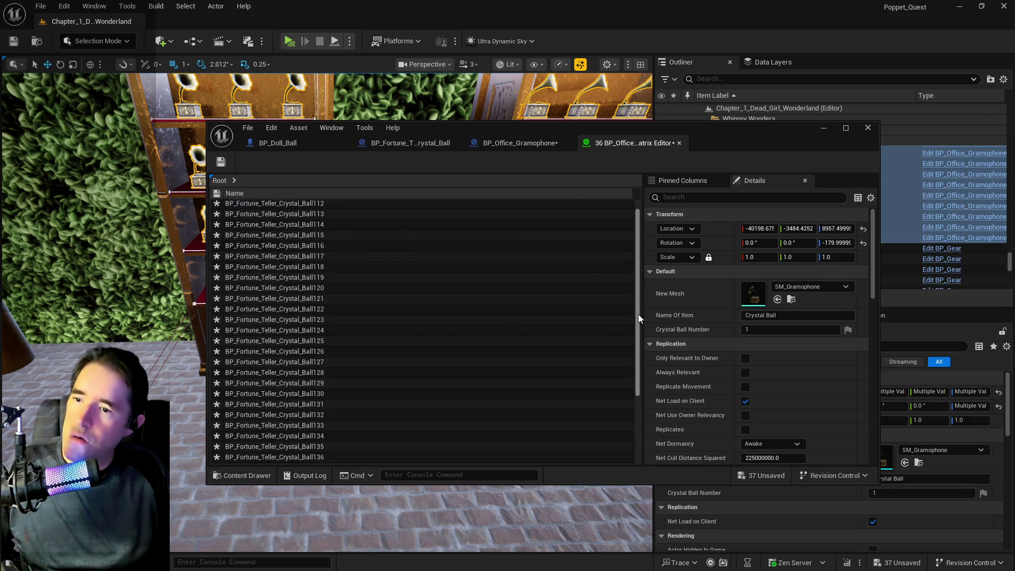
shift+click(273, 459)
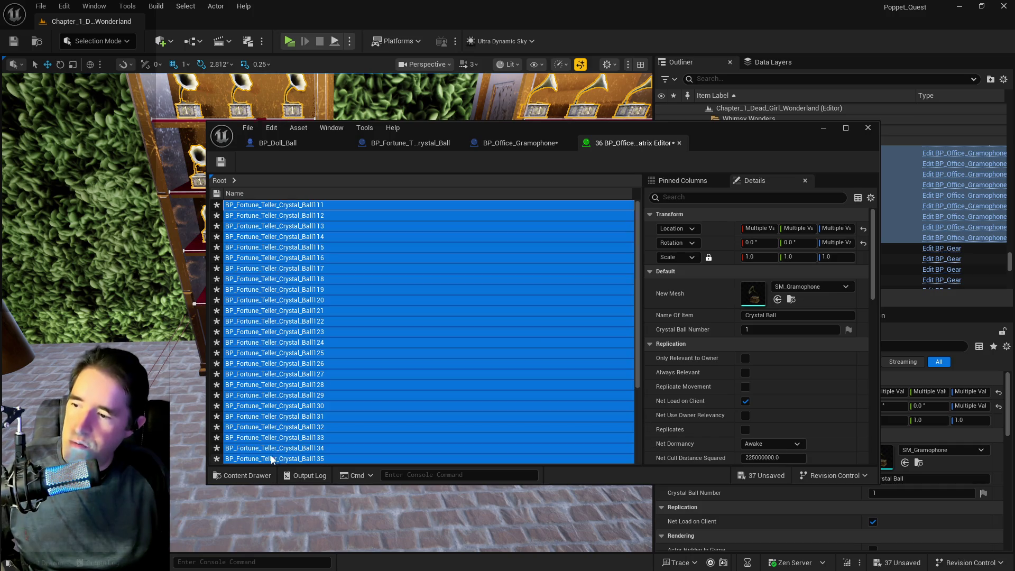
Step: Select the Ball135 row, then the Ball111–Ball135 range, then the Ball146 row
click(307, 460)
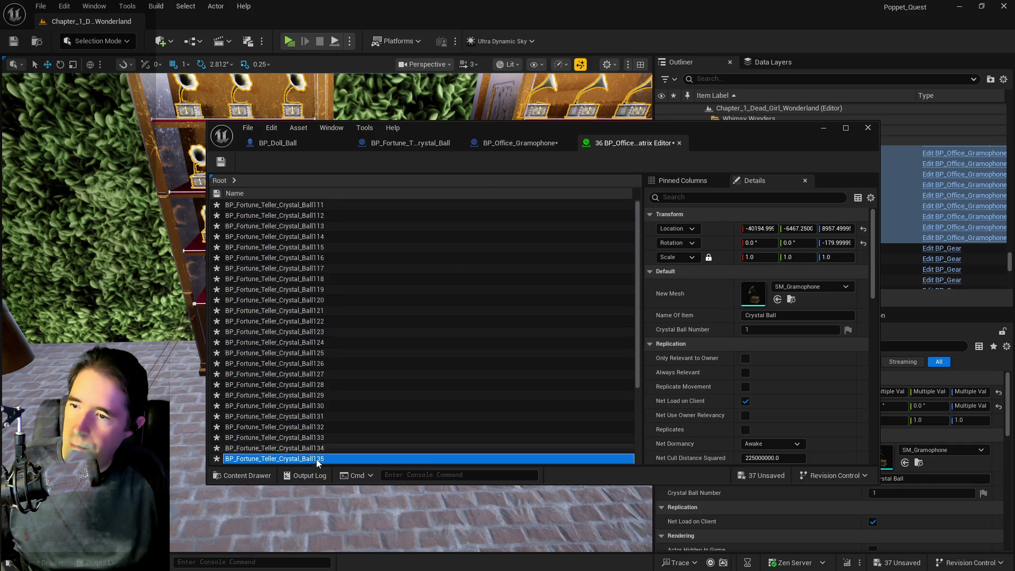
scroll(739, 380, down, 3)
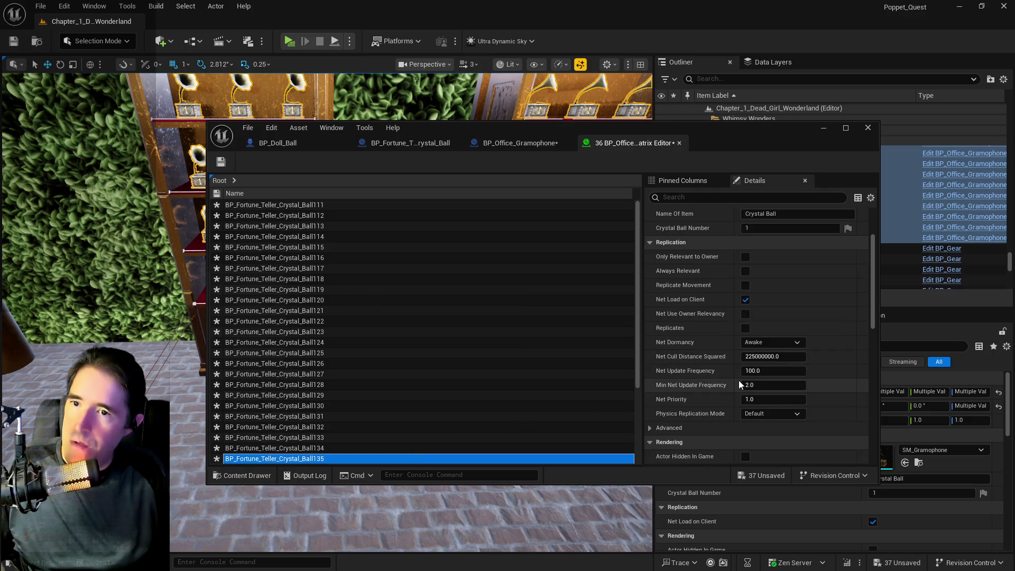
scroll(739, 380, down, 10)
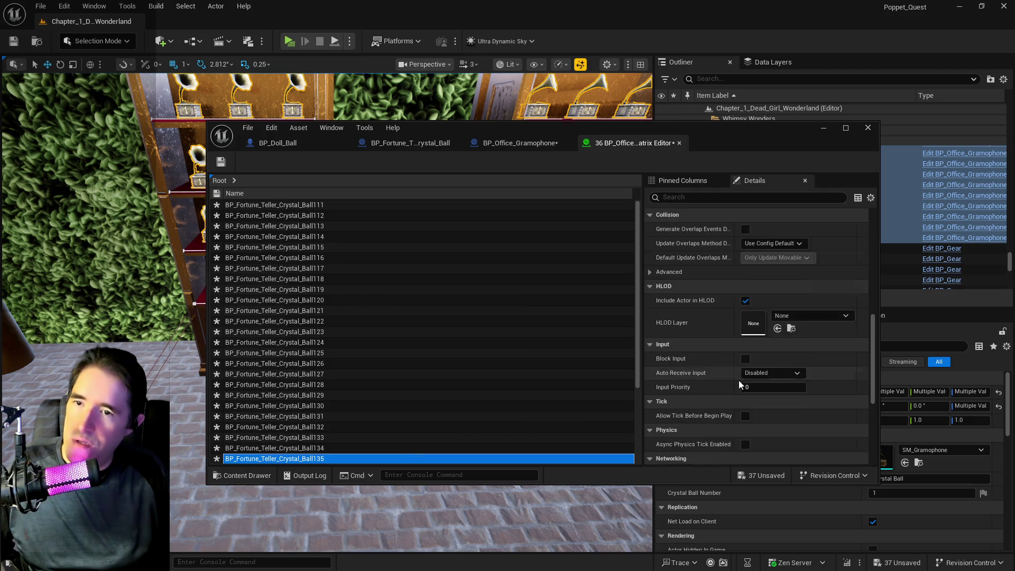
scroll(738, 379, up, 12)
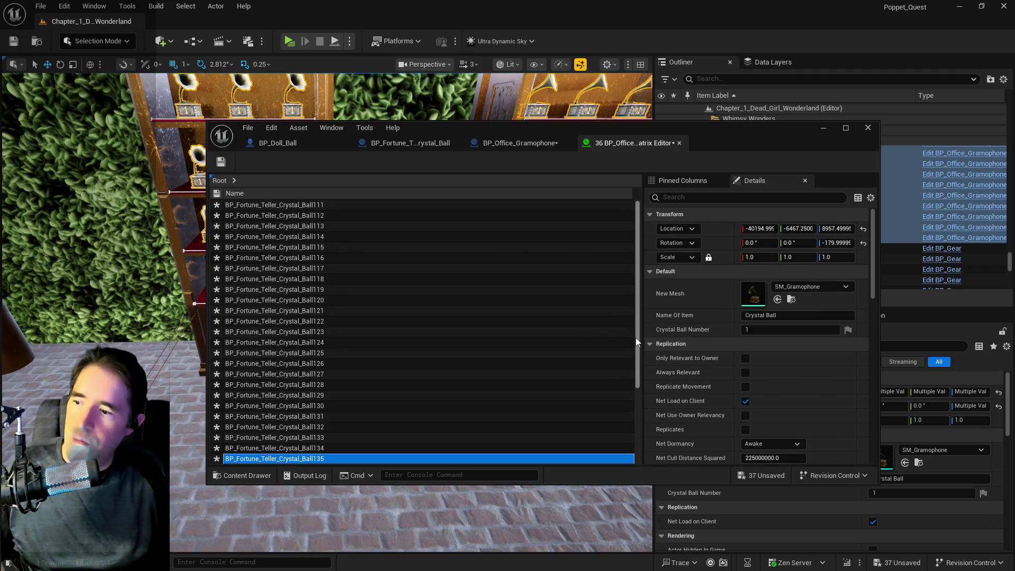
shift+click(307, 206)
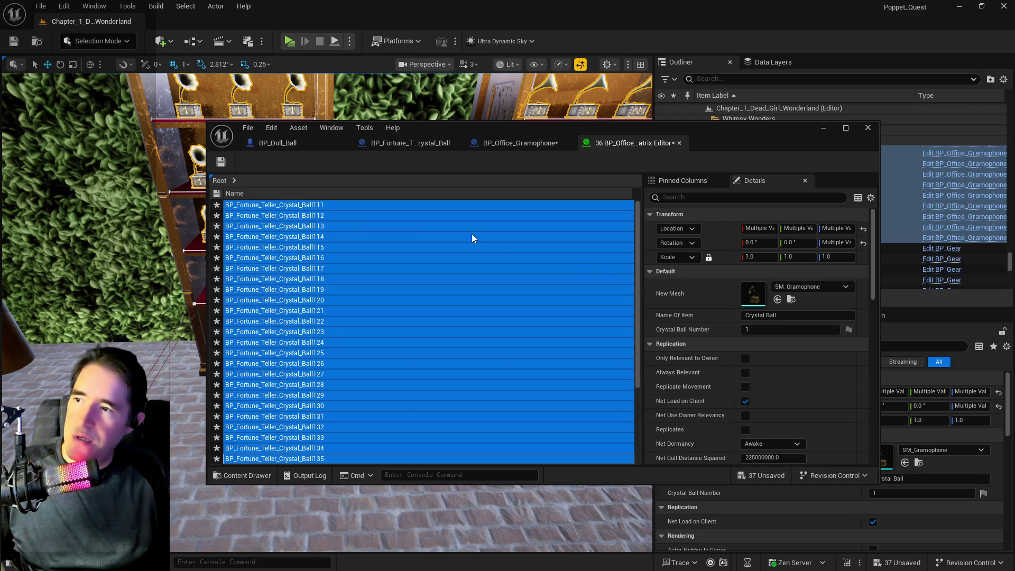
drag(638, 296, 662, 430)
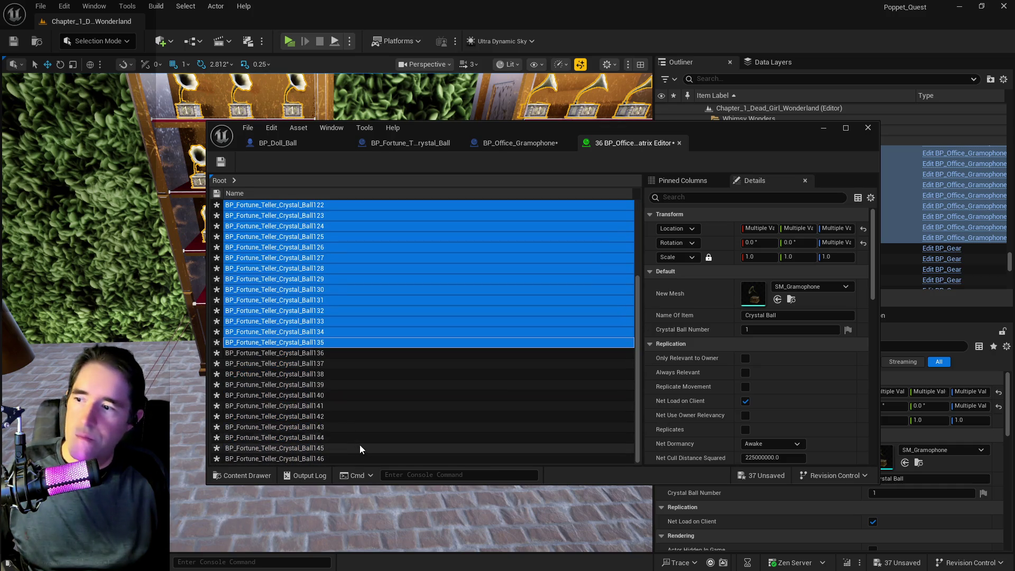
click(347, 459)
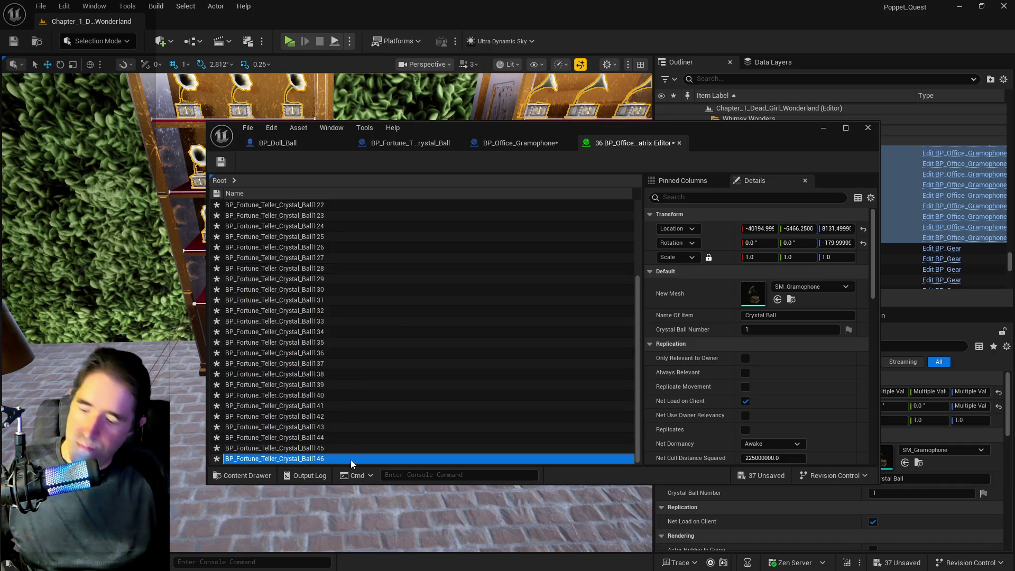
key(ctrl+a)
Step: Select gramophone rows from Ball141 through Ball146 to compare their values
click(297, 410)
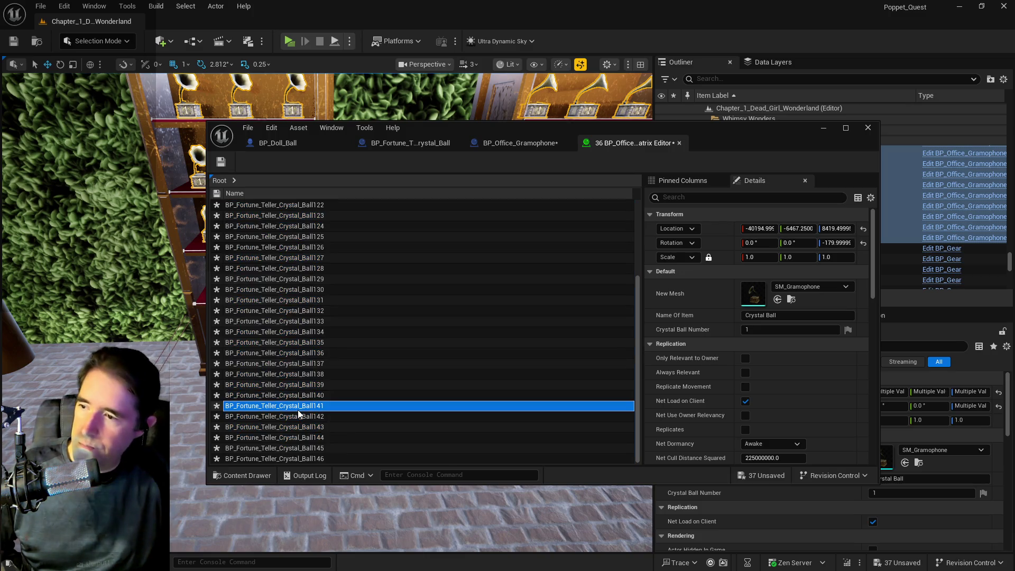
click(294, 459)
key(ctrl+a)
click(295, 458)
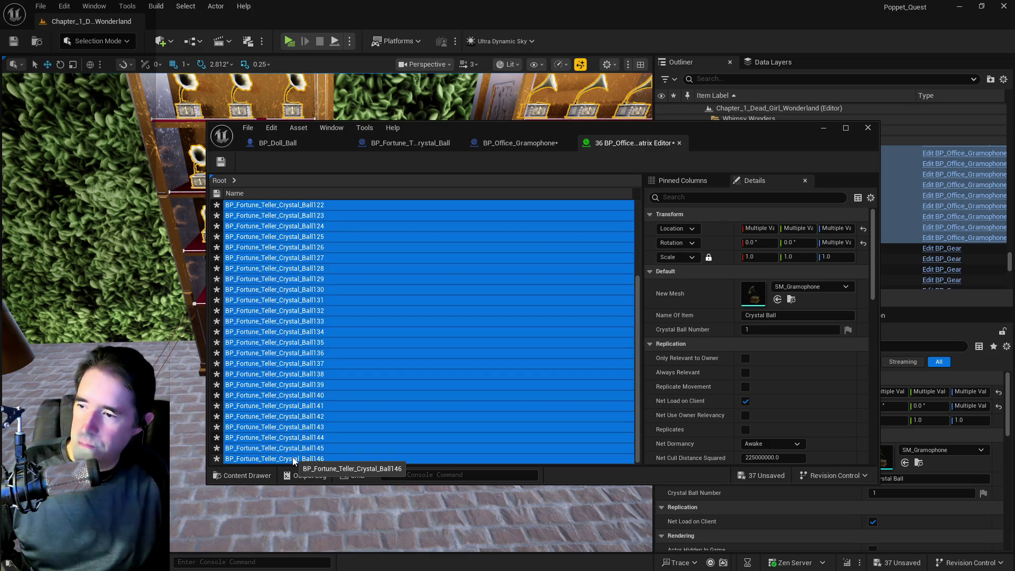
right_click(294, 458)
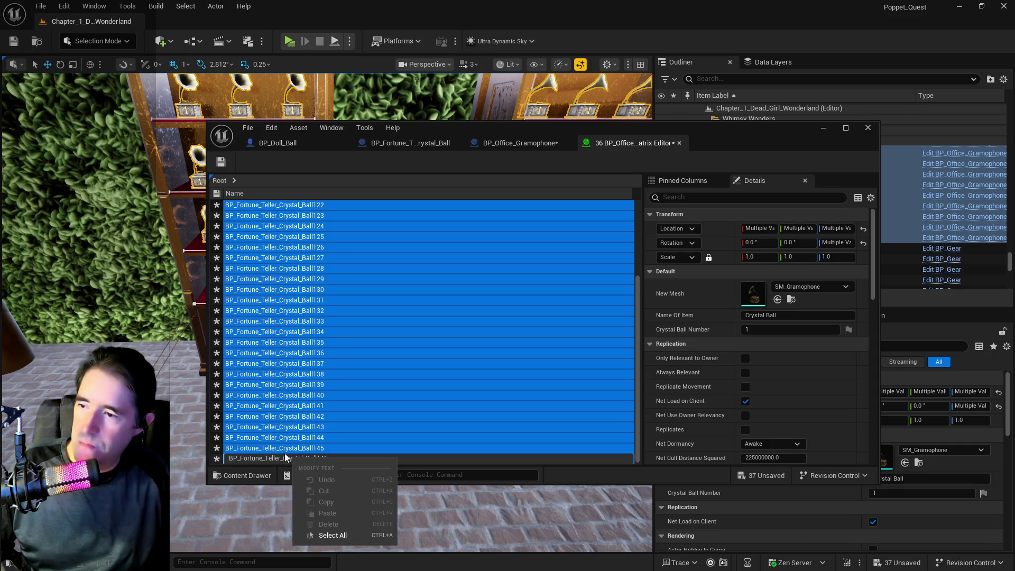
click(280, 448)
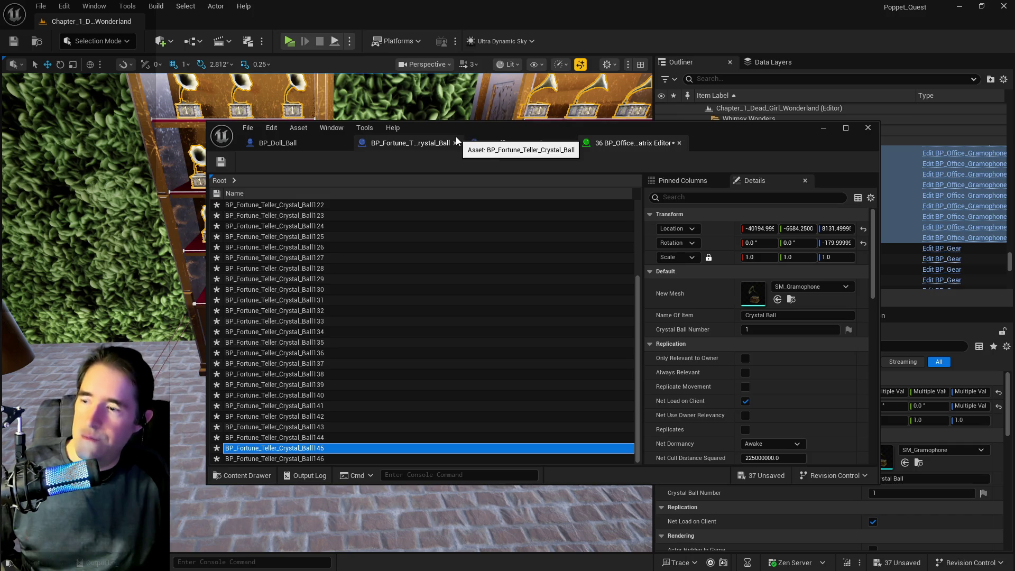
Step: Save all changes and close the Property Matrix and its window
key(ctrl+shift+s)
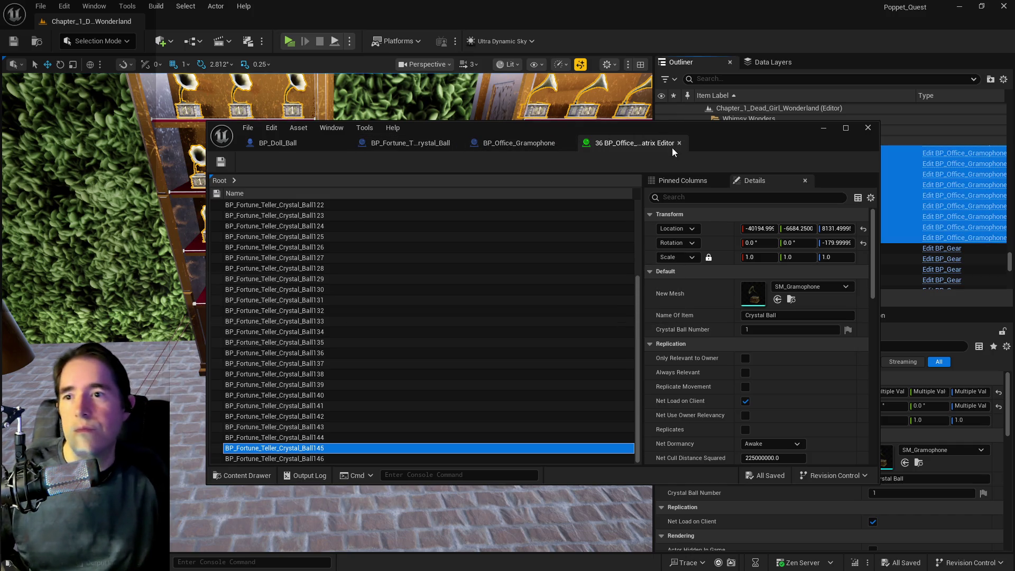
click(680, 142)
click(868, 127)
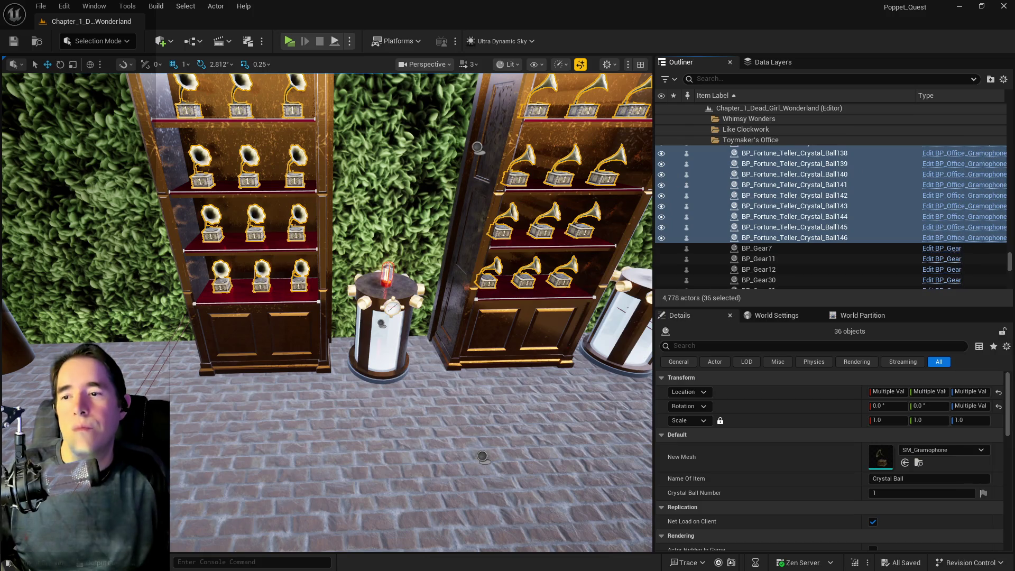
mouse_move(569, 425)
mouse_down()
mouse_move(550, 392)
mouse_move(381, 359)
mouse_move(433, 497)
mouse_move(391, 412)
mouse_up()
click(358, 341)
mouse_move(376, 305)
mouse_down()
mouse_move(354, 332)
mouse_move(338, 310)
mouse_move(642, 229)
mouse_up()
drag(433, 242, 433, 243)
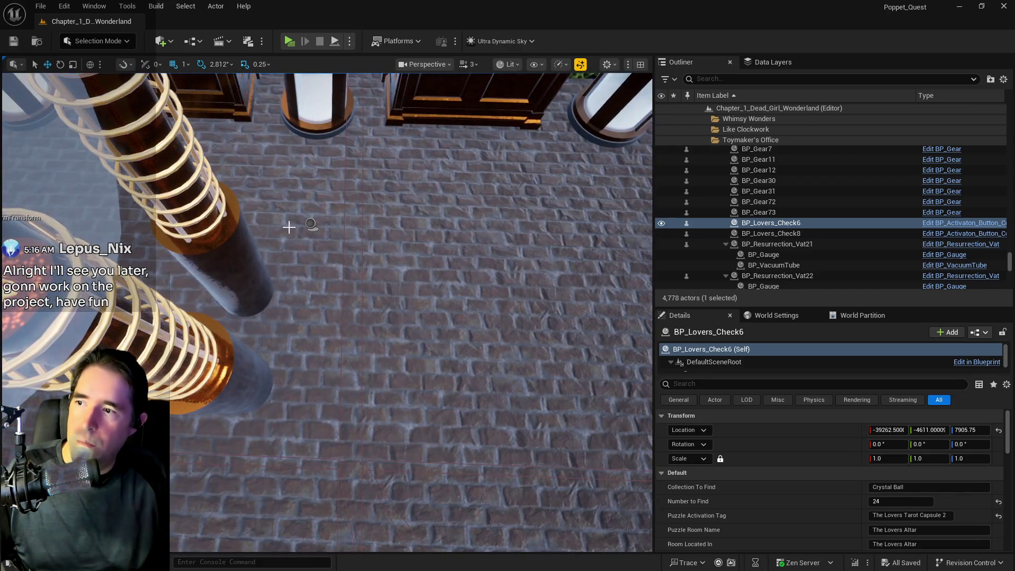
click(291, 226)
key(f)
drag(274, 332, 275, 332)
click(251, 222)
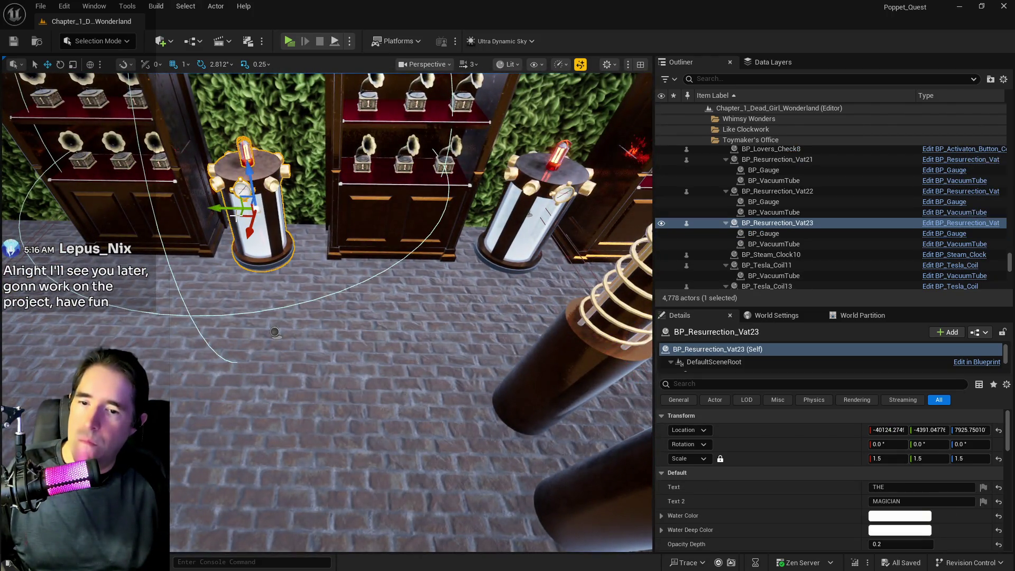
click(275, 335)
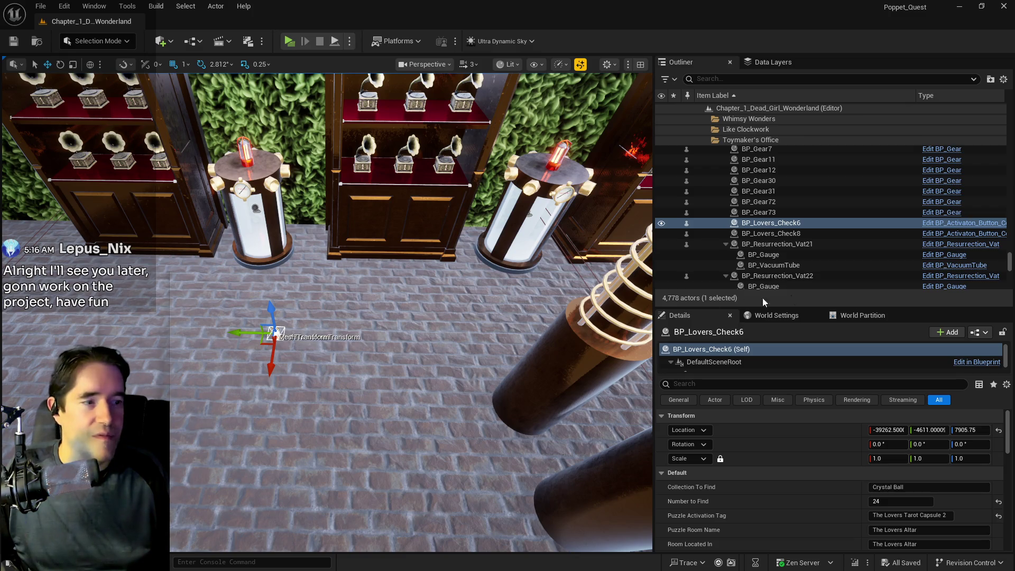
mouse_move(370, 318)
mouse_down()
mouse_move(343, 290)
mouse_move(360, 318)
mouse_move(349, 323)
mouse_move(367, 319)
mouse_move(346, 320)
mouse_move(360, 322)
mouse_up()
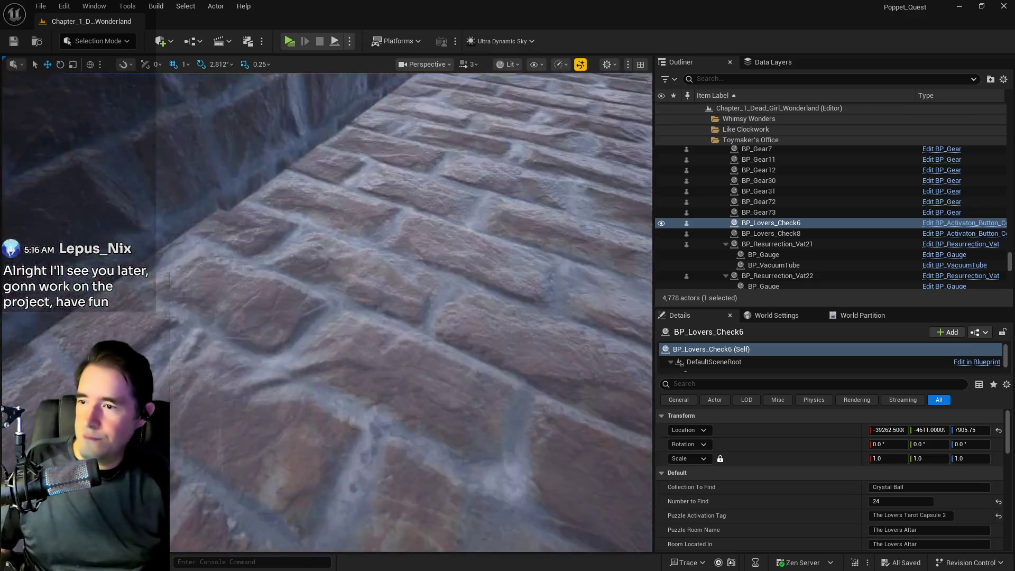
drag(359, 322, 360, 338)
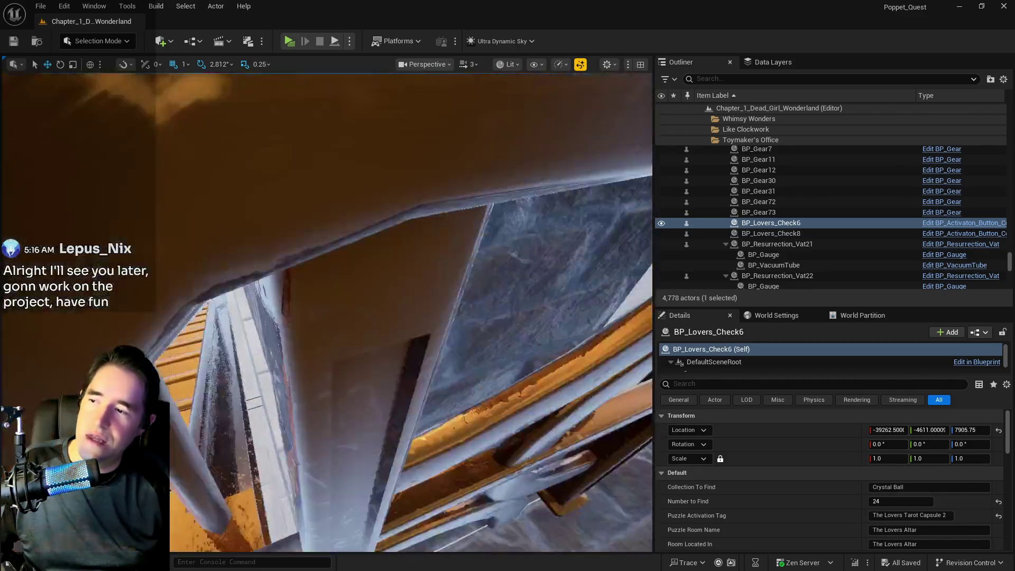
key(f)
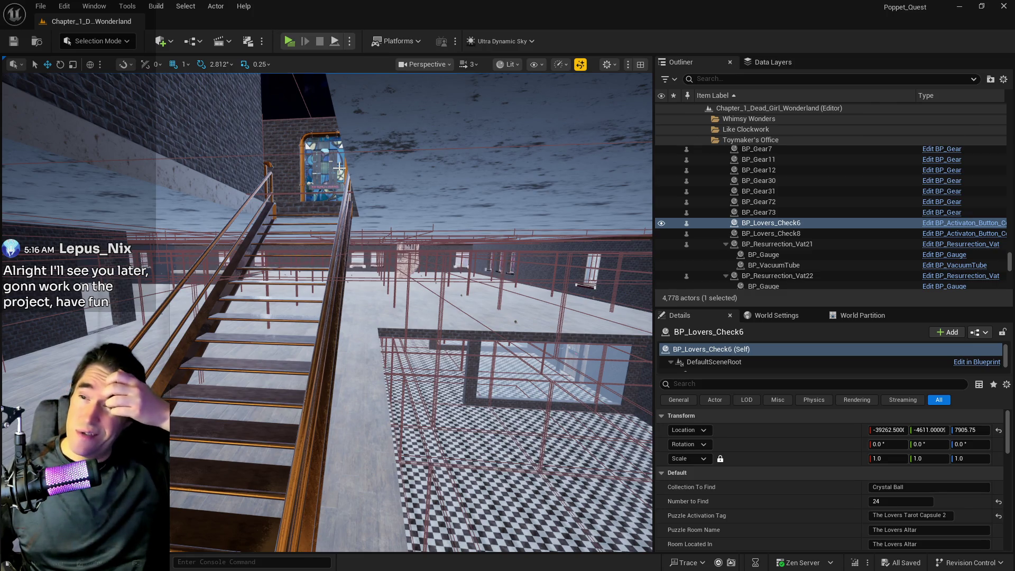
mouse_move(263, 177)
mouse_down()
mouse_move(263, 138)
mouse_move(267, 352)
mouse_move(190, 354)
mouse_move(296, 350)
mouse_move(204, 352)
mouse_move(264, 312)
mouse_move(264, 249)
mouse_move(217, 256)
mouse_up()
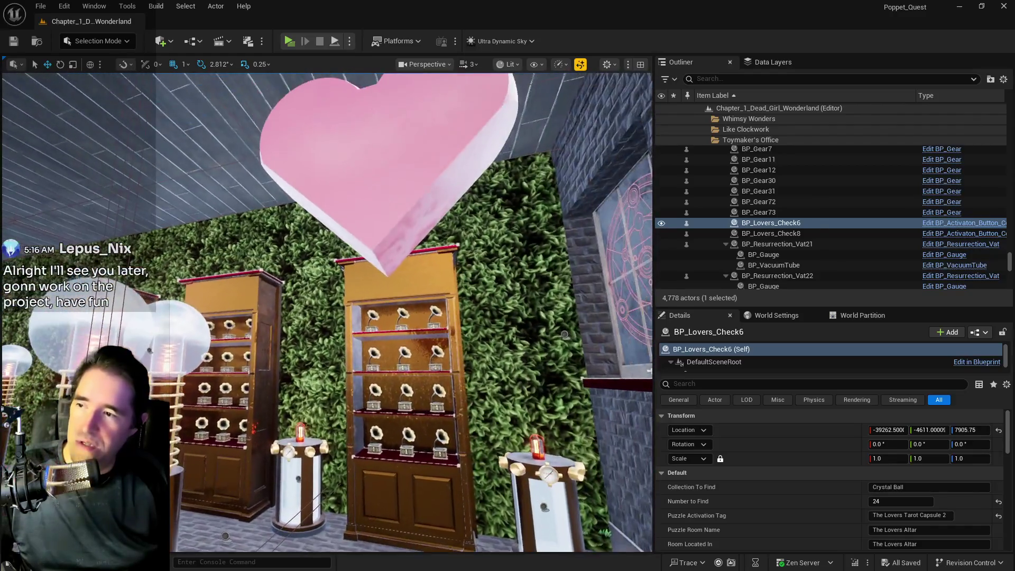
click(345, 167)
Step: Delete the pink heart SM_Heart2 and save the level
key(Delete)
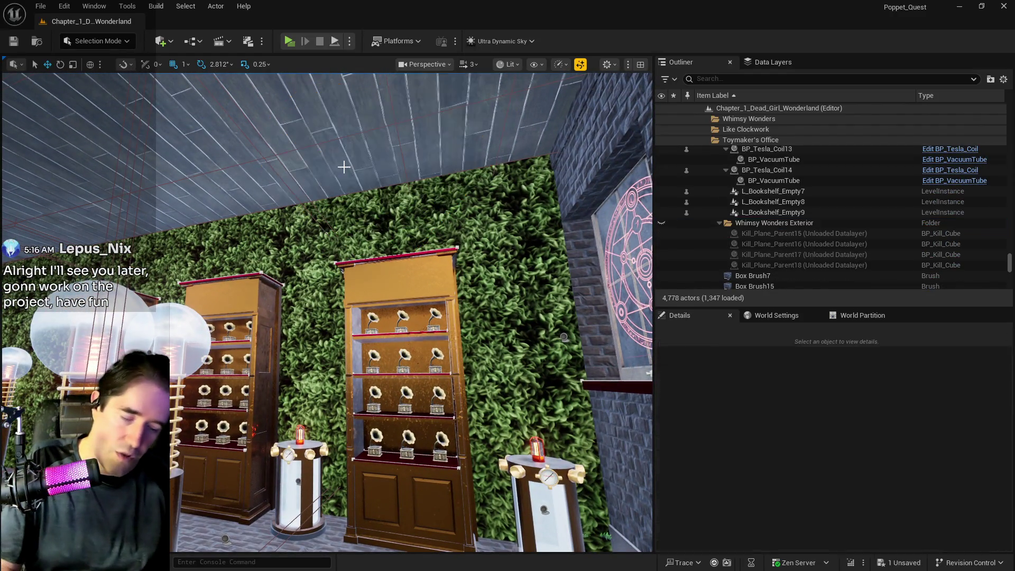
key(ctrl+s)
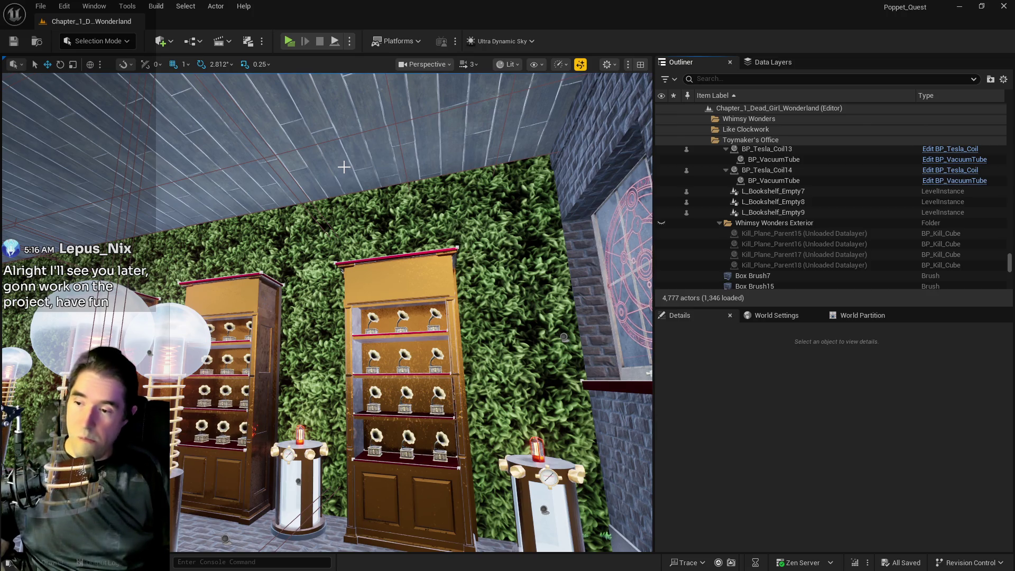
drag(344, 167, 351, 292)
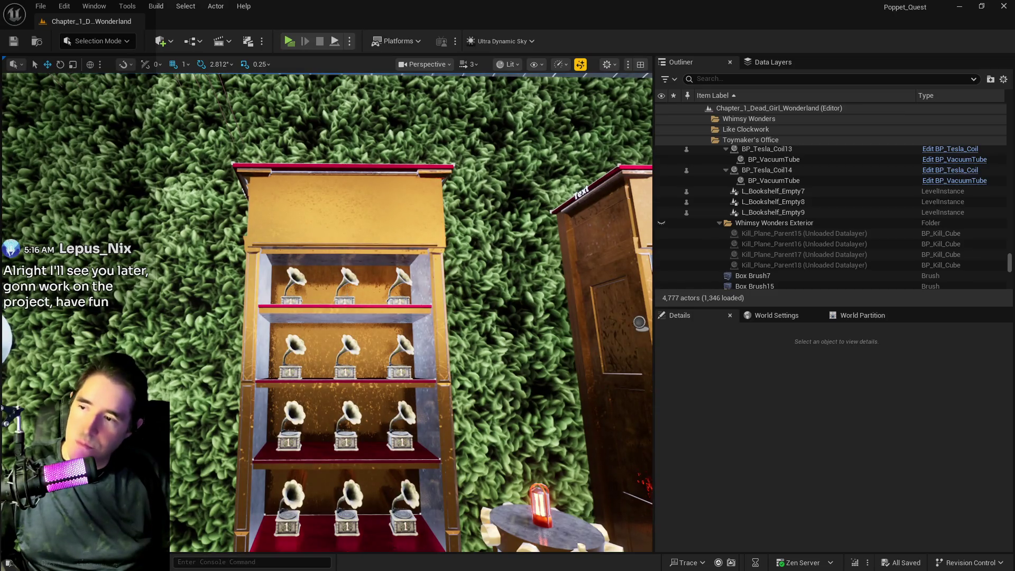
Step: Set gramophone Ball112's Crystal Ball Number to 1 and open its Blueprint
click(350, 292)
click(876, 530)
text(1)
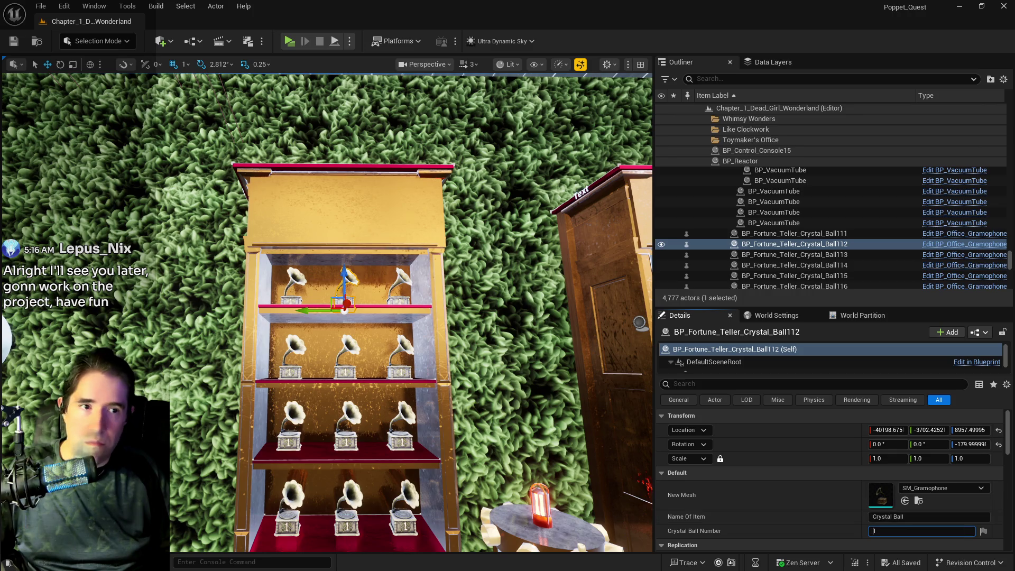
click(954, 244)
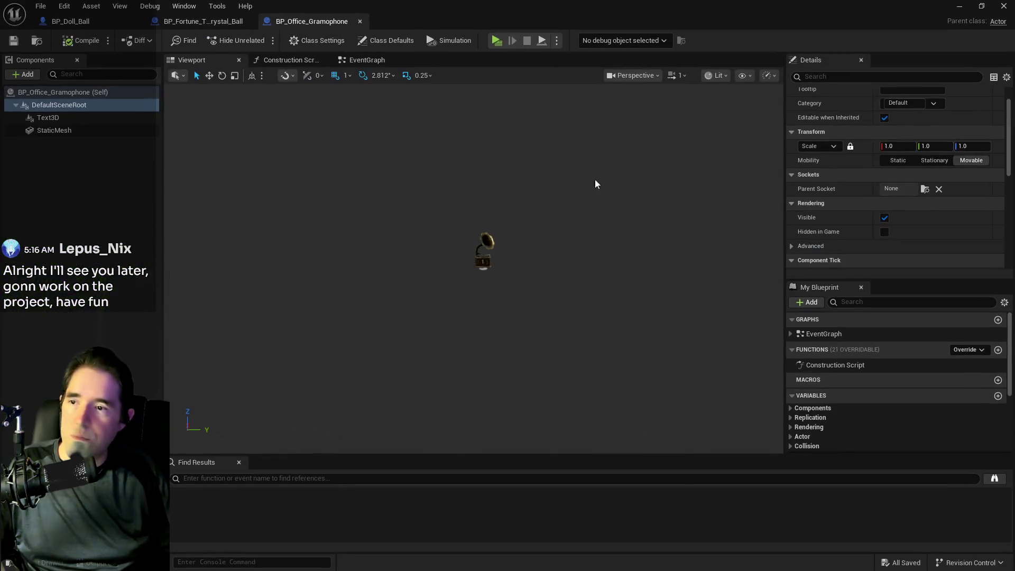
Step: Set the Name Of Item variable's default value to Audio Log
click(361, 60)
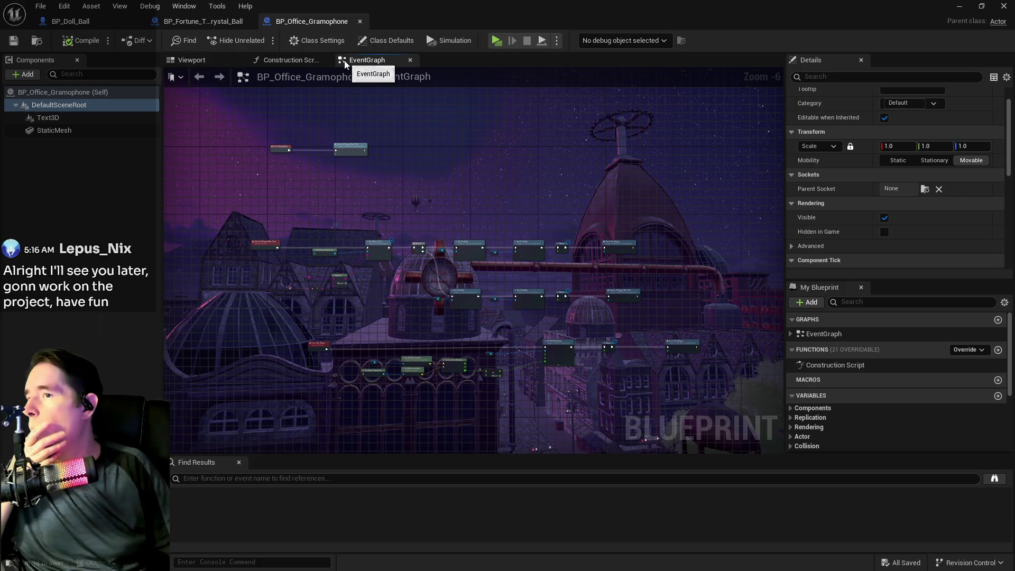
scroll(384, 280, up, 5)
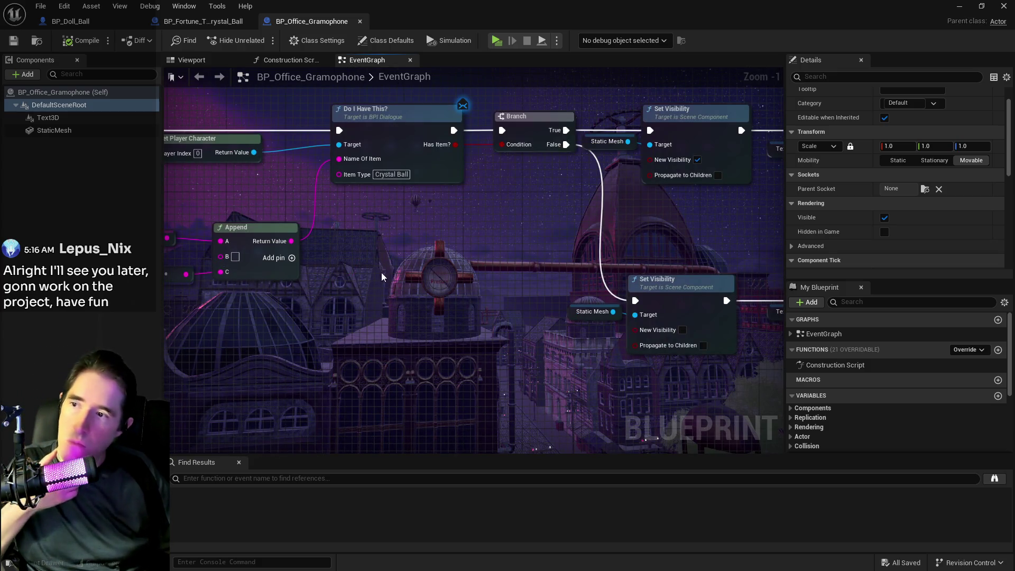
click(387, 176)
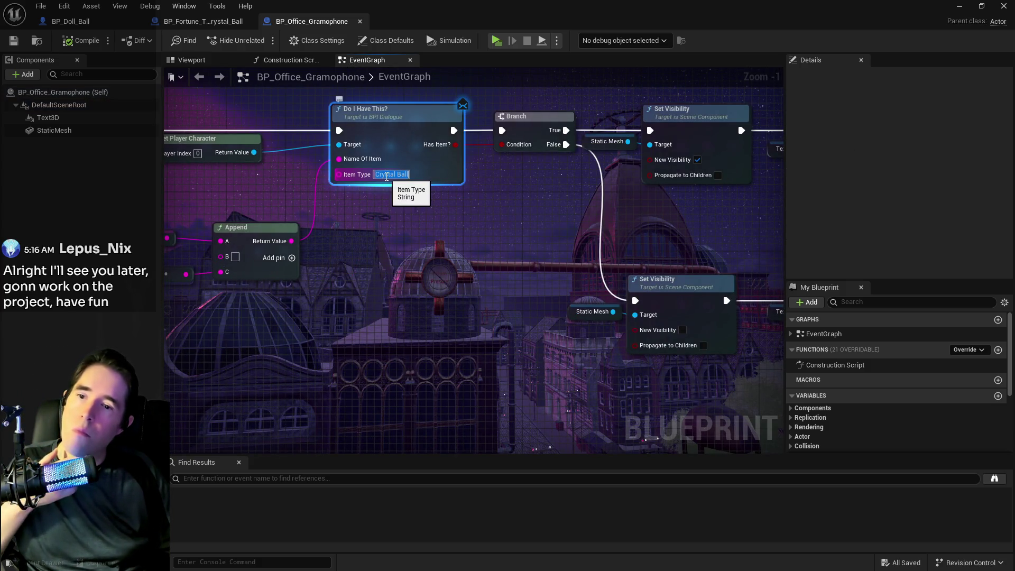
drag(387, 177, 541, 180)
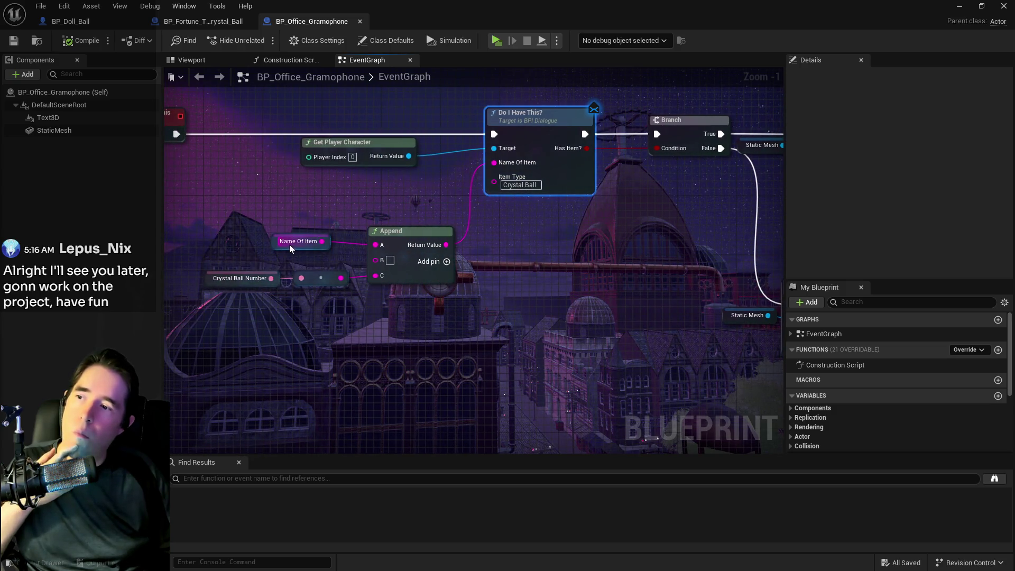
click(273, 241)
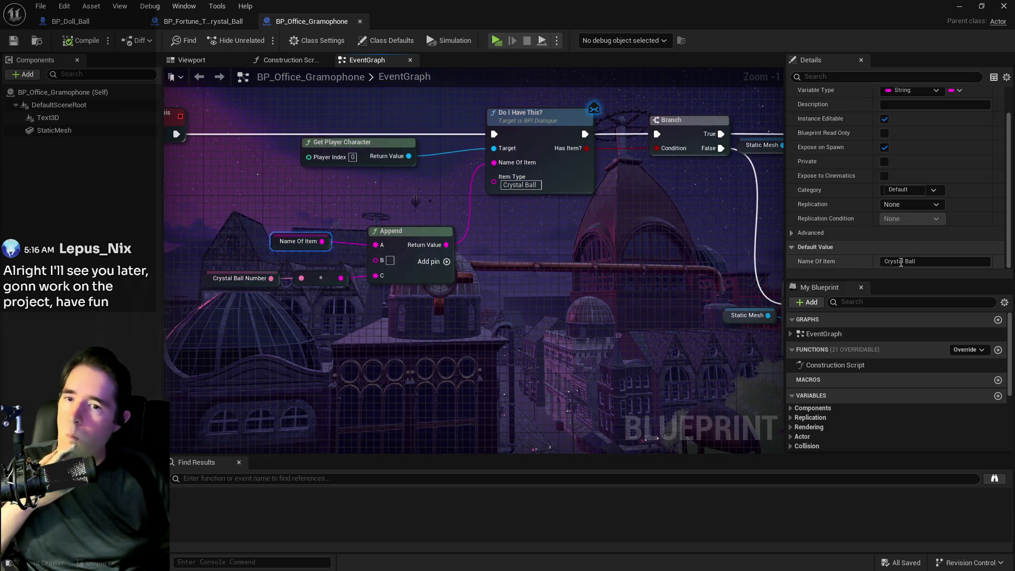
click(881, 262)
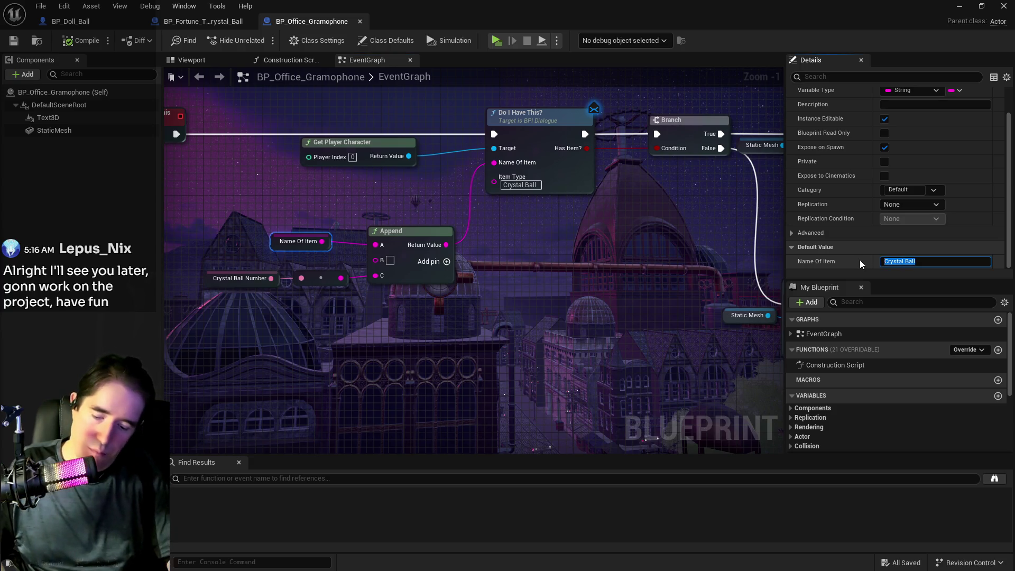
text(Audio Log)
key(Return)
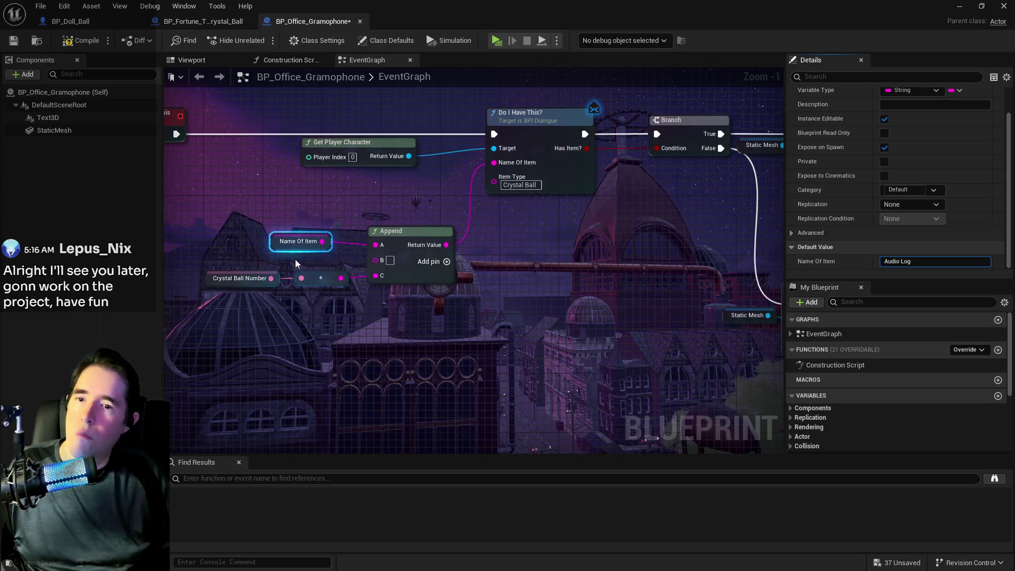
Step: Change the Do I Have This? node's Item Type to Audio Log
click(520, 185)
text(Audio Log)
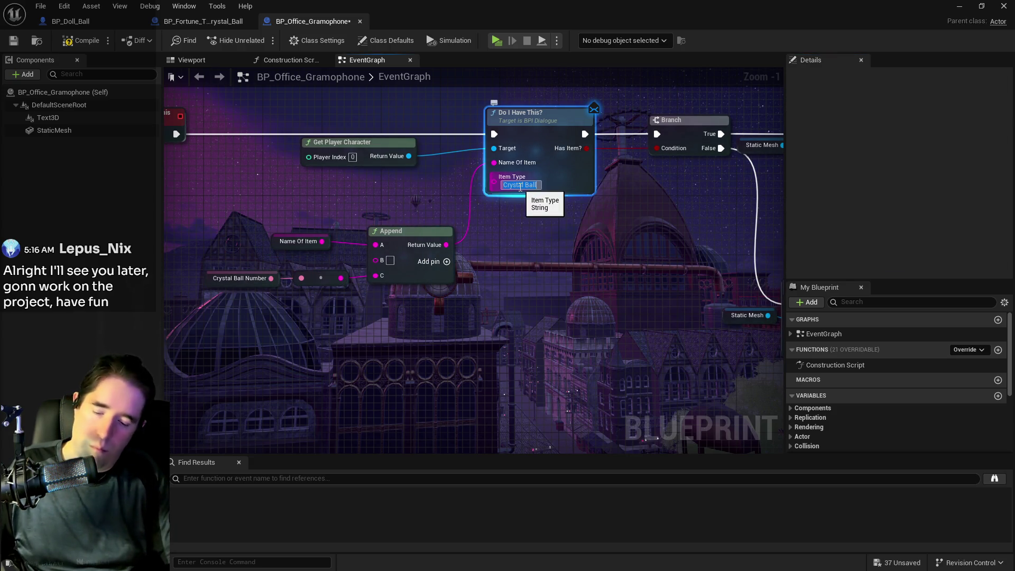
key(Return)
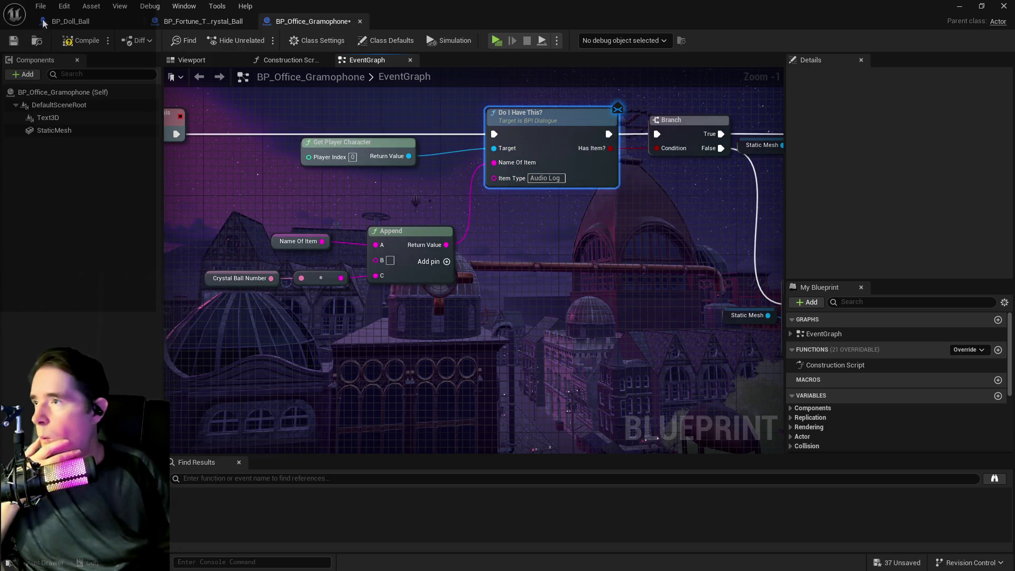
double_click(436, 10)
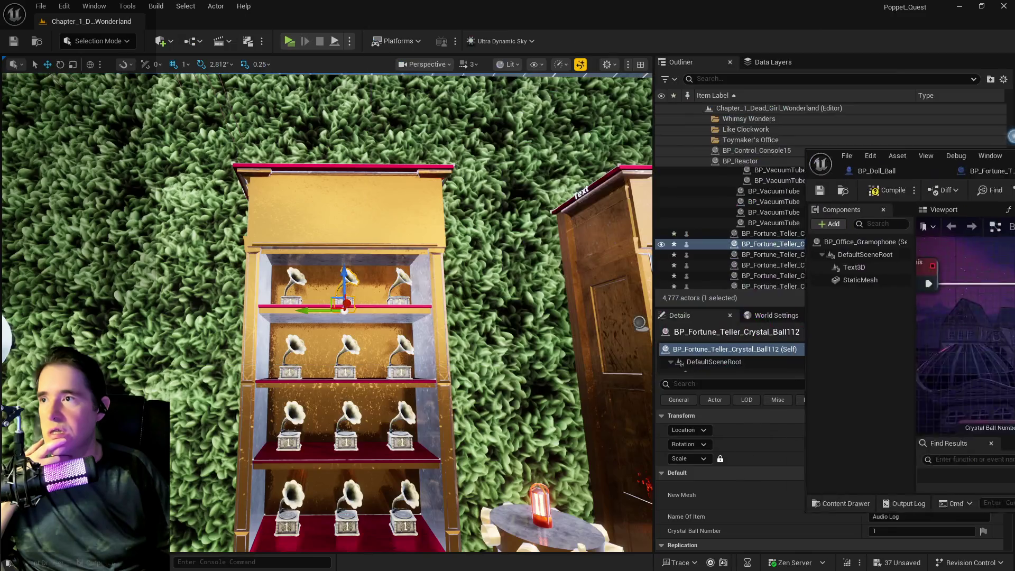
Step: Open the player pawn BP_Poppet via Blueprints > GameMode in a maximized editor
click(194, 41)
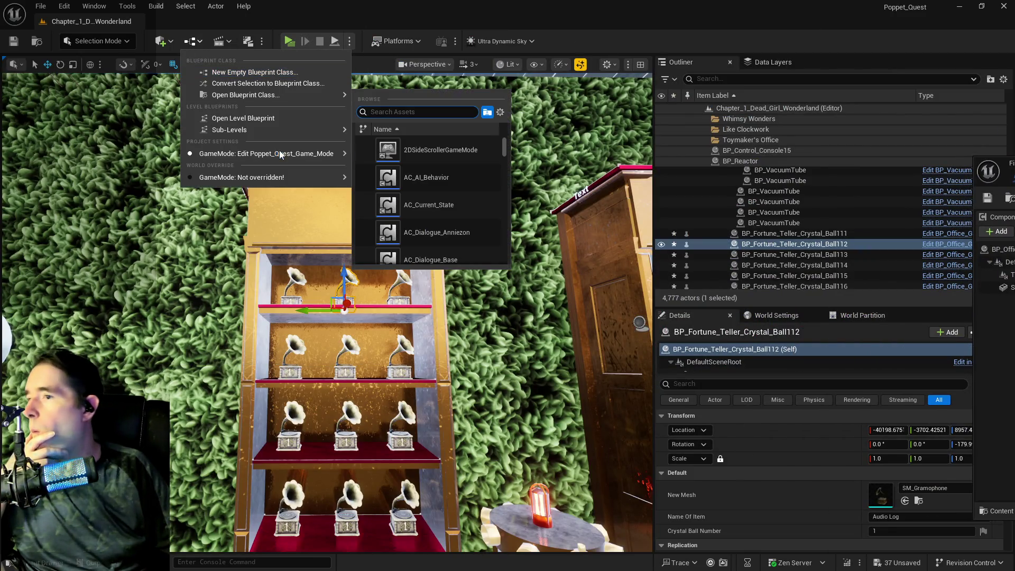
mouse_move(331, 153)
mouse_move(455, 217)
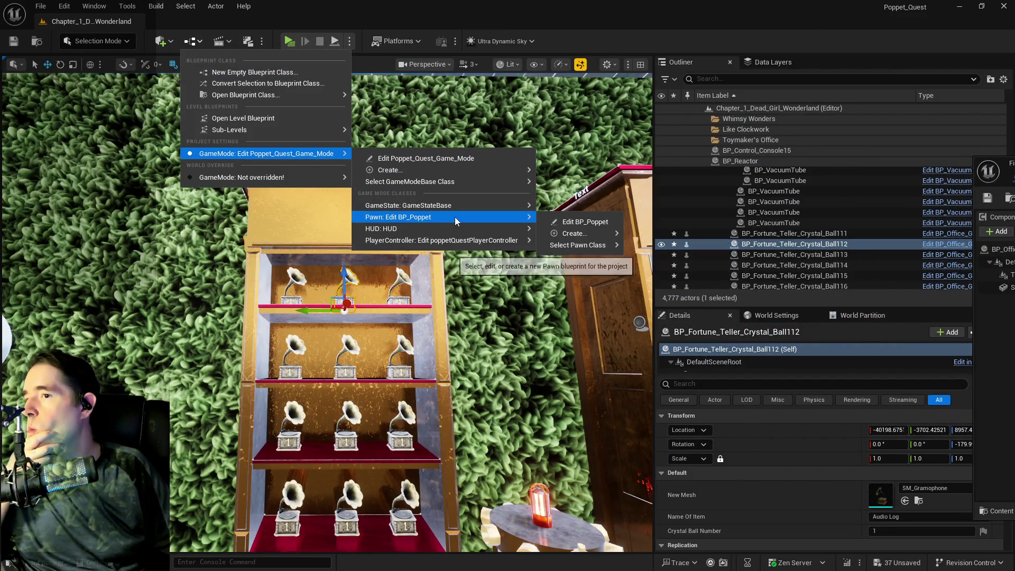
click(568, 217)
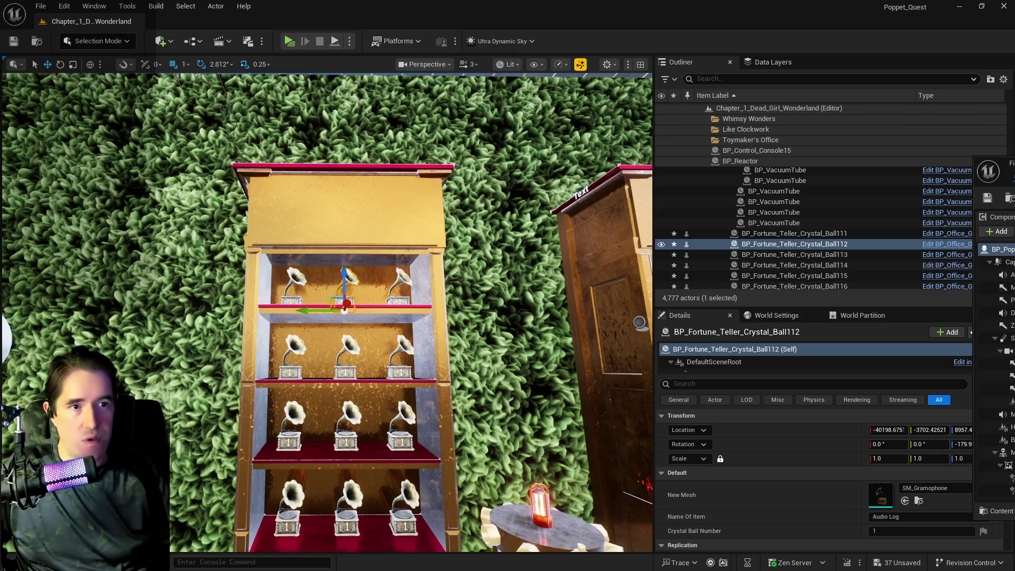
drag(994, 161, 399, 249)
double_click(399, 248)
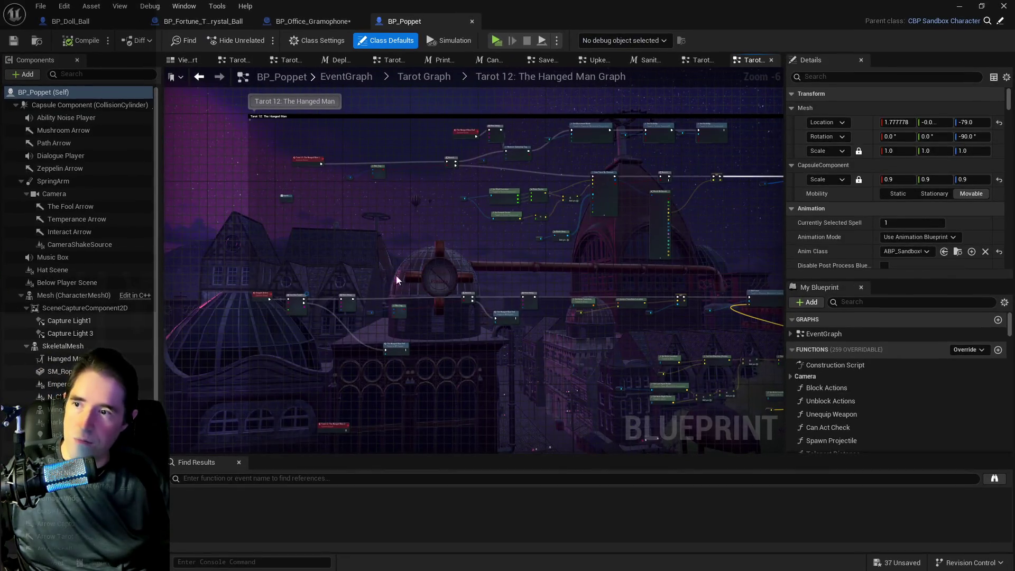
scroll(399, 200, down, 1)
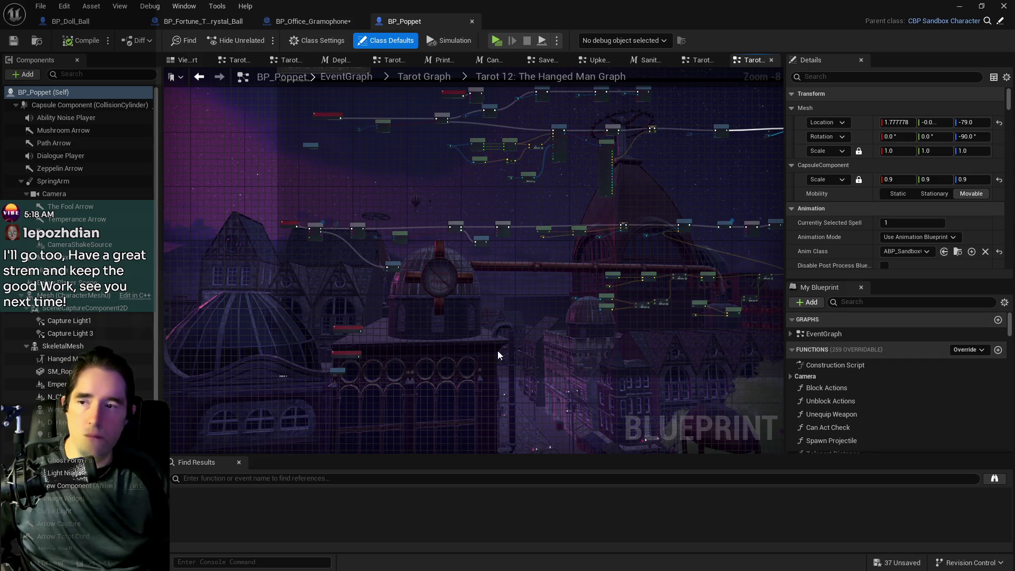
click(41, 5)
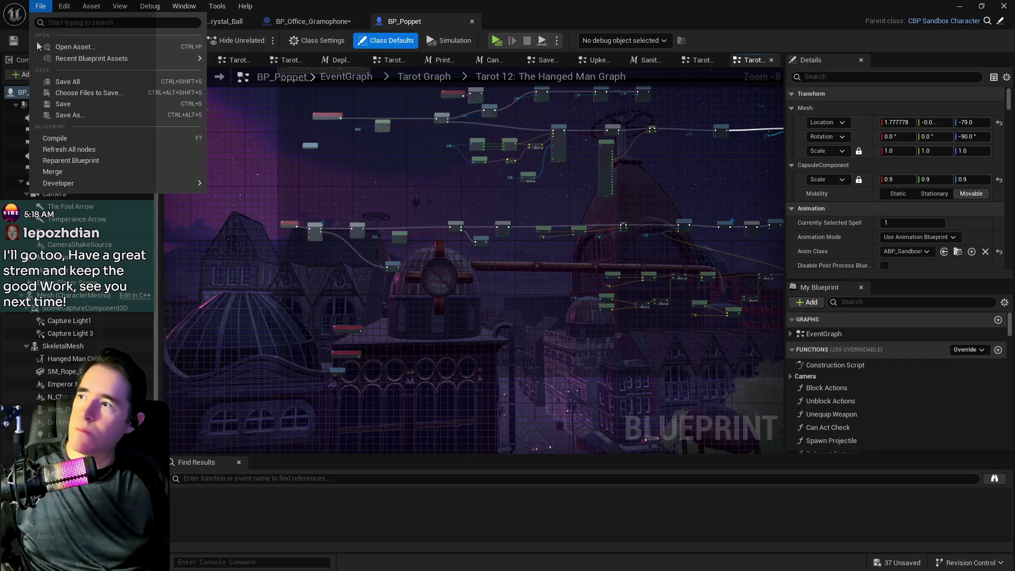
Step: Save all assets and select the Struct Collectibles variable via a 'struct coll' search
click(61, 77)
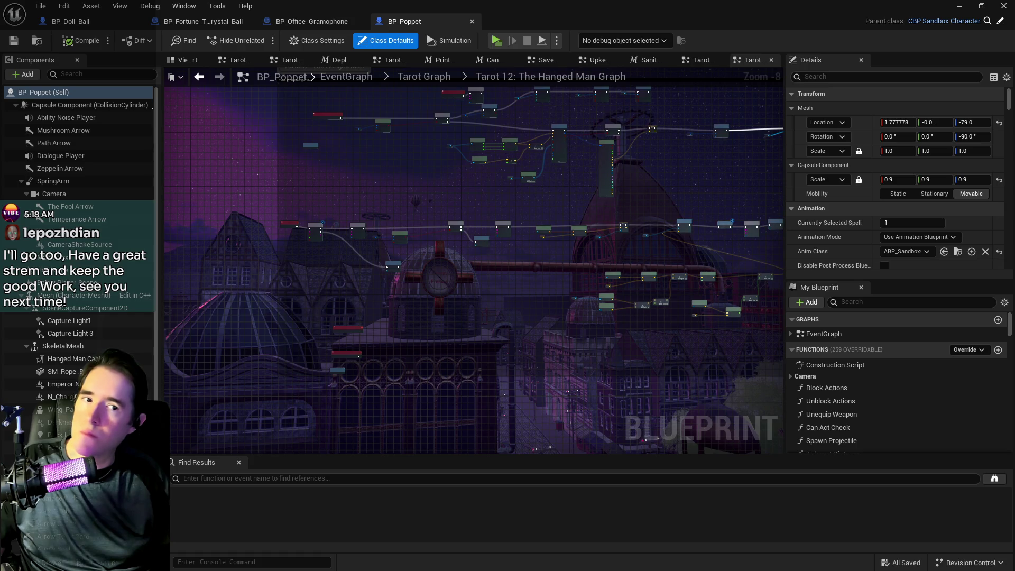
scroll(574, 216, up, 4)
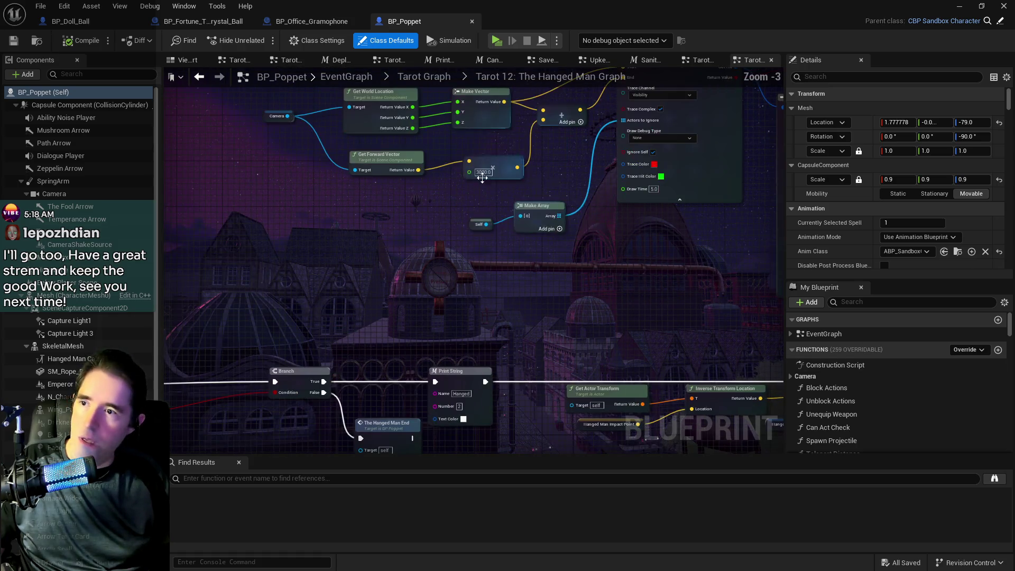
scroll(429, 218, down, 3)
click(876, 302)
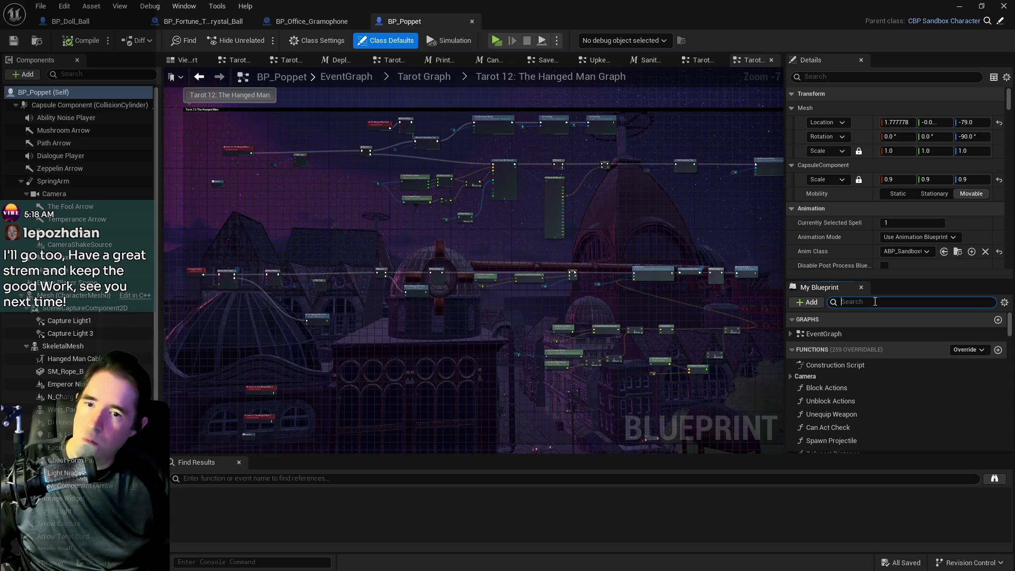
text(struct coll)
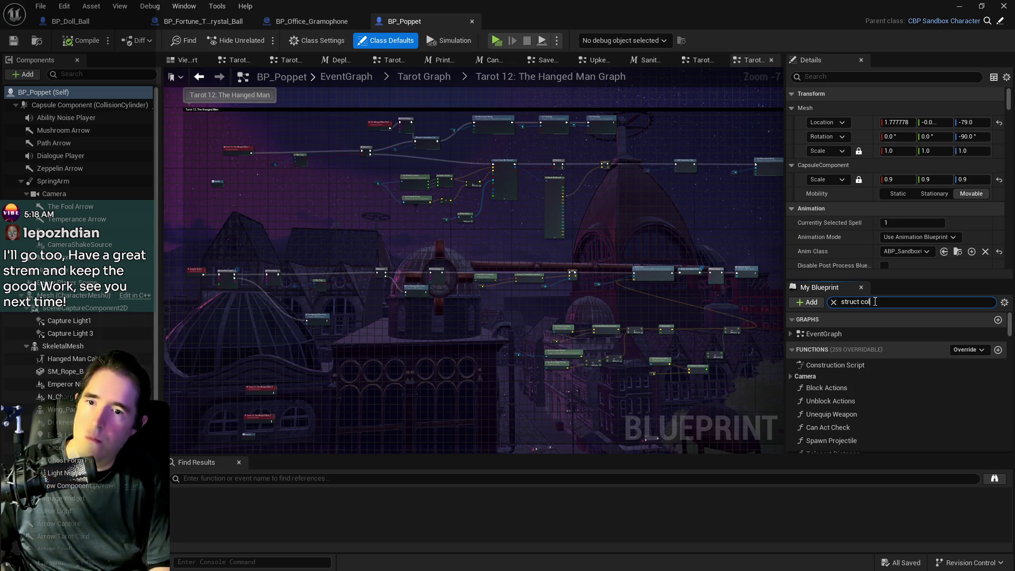
click(833, 385)
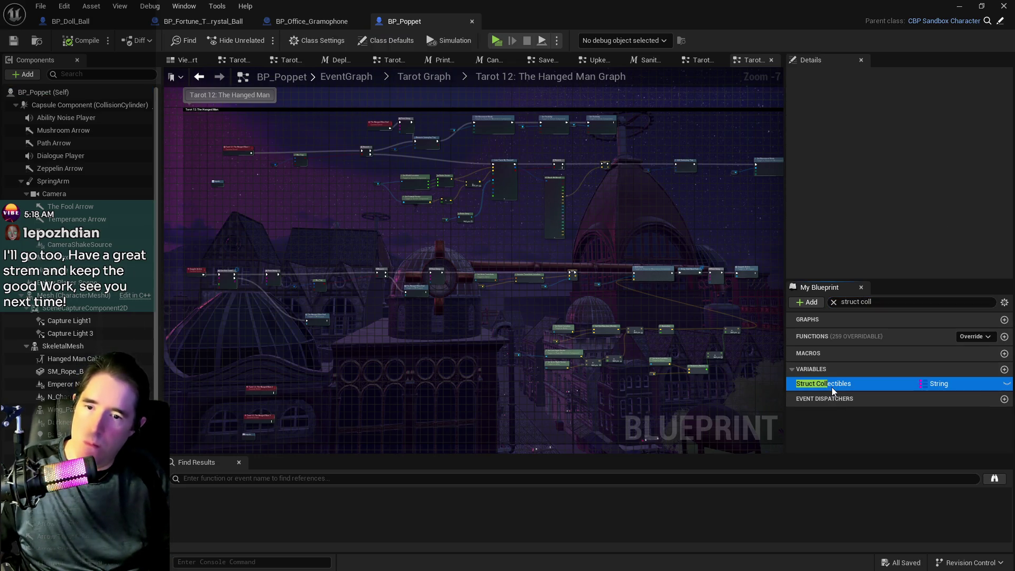
Step: Expand the Audio Log entry in Struct Collectibles, then move the editor aside to show the level
scroll(833, 253, down, 5)
scroll(833, 253, down, 5)
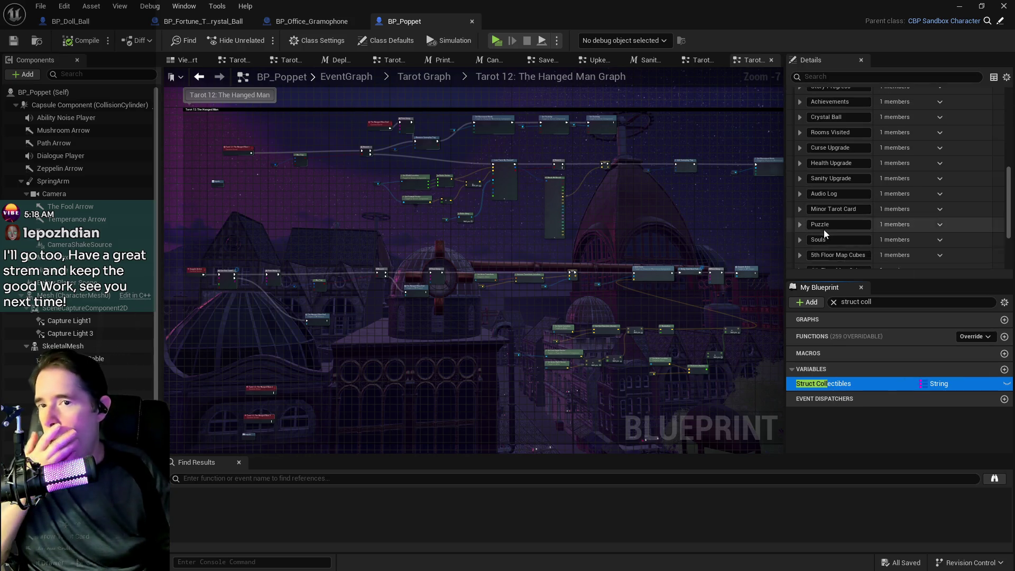
scroll(815, 186, up, 2)
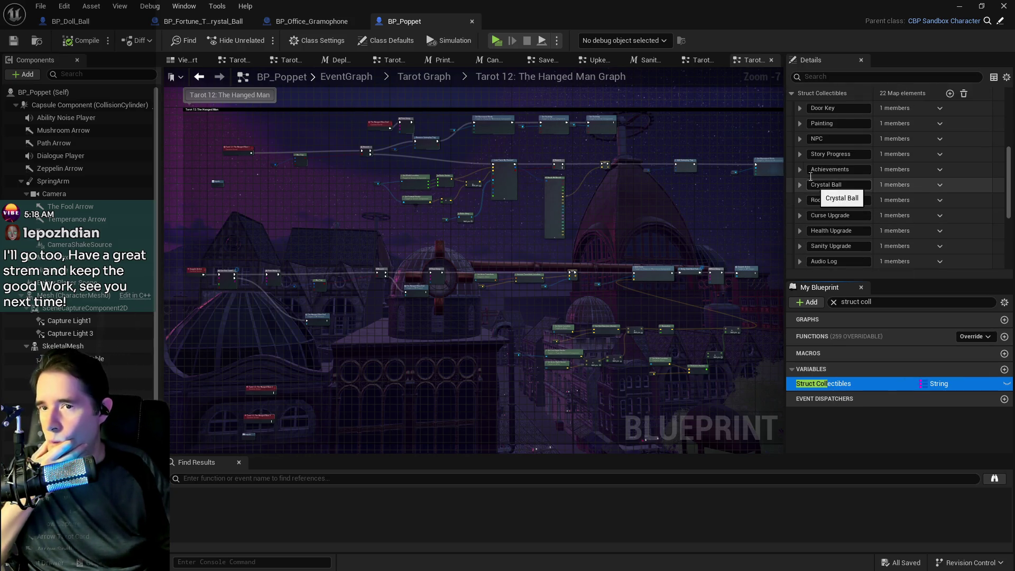
scroll(802, 211, down, 9)
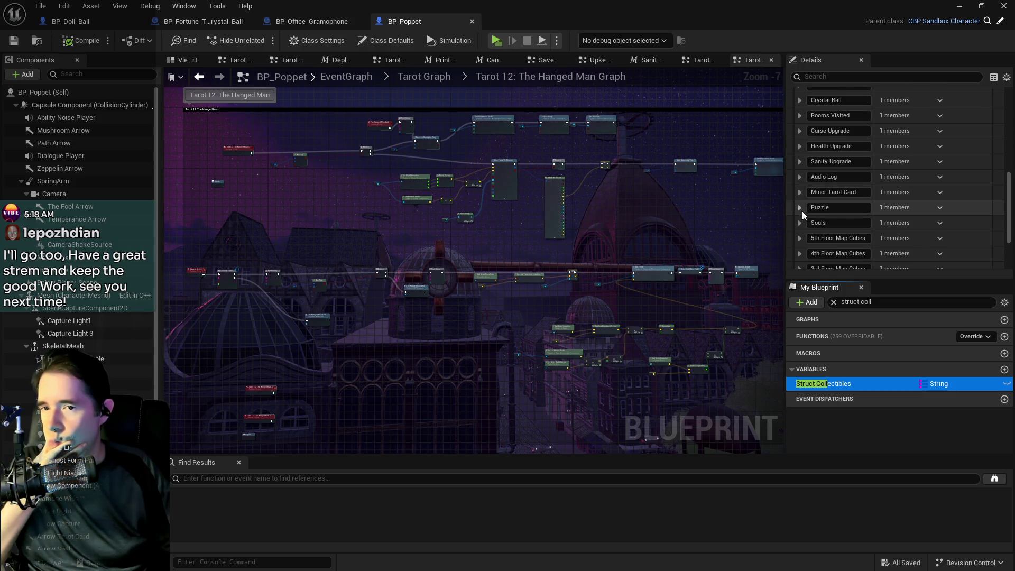
scroll(802, 211, up, 4)
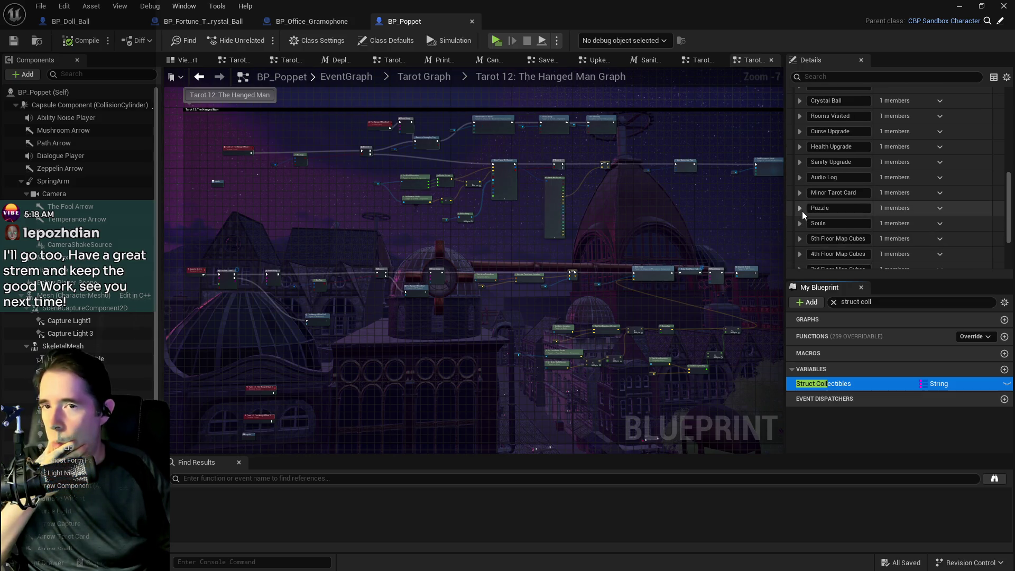
click(801, 178)
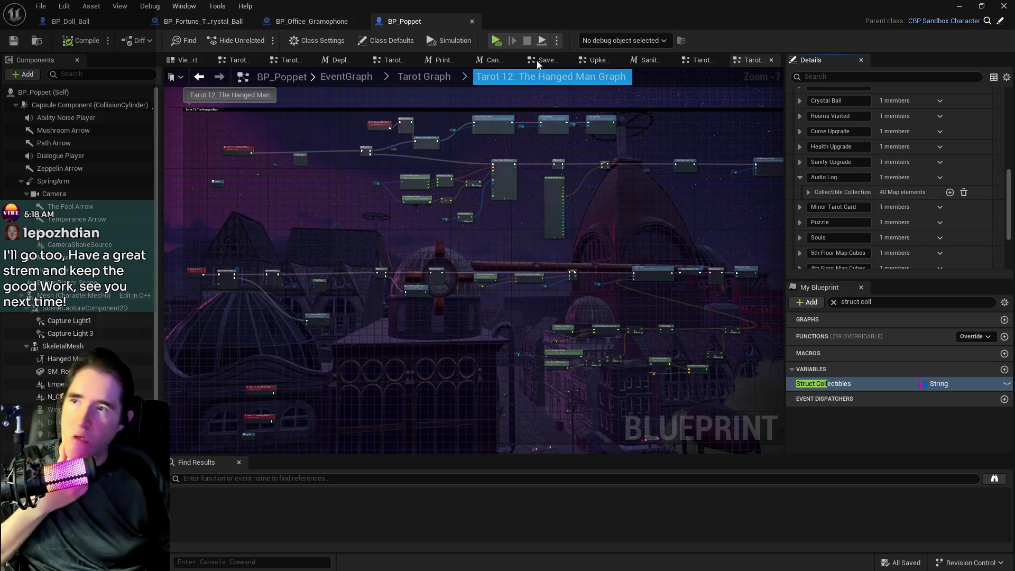
drag(508, 18, 1014, 21)
scroll(451, 315, down, 5)
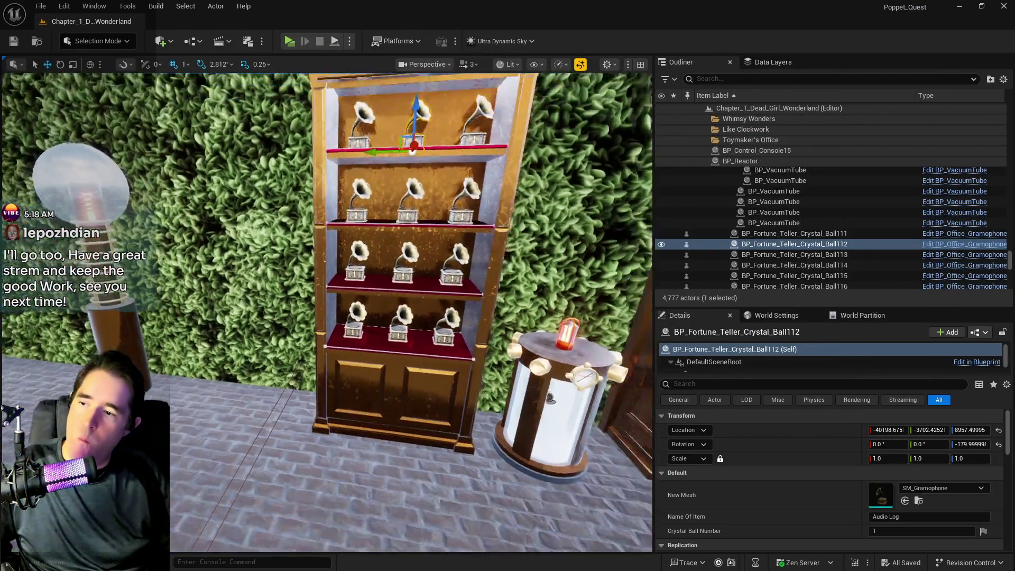
Step: Set gramophone Ball112's Crystal Ball Number to 2
scroll(451, 315, up, 5)
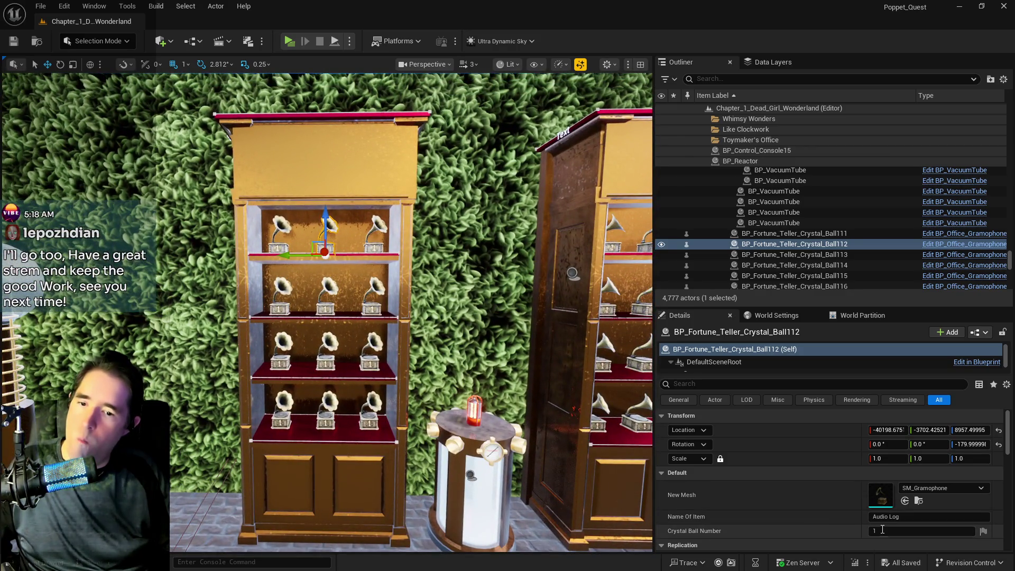
click(899, 531)
text(2)
key(Return)
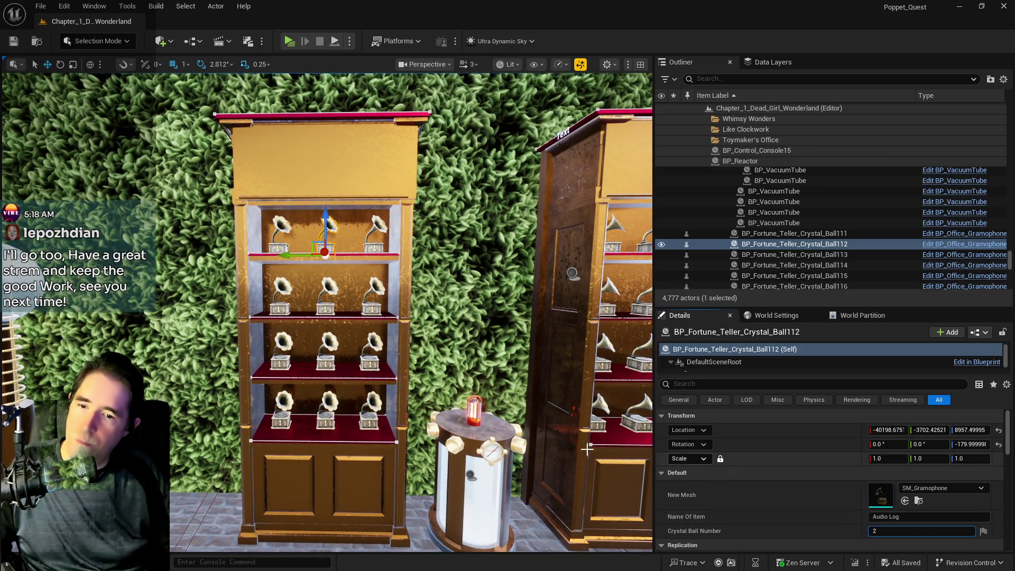
Step: Bring the BP_Poppet Blueprint editor back full-screen
scroll(364, 261, down, 1)
scroll(364, 261, up, 6)
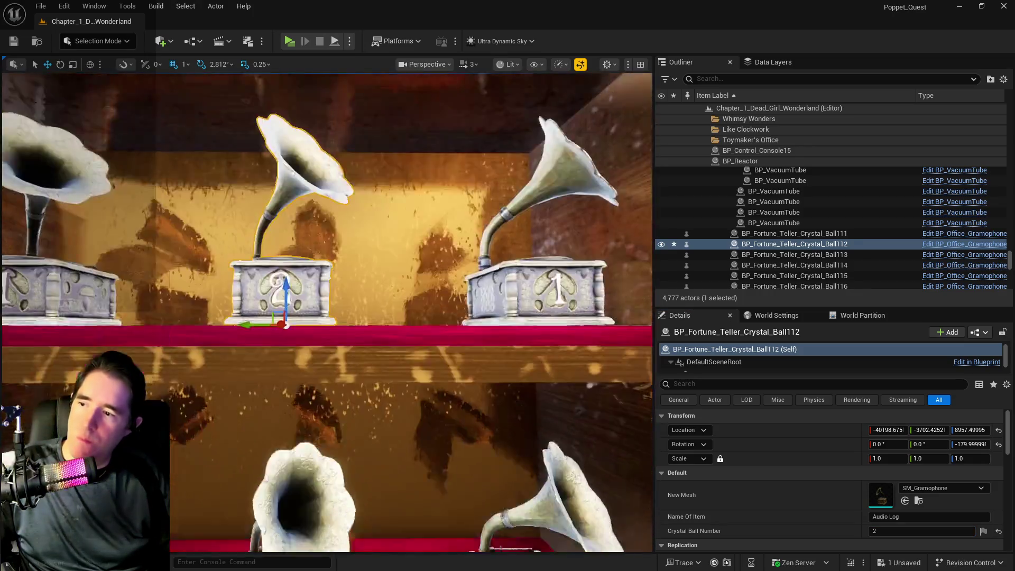
scroll(363, 268, down, 2)
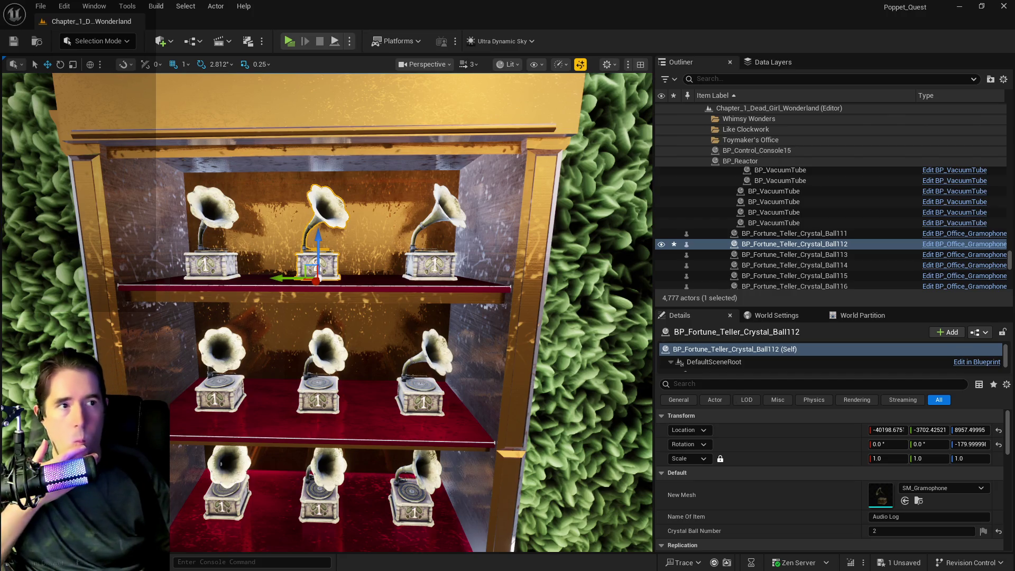
key(alt+Tab)
double_click(601, 151)
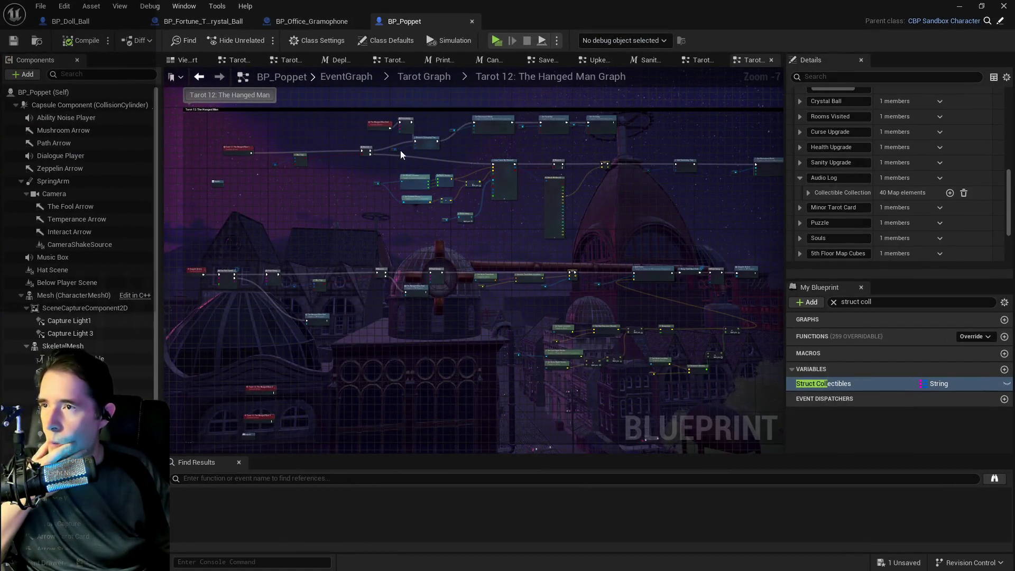
Step: In BP_Office_Gramophone, show the Text3D component's material settings, with front material Inst_Plastic_Glossy_03
click(286, 21)
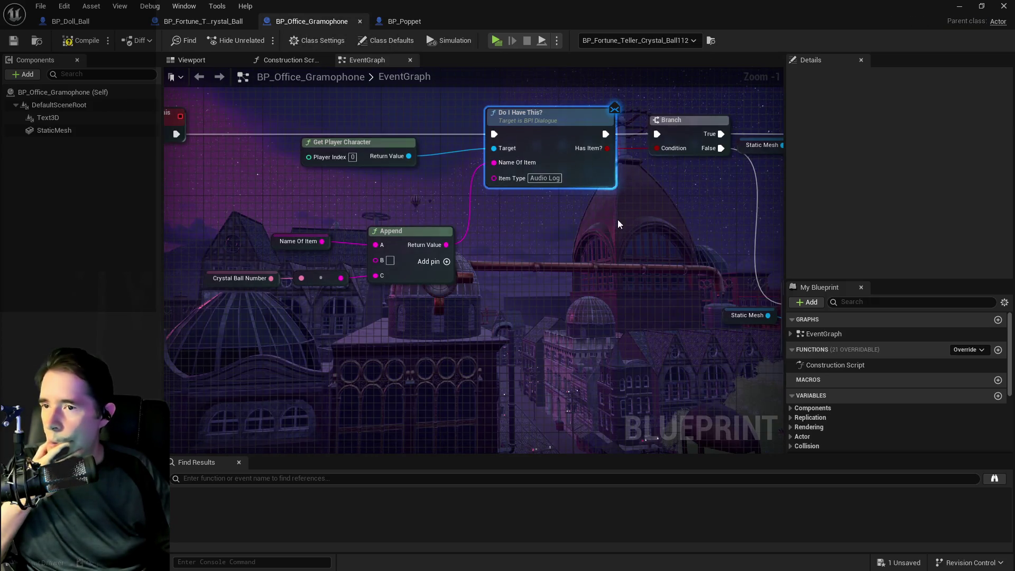
scroll(335, 335, down, 2)
mouse_move(335, 335)
mouse_down()
mouse_move(443, 245)
mouse_move(339, 269)
mouse_move(349, 285)
mouse_up()
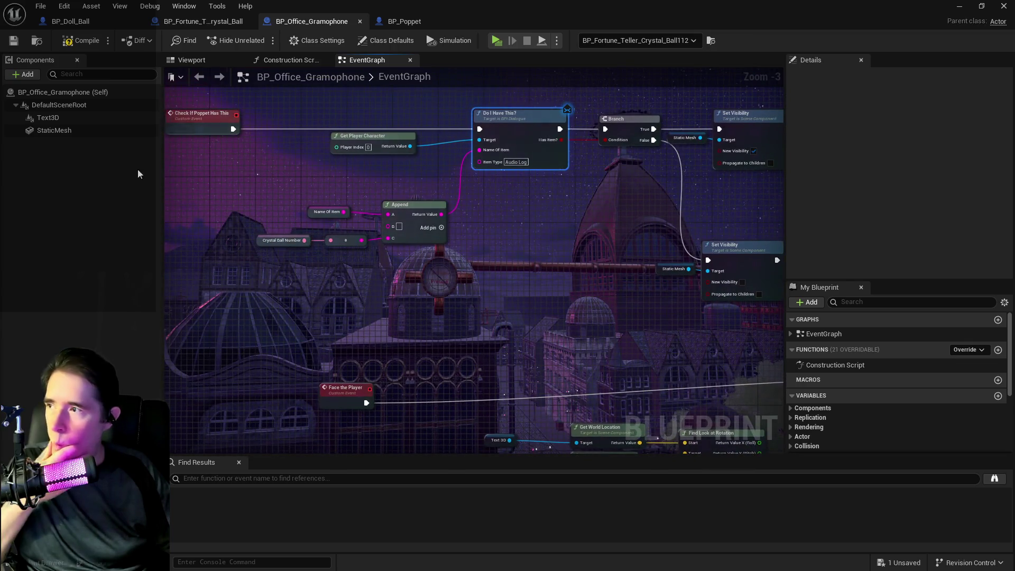
click(58, 118)
scroll(920, 241, down, 10)
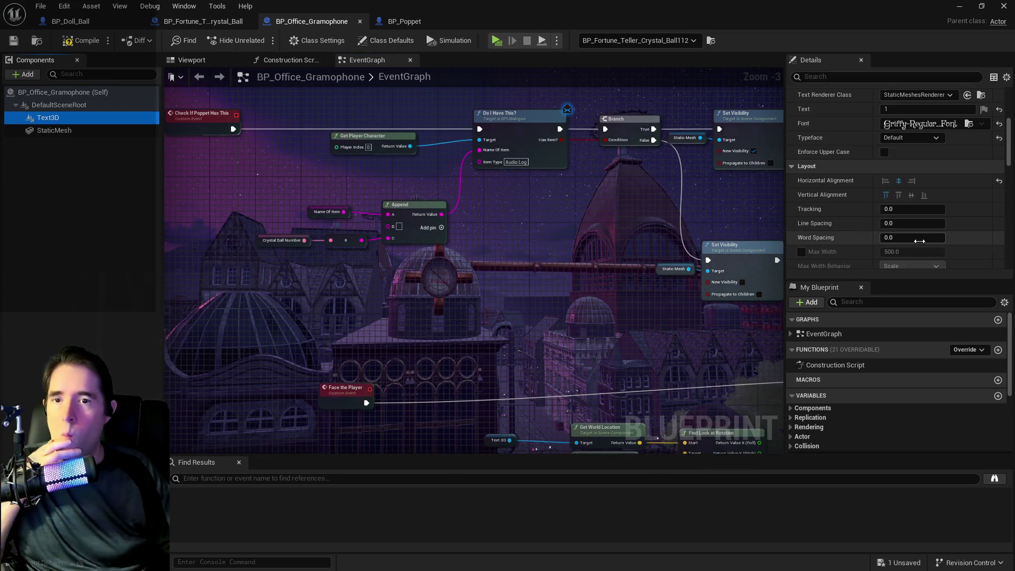
scroll(920, 242, down, 10)
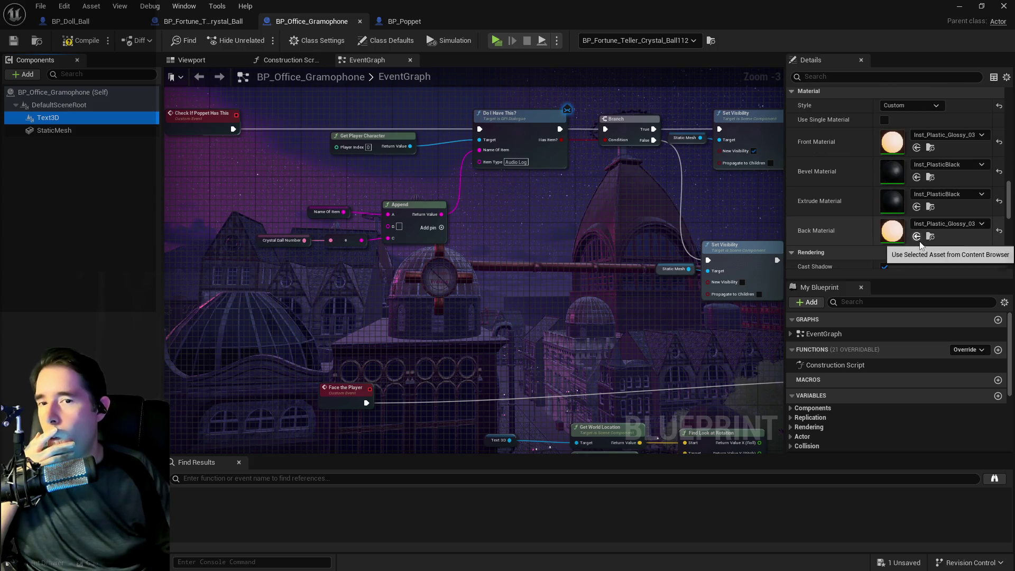
click(932, 136)
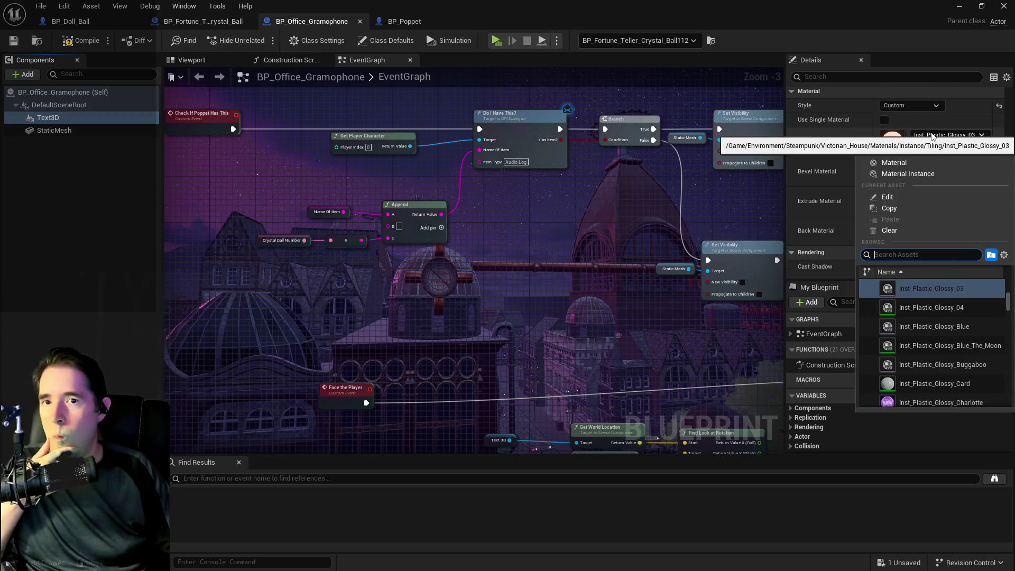
click(933, 136)
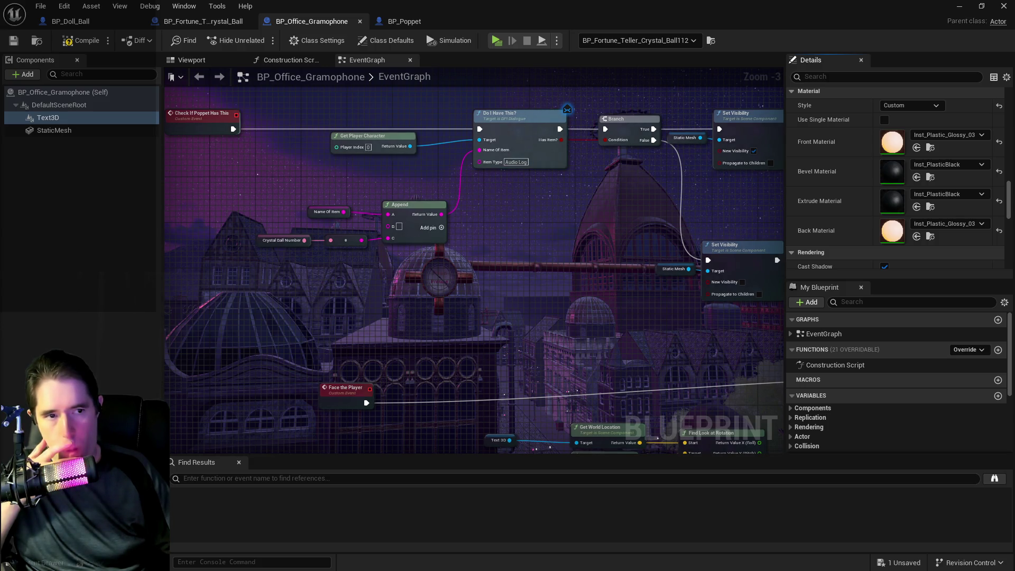
Step: Assign Inst_Plastic_Glossy_Edit_Red as the Text3D number's front and back material
click(931, 148)
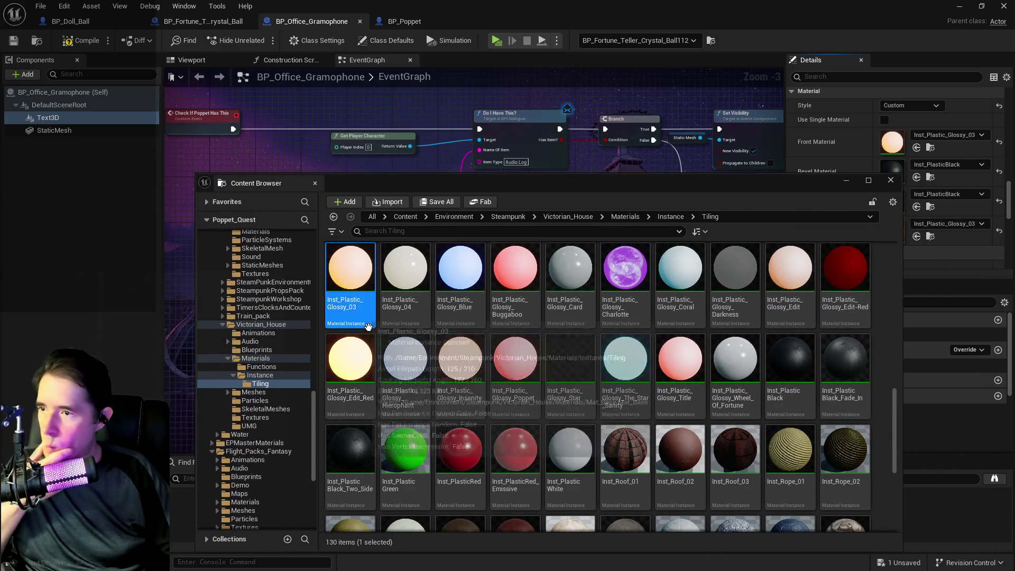
scroll(360, 300, up, 2)
right_click(371, 307)
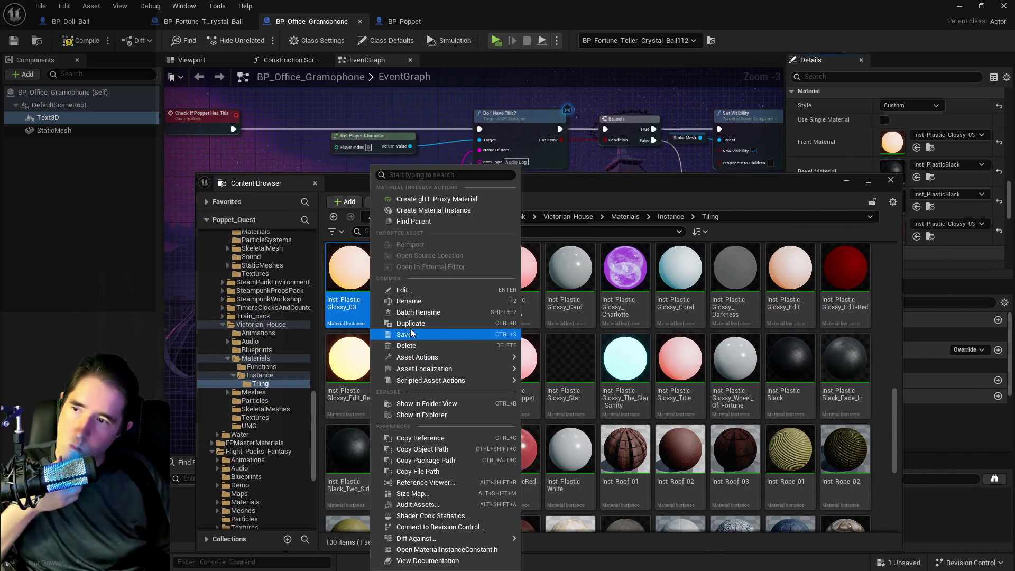
click(345, 355)
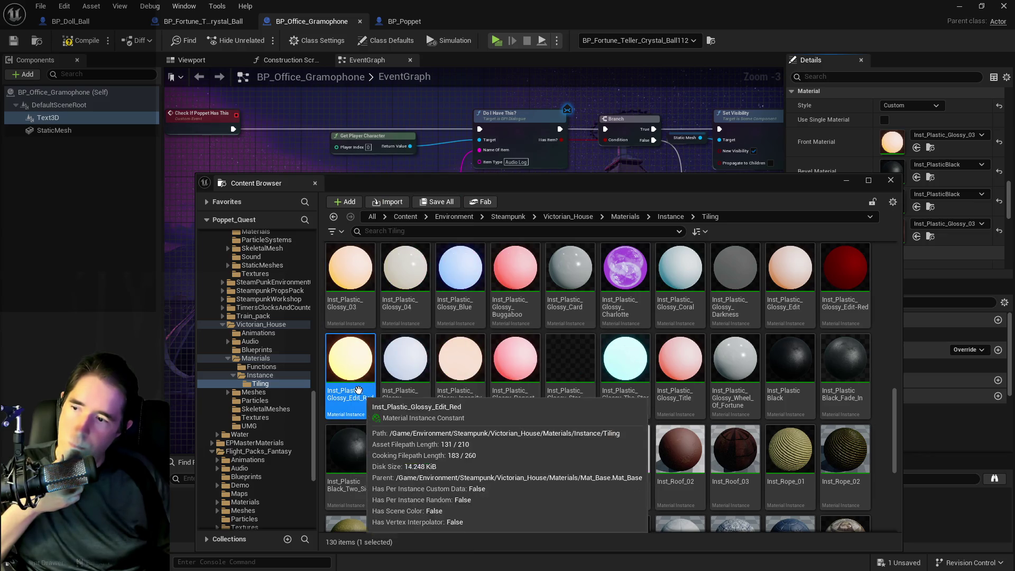
drag(470, 189, 573, 189)
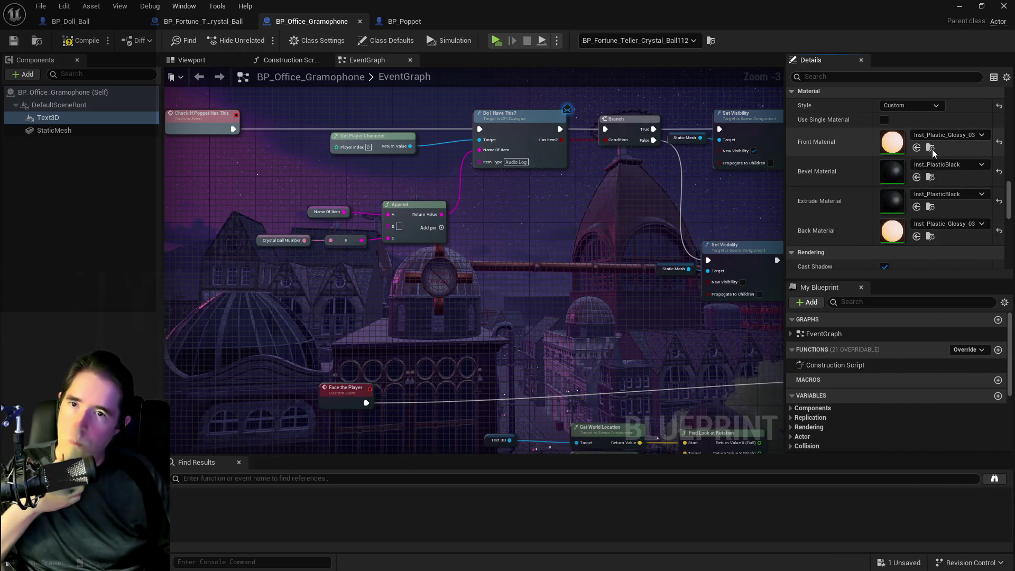
click(916, 148)
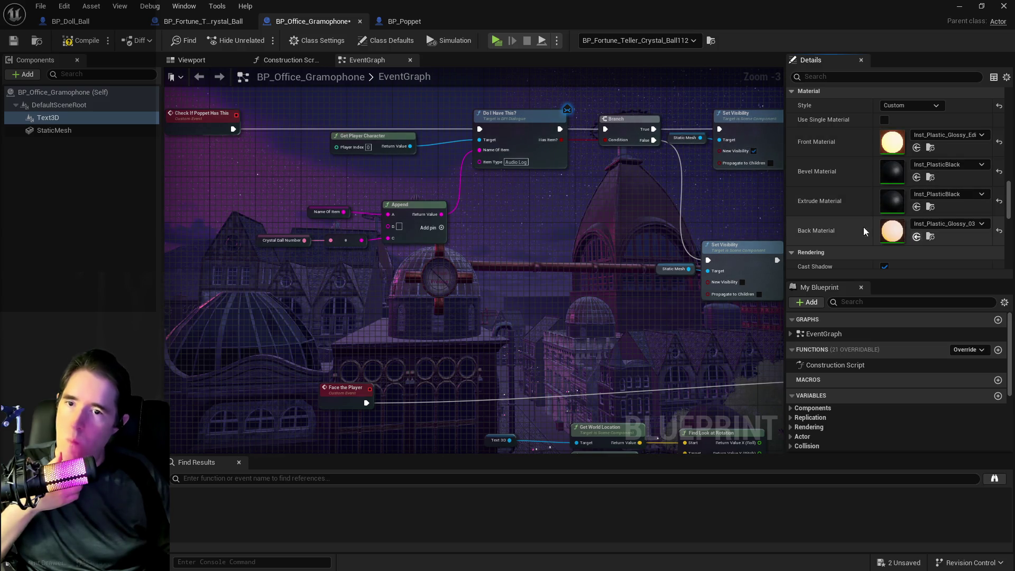
click(916, 236)
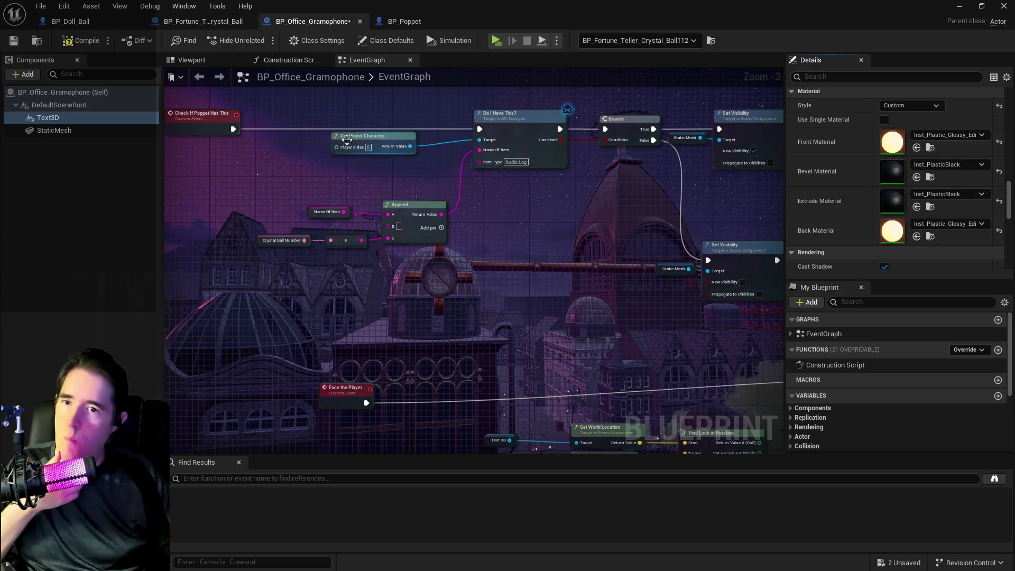
Step: Compile and save the blueprint, check the red number in the Viewport, then return to the level
click(13, 41)
click(192, 59)
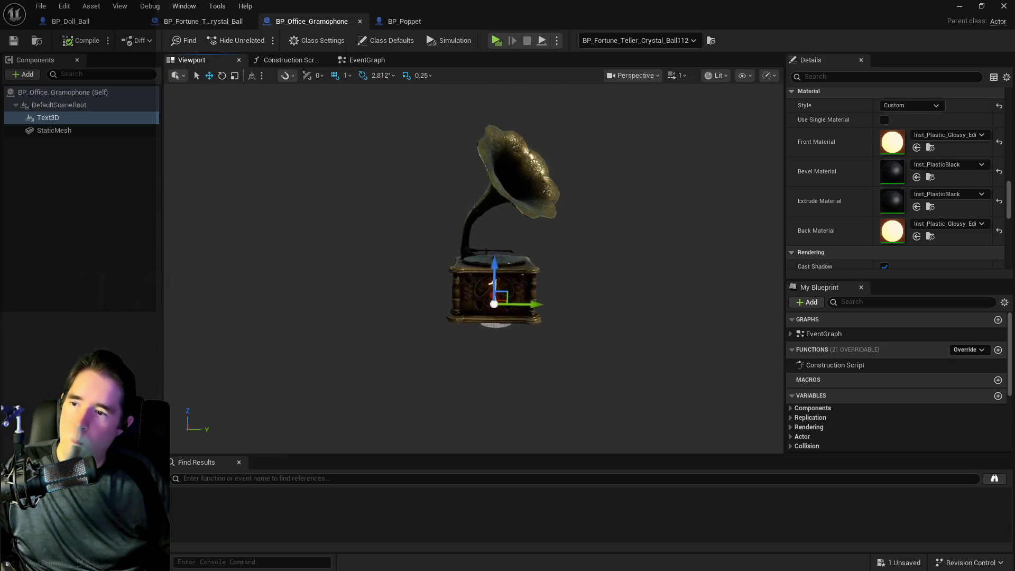
scroll(547, 306, down, 5)
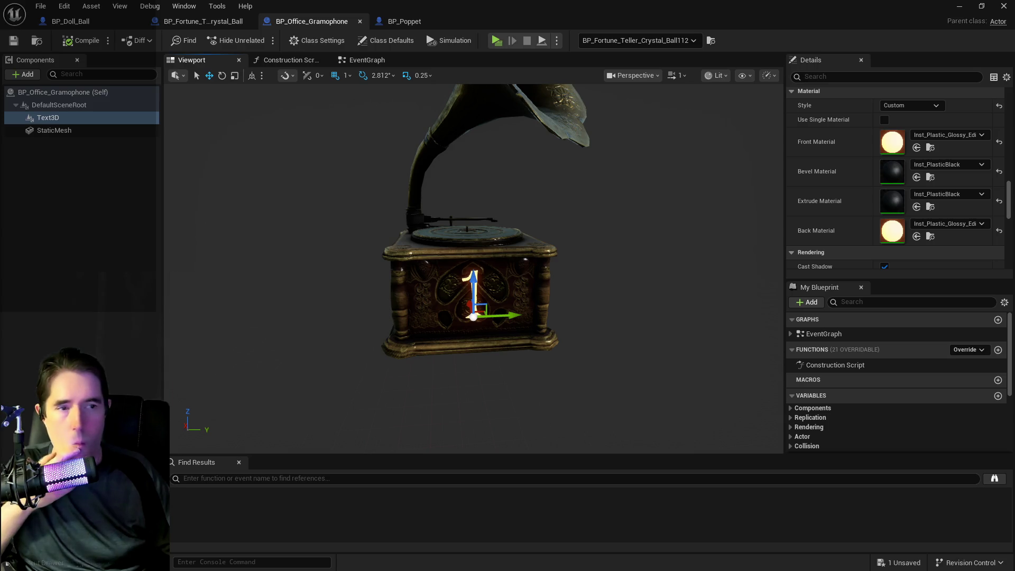
click(893, 531)
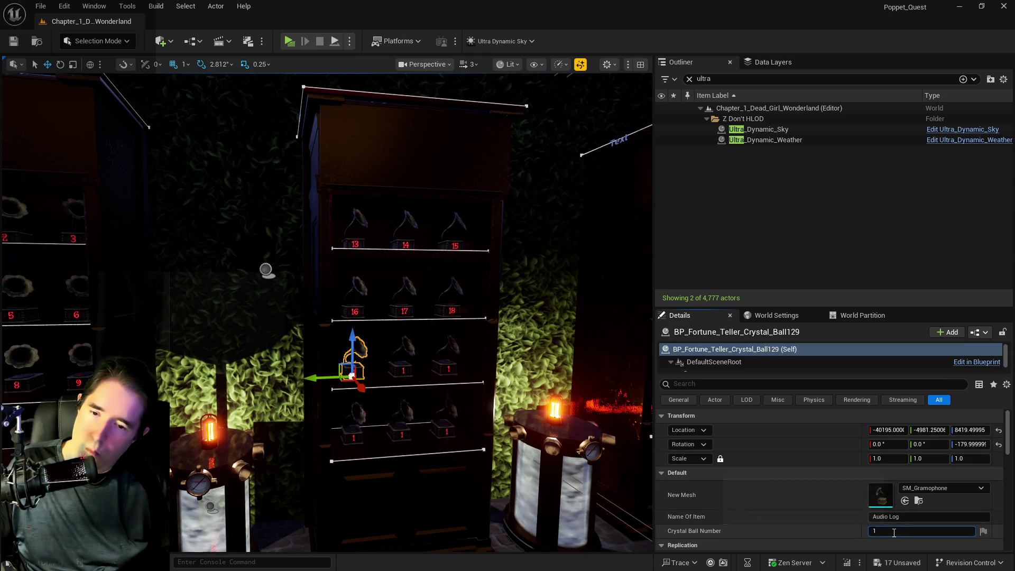
Step: Alt-drag duplicate gramophones along the upper shelf, numbering them 19 through 21
text(9)
scroll(395, 376, down, 2)
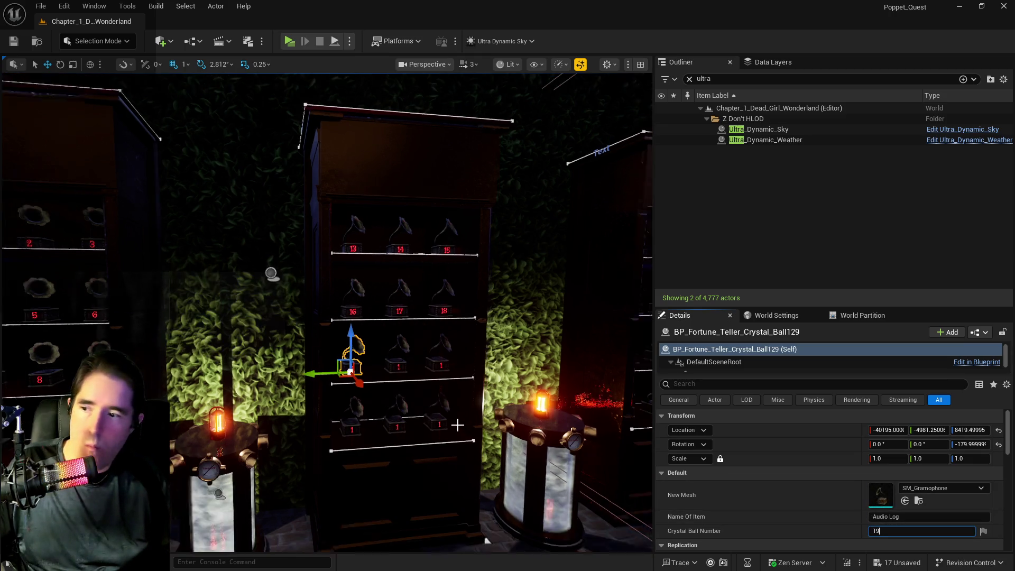
drag(320, 370, 362, 369)
click(876, 531)
text(20)
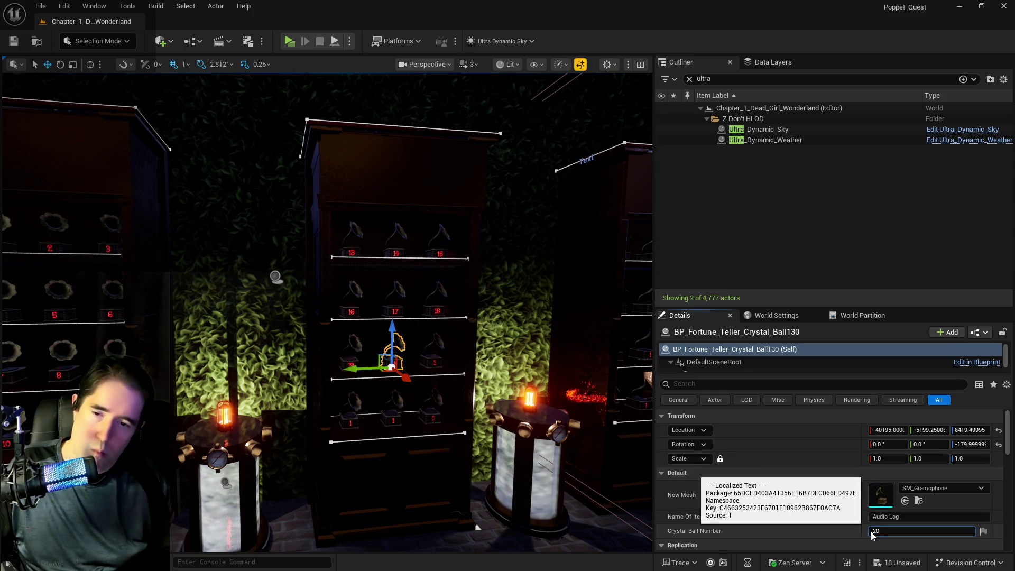
drag(429, 363, 431, 365)
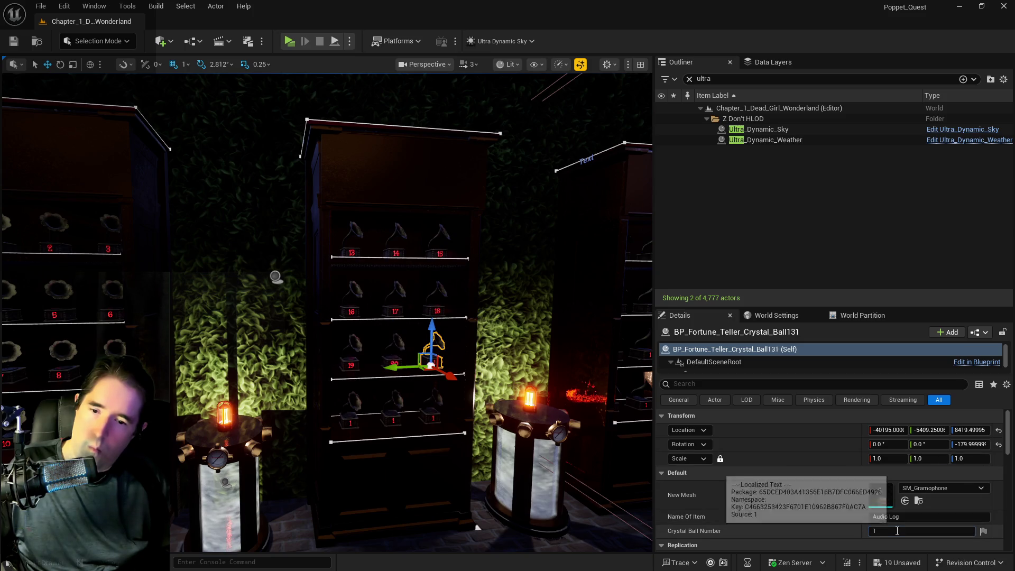
click(874, 533)
text(21)
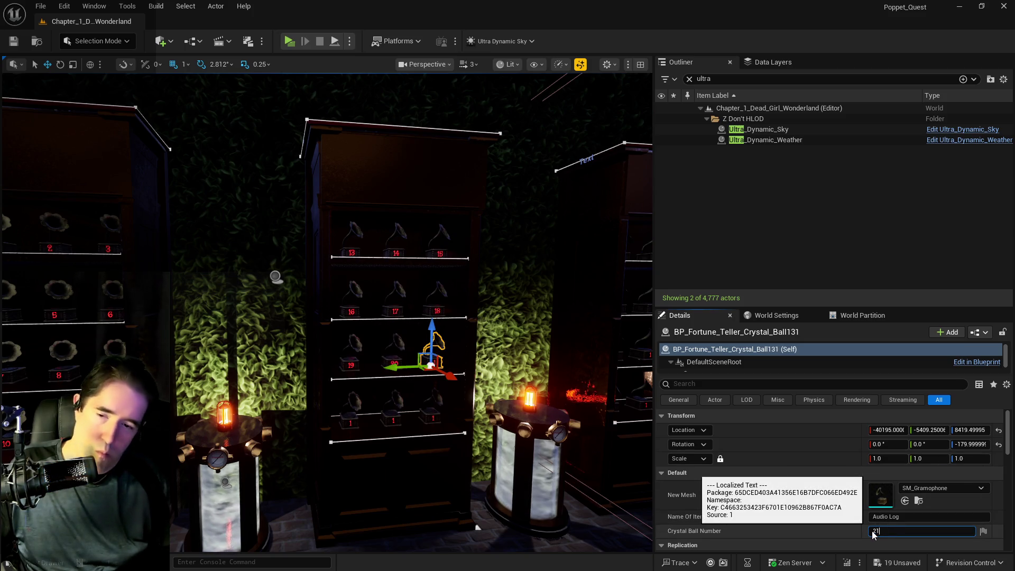
Step: Set the three lower-shelf gramophones' Crystal Ball Numbers to 22, 23 and 24
click(344, 421)
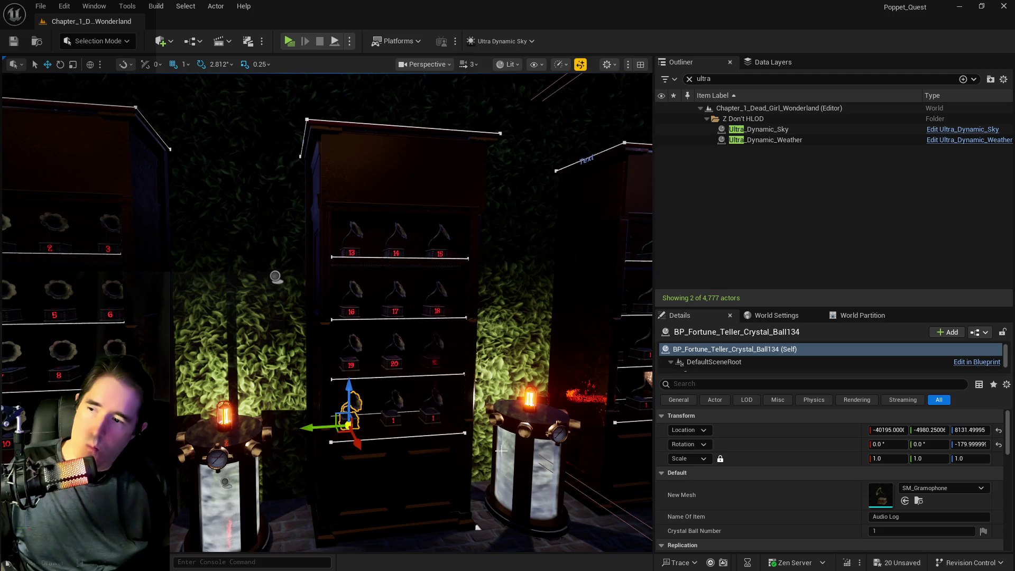
click(889, 533)
text(2)
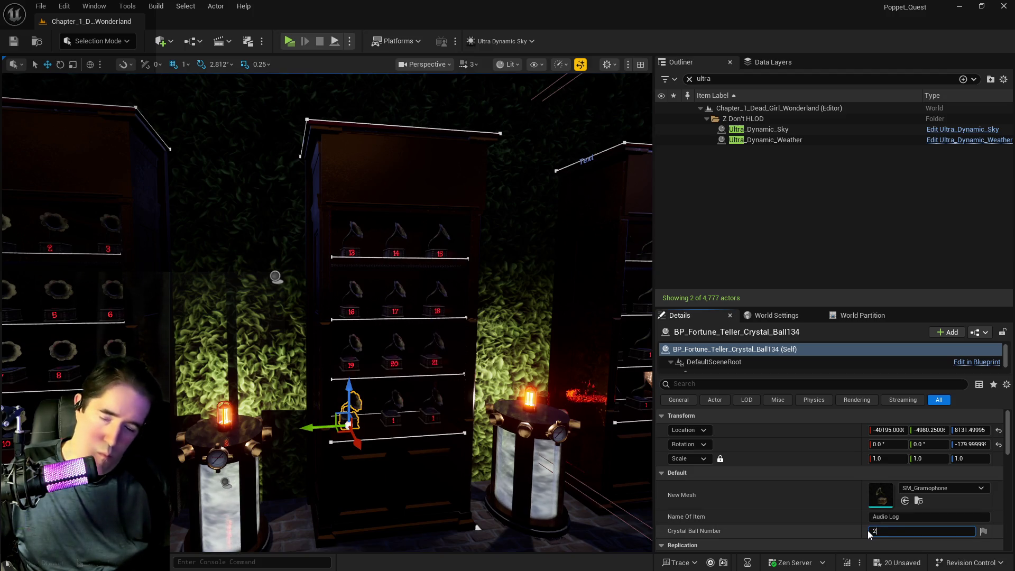
text(2)
click(390, 422)
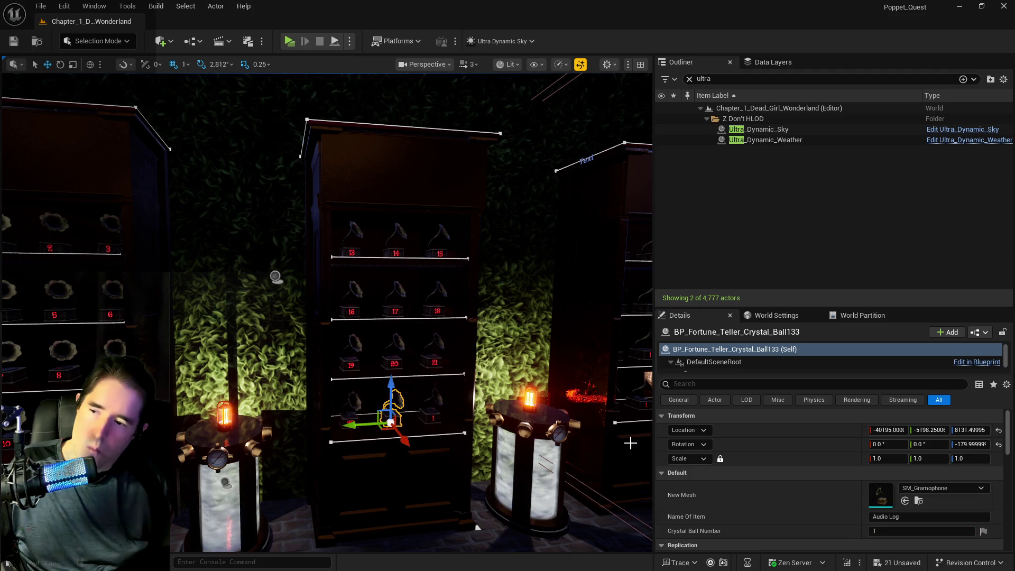
click(873, 531)
double_click(873, 531)
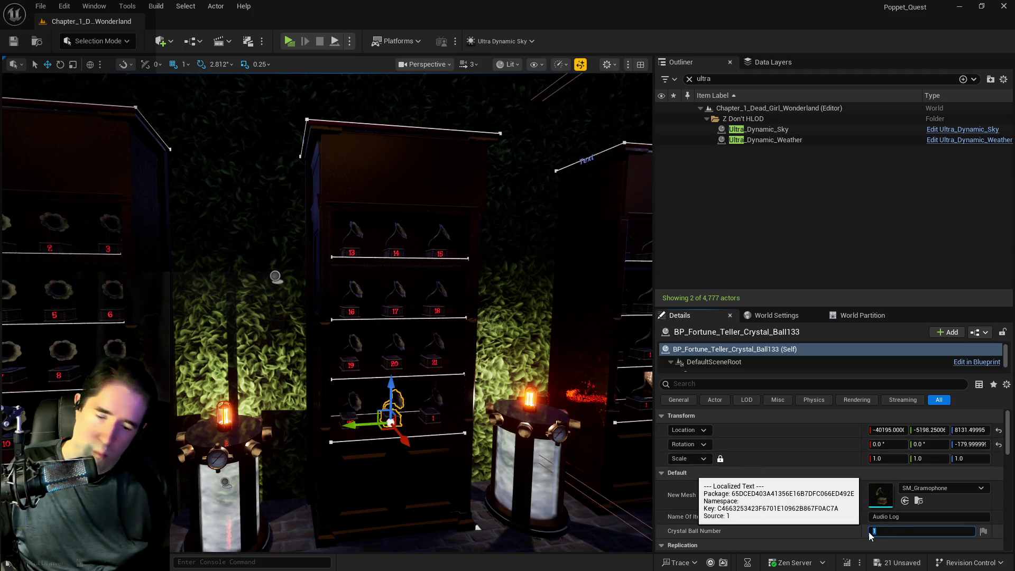
text(23)
click(430, 418)
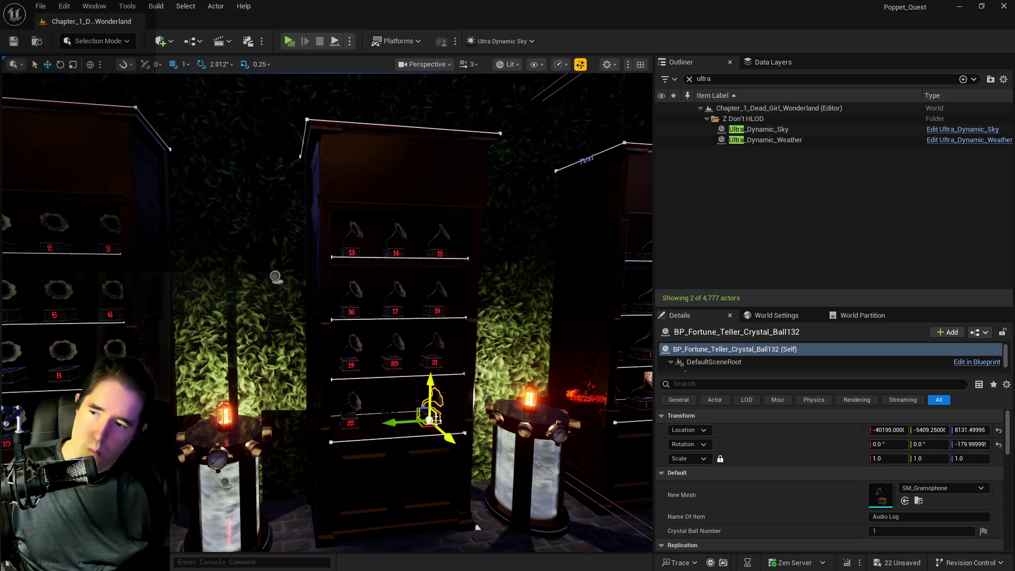
click(900, 530)
text(24)
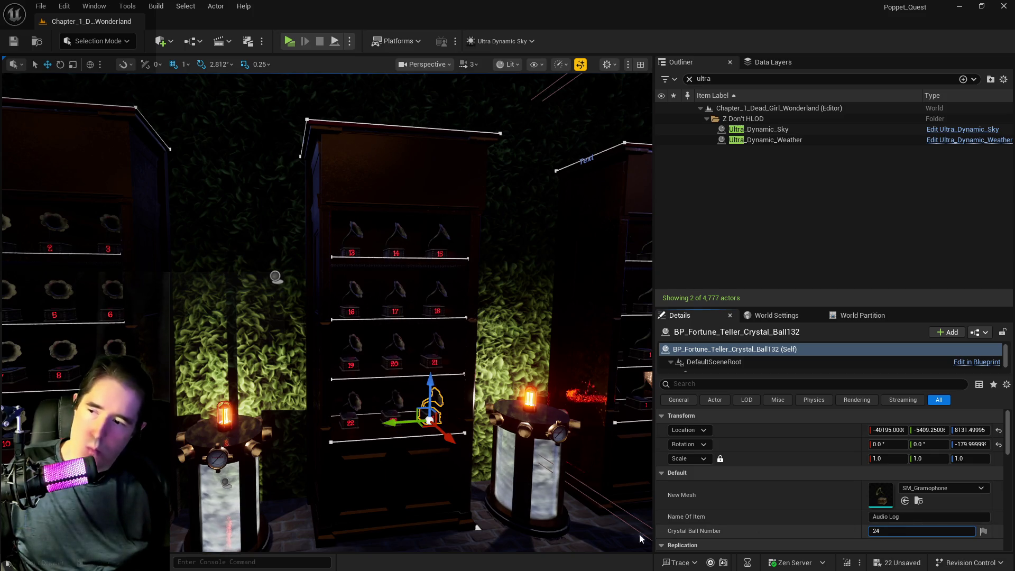
key(Return)
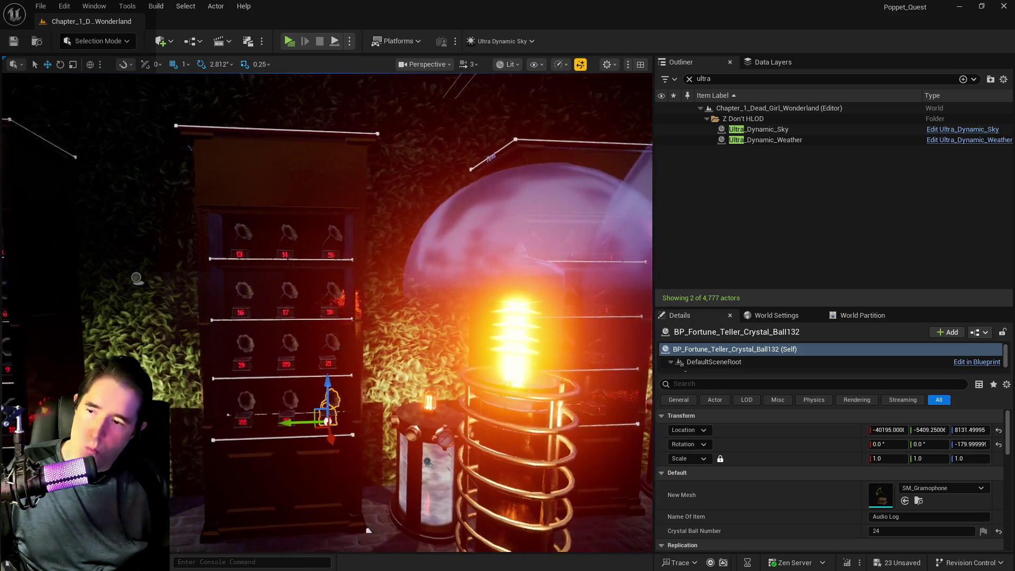
Step: Fly the camera back across the cabinets to review the numbered gramophones
key(s)
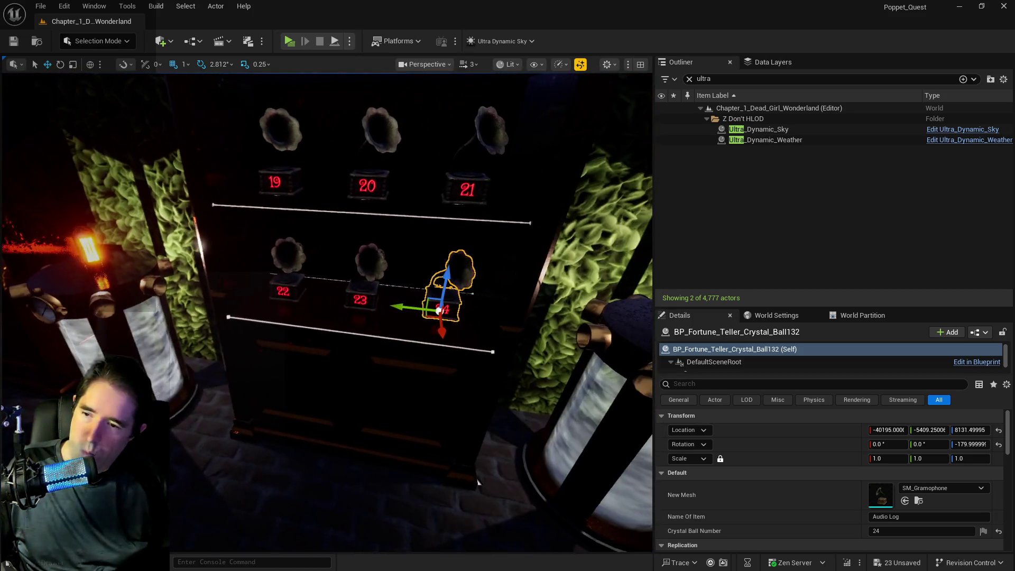
key(s)
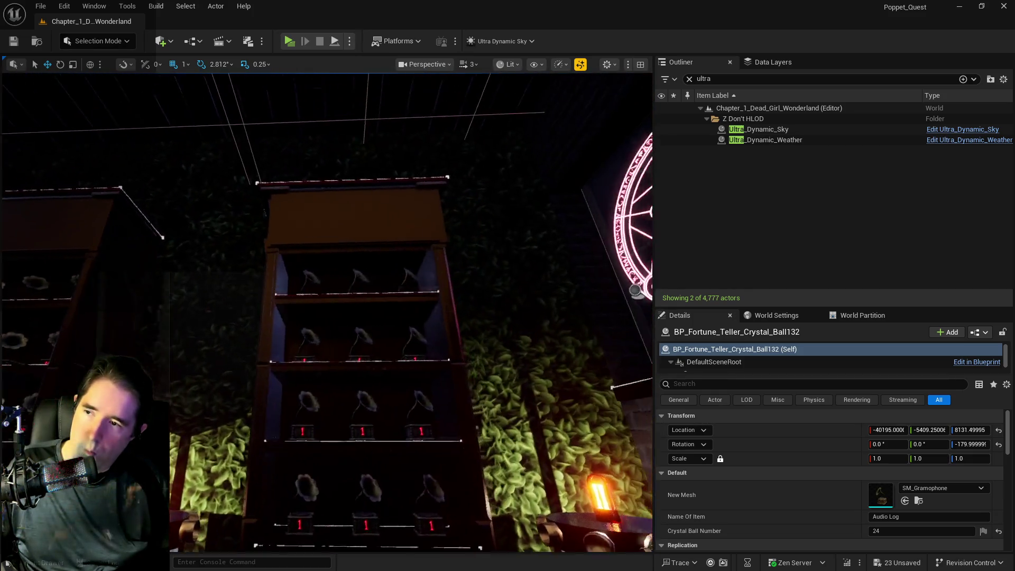
key(s)
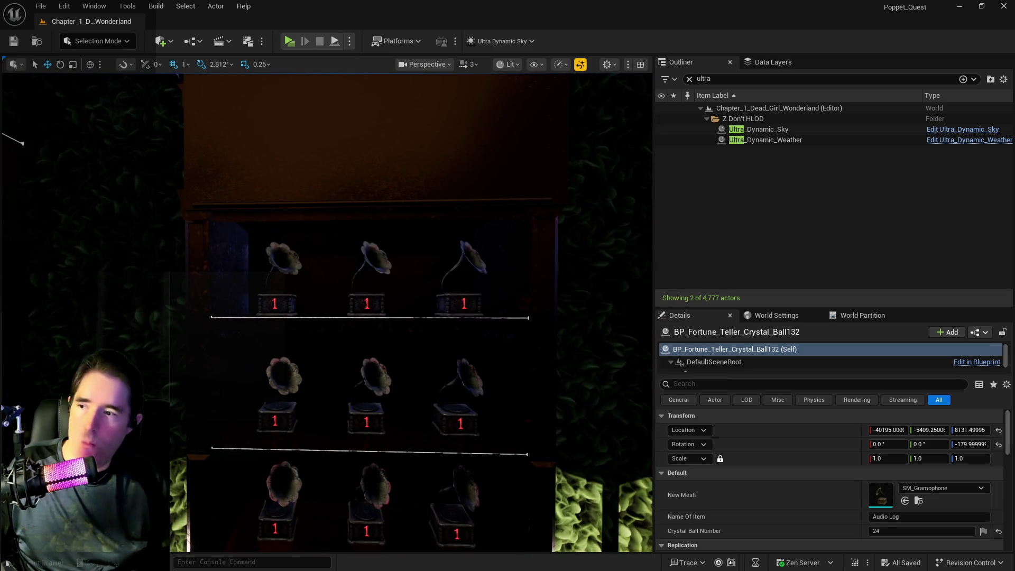
Step: Number the top-shelf gramophones 25, 26 and 27 from left to right
click(290, 301)
click(902, 531)
text(1)
drag(903, 531, 858, 530)
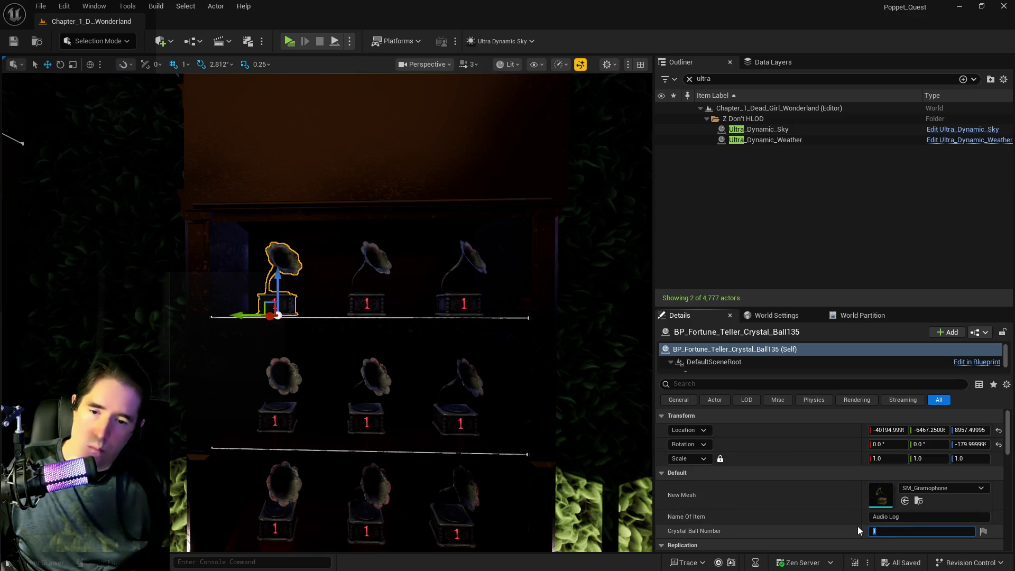
text(25)
key(Return)
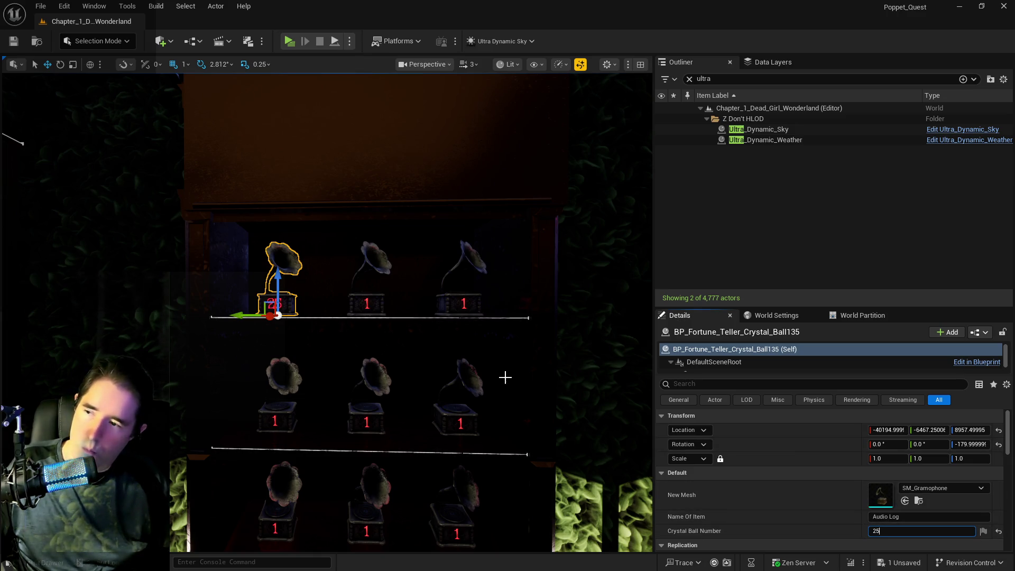
click(359, 301)
click(878, 531)
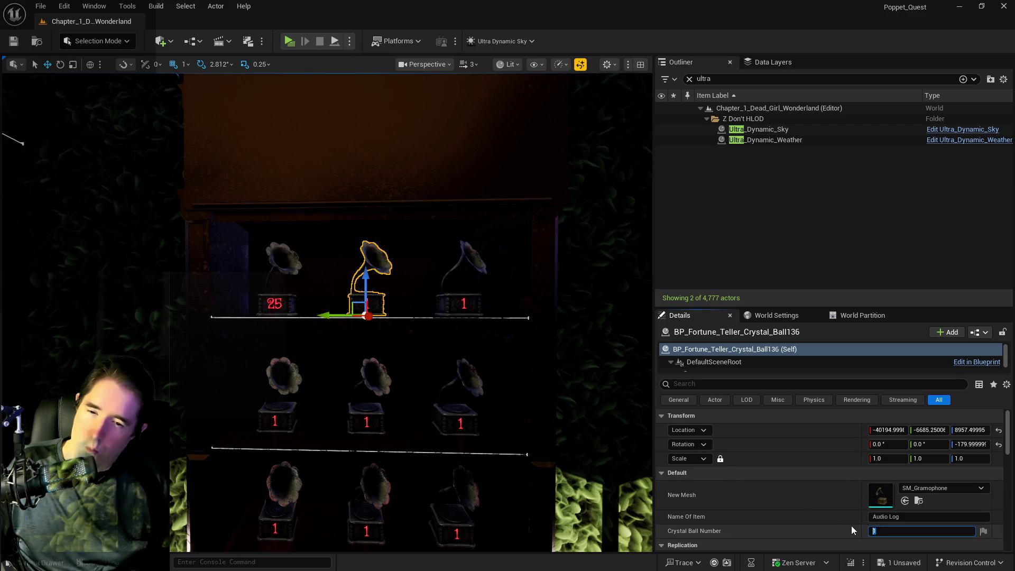
text(6)
key(Return)
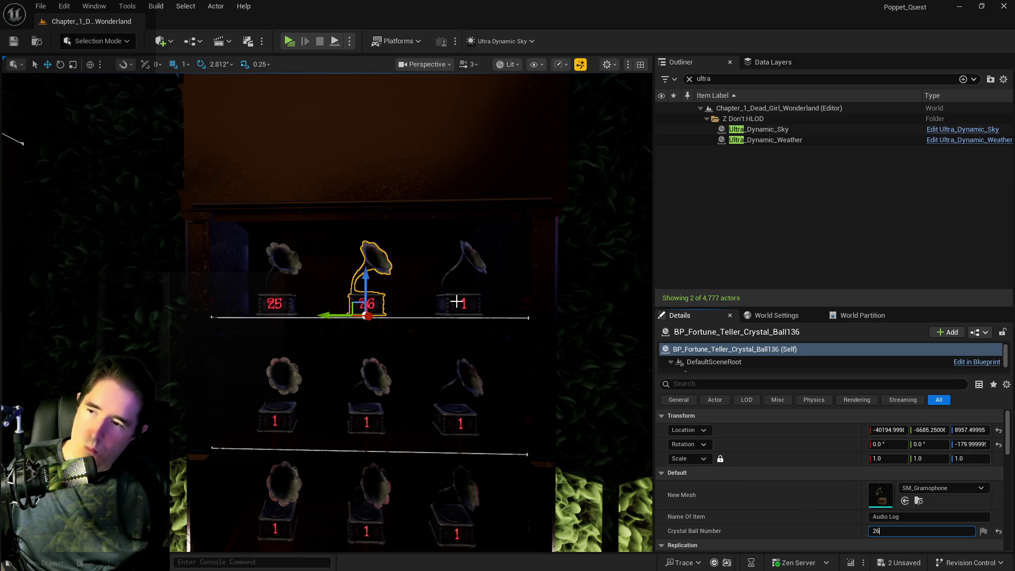
click(456, 301)
click(878, 531)
text(2)
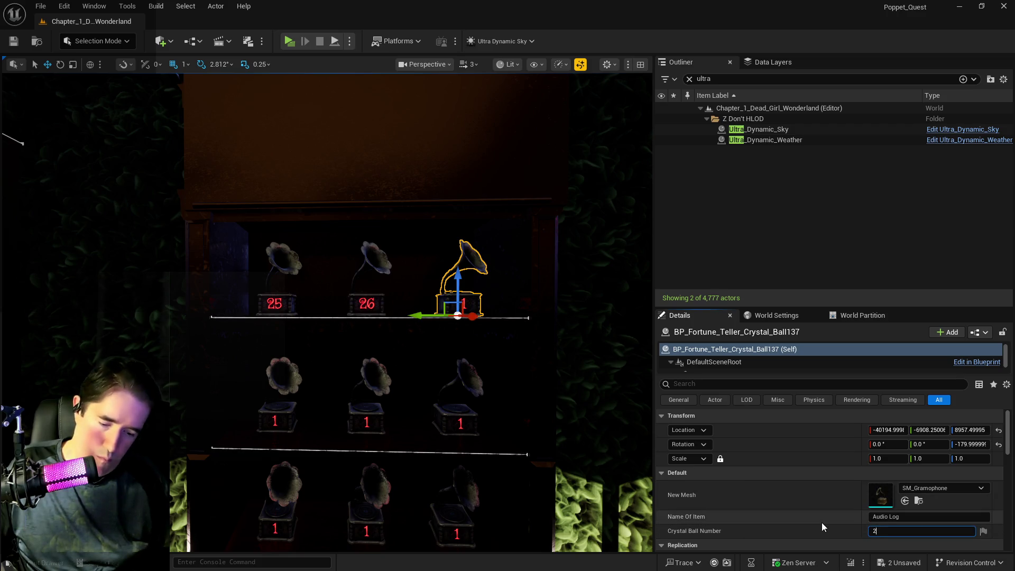
key(Return)
Step: Number the second-shelf gramophones 28, 29 and 30
click(269, 435)
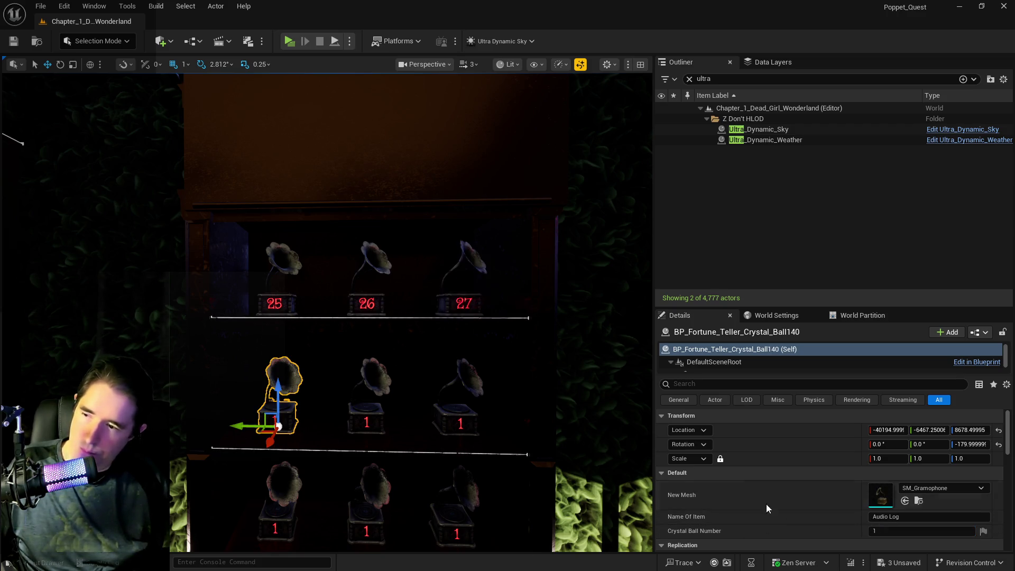
click(888, 531)
text(28)
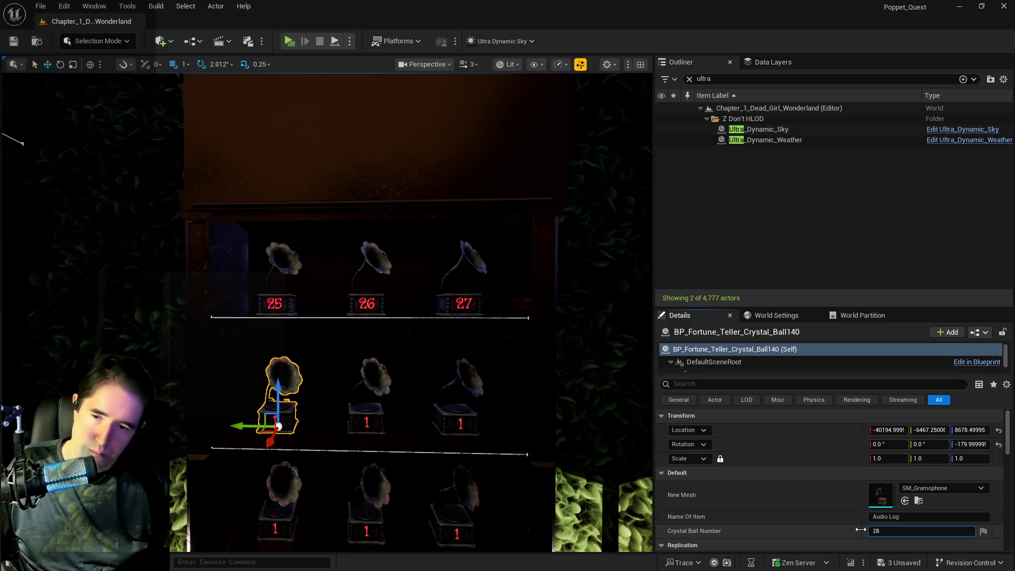
click(370, 429)
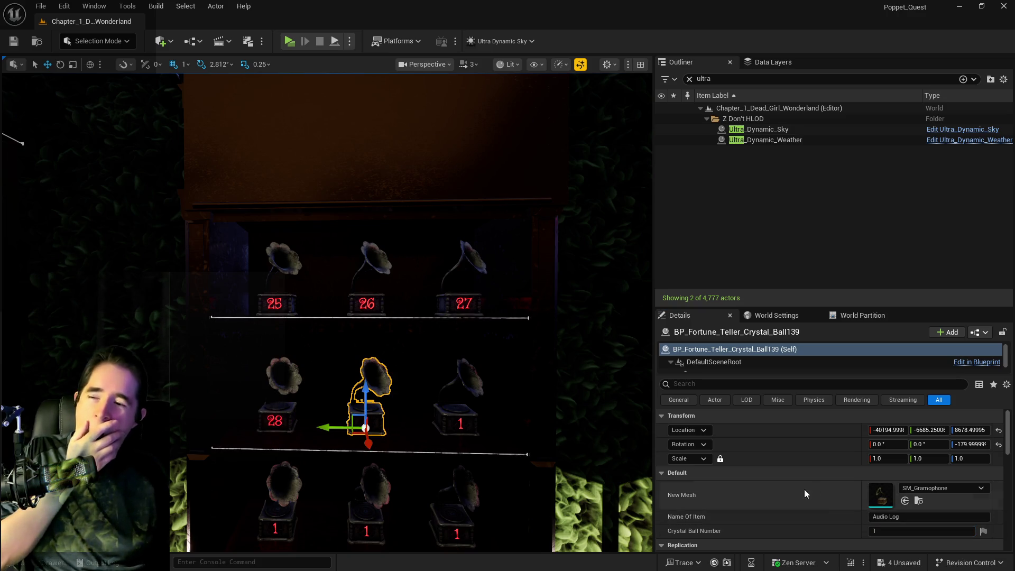
click(882, 528)
text(29)
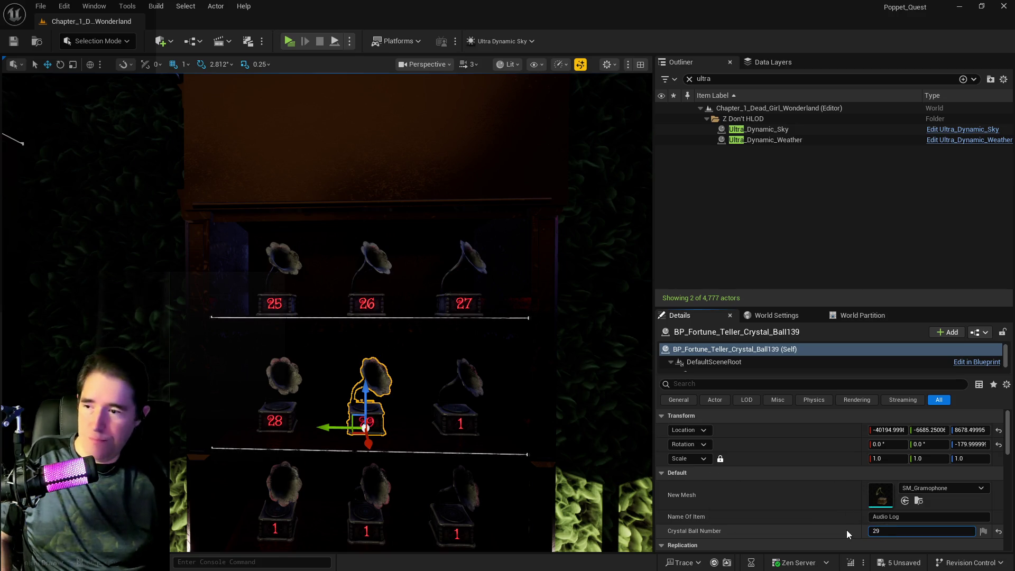
key(Return)
click(458, 413)
click(901, 531)
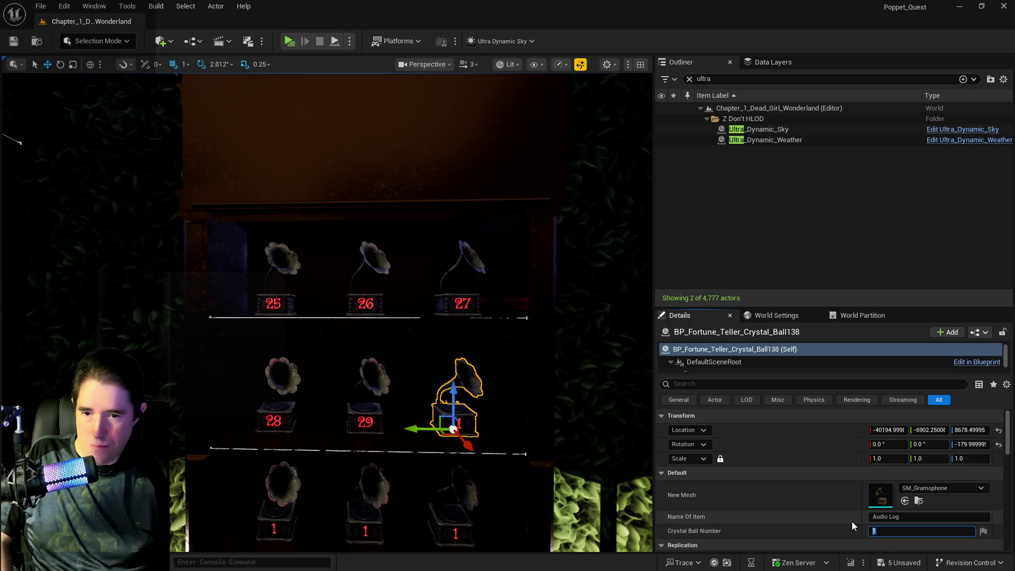
text(30)
key(Return)
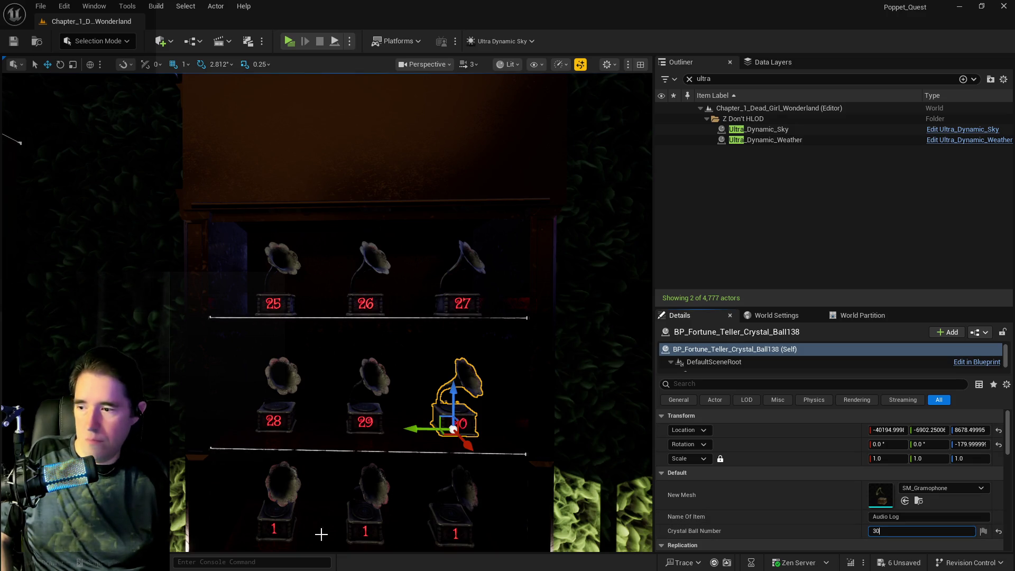
Step: Number the third-shelf gramophones 31, 32 and 33
drag(321, 534, 317, 370)
click(317, 362)
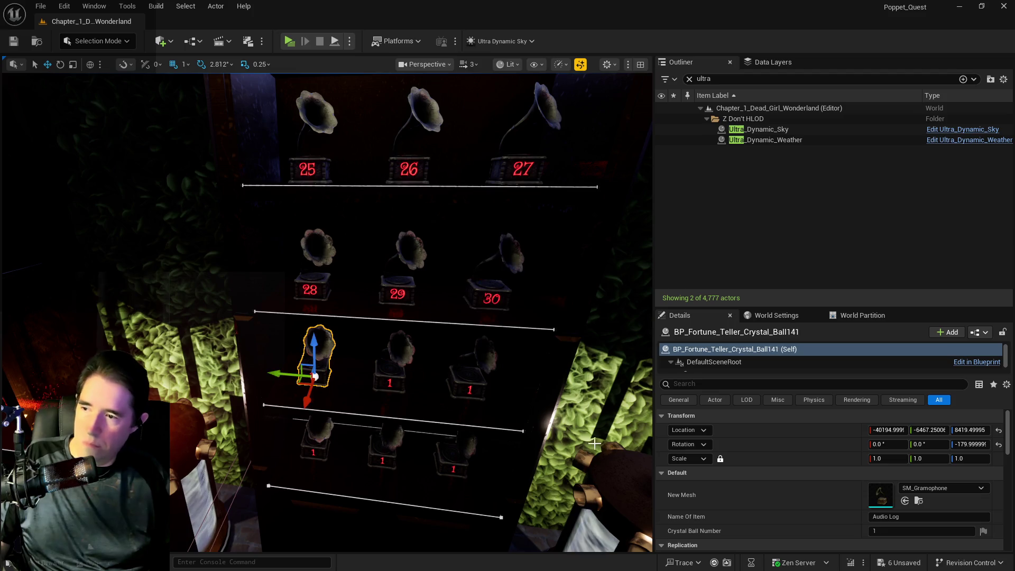
click(874, 531)
text(31)
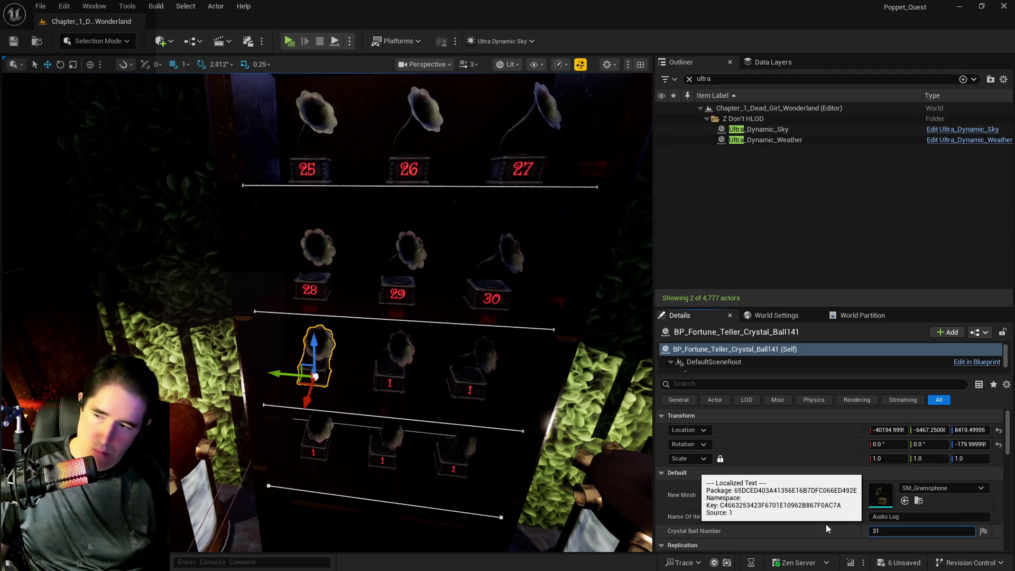
key(Return)
click(373, 402)
click(873, 532)
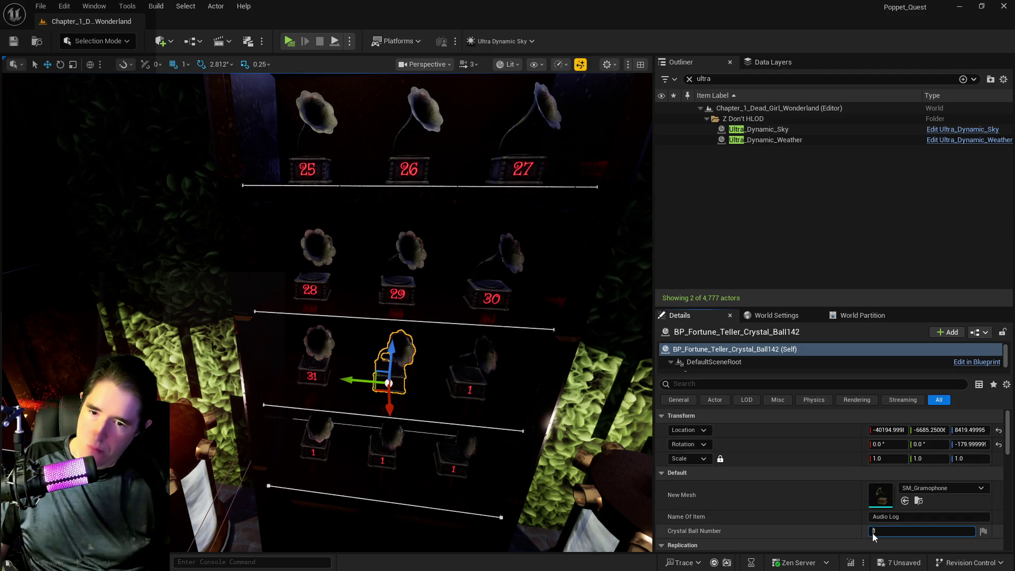
text(32)
key(Return)
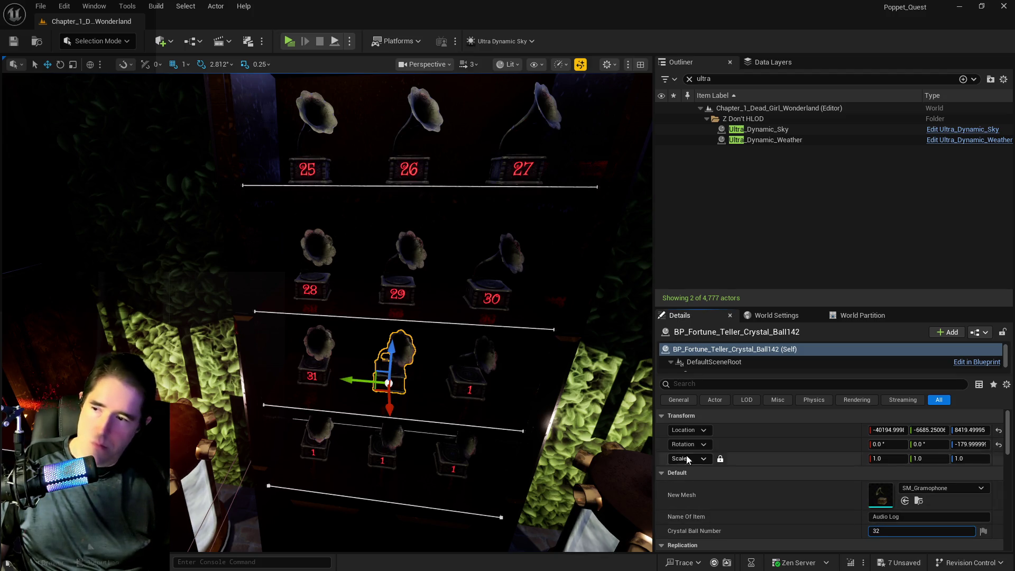
click(468, 384)
click(903, 533)
text(33)
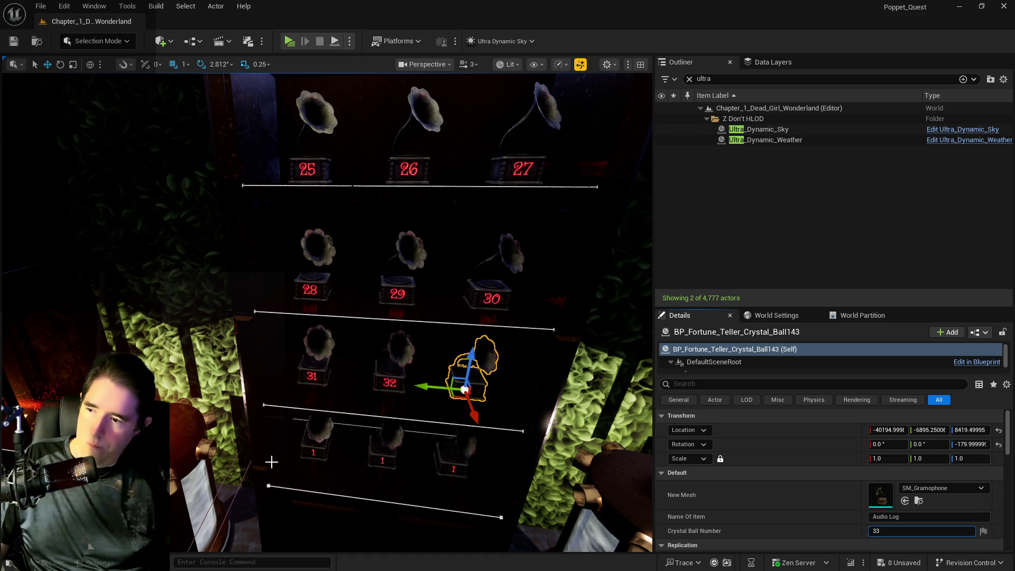
key(Return)
Step: Number the bottom-shelf gramophones 34, 35 and 36, ending with Ball144
click(317, 435)
click(888, 531)
text(34)
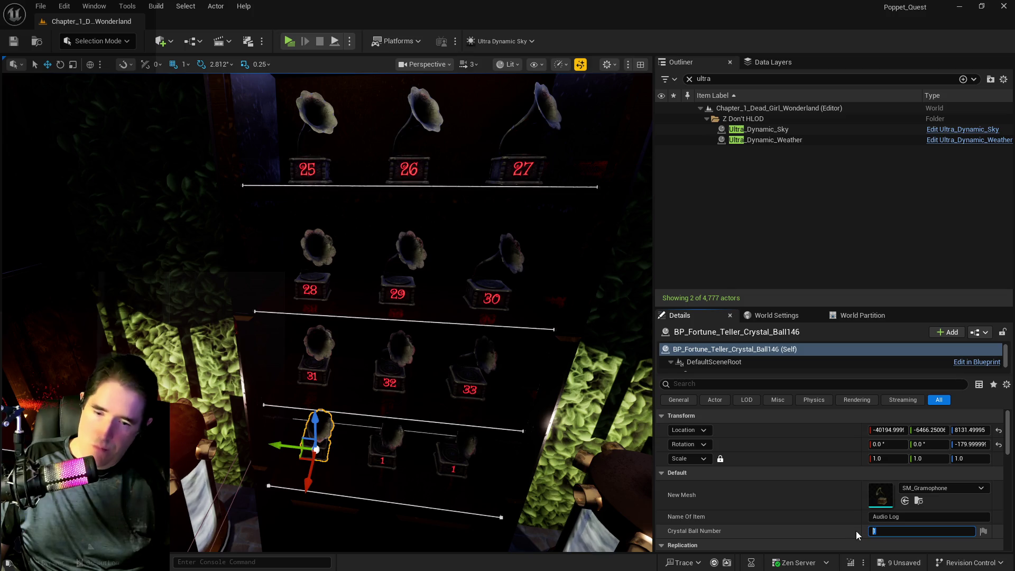
key(Return)
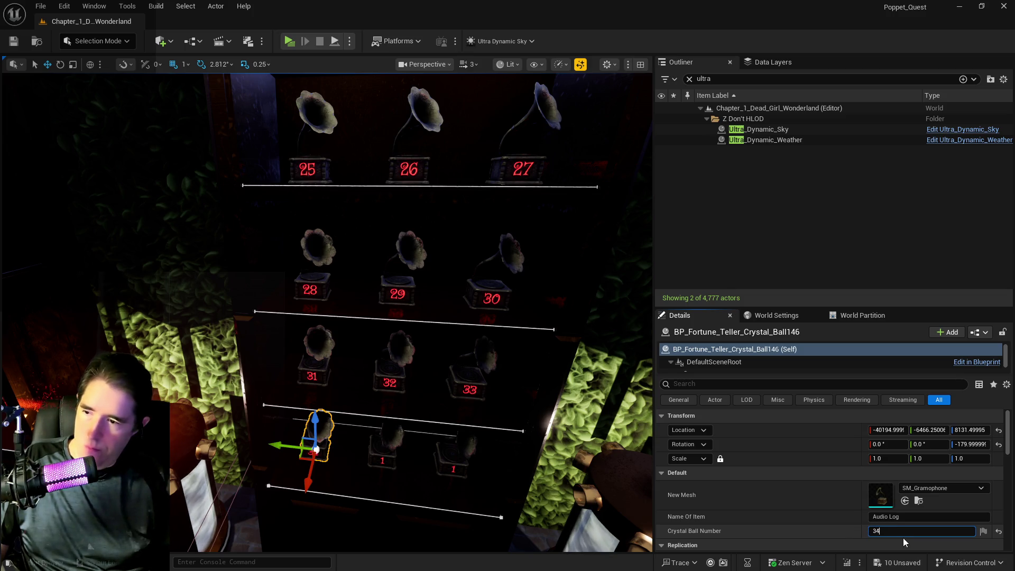
click(387, 439)
click(878, 531)
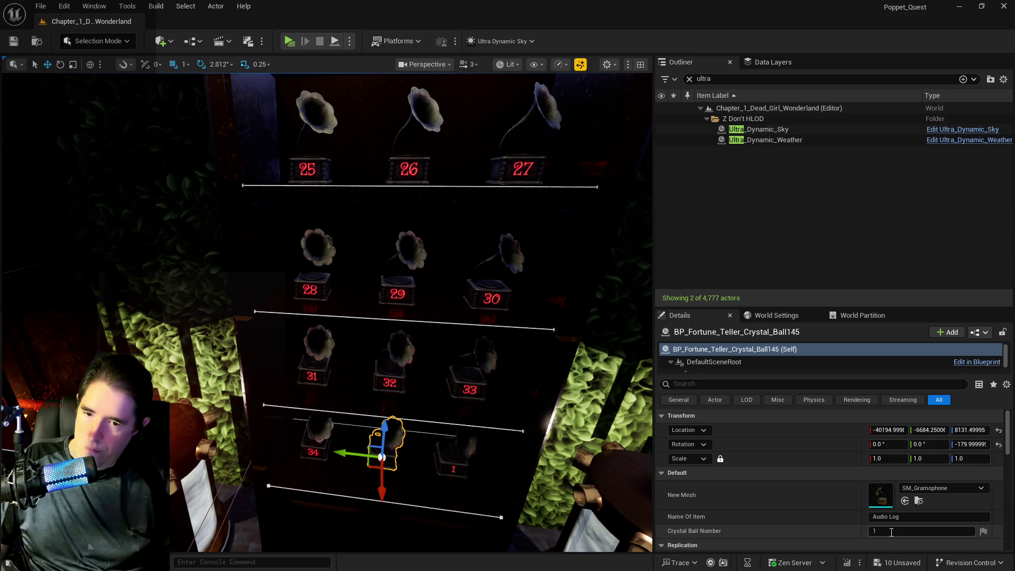
text(35)
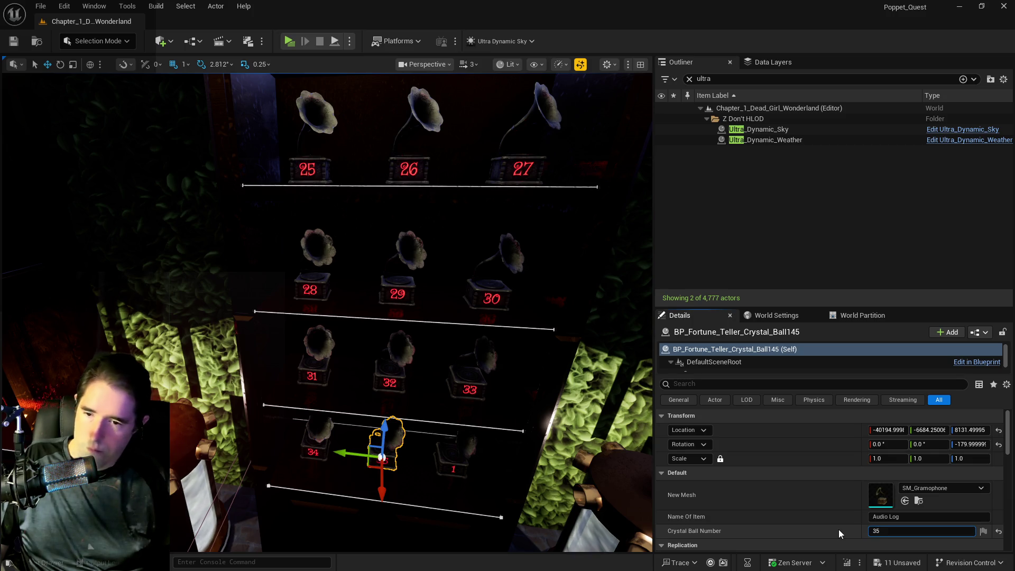
key(Return)
click(465, 460)
click(873, 531)
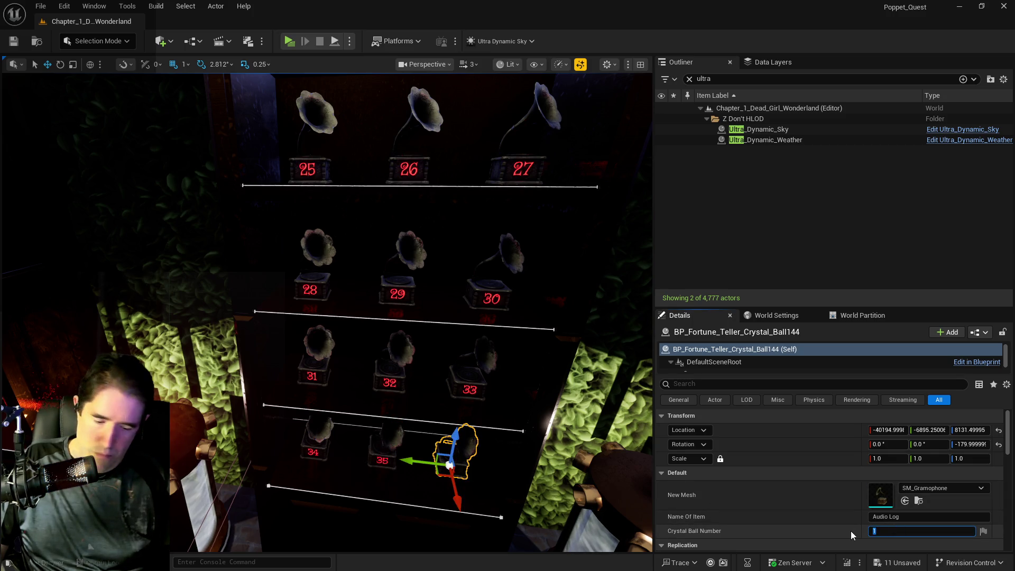
text(36)
key(Return)
scroll(364, 530, down, 5)
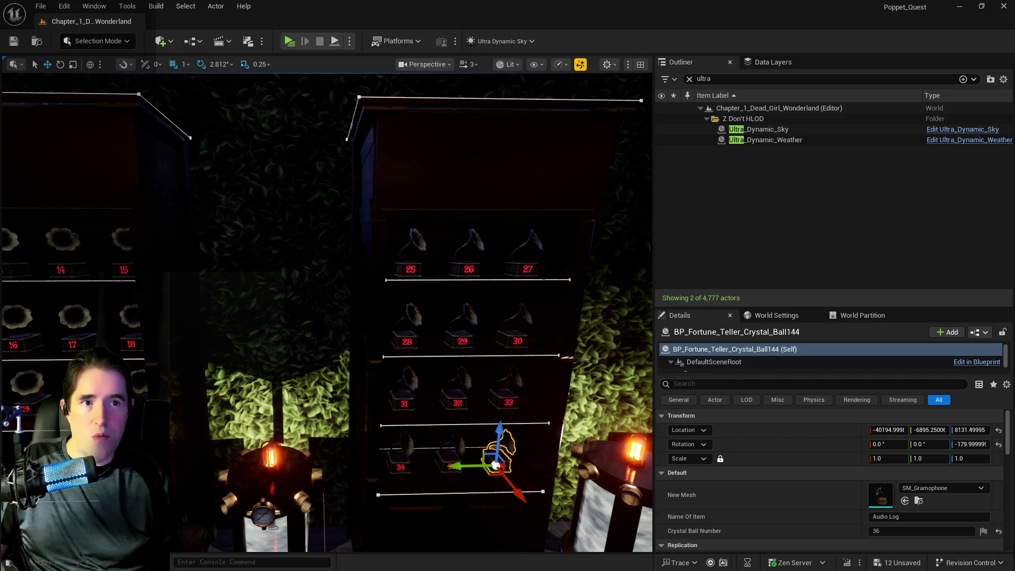
Step: Pull the camera back to look across the neighbouring bookcases of red-numbered gramophones
drag(328, 318, 238, 375)
drag(429, 297, 426, 294)
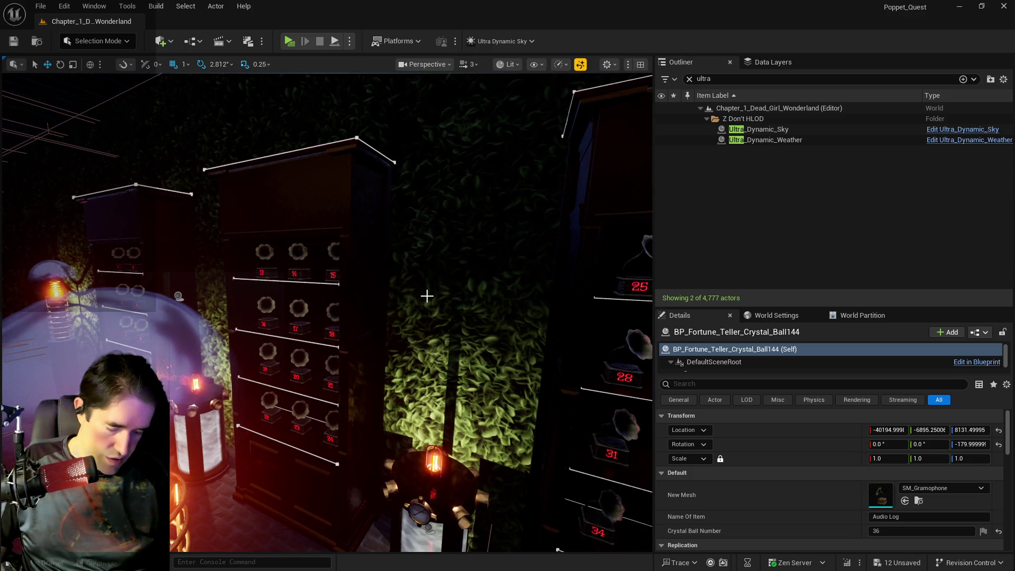
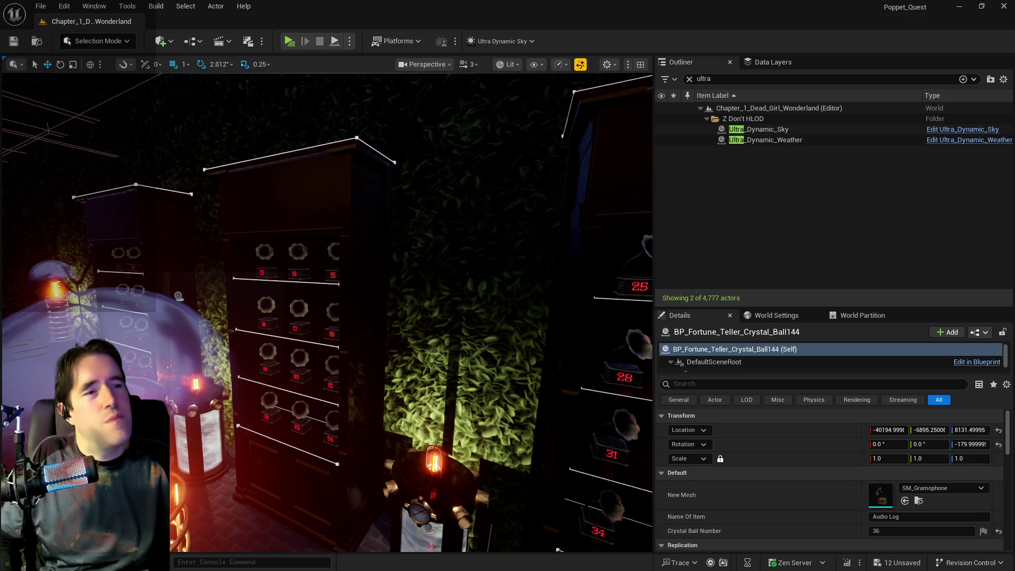
Step: Frame the crystal ball, pick a shelf cabinet and frame BP_Resurrection_Vat21
key(f)
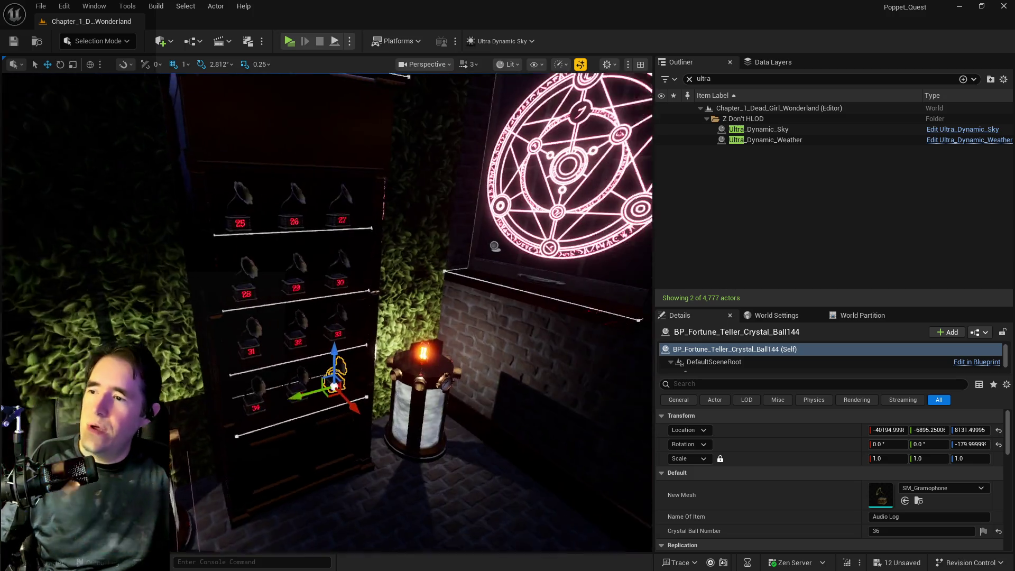
drag(459, 358, 460, 358)
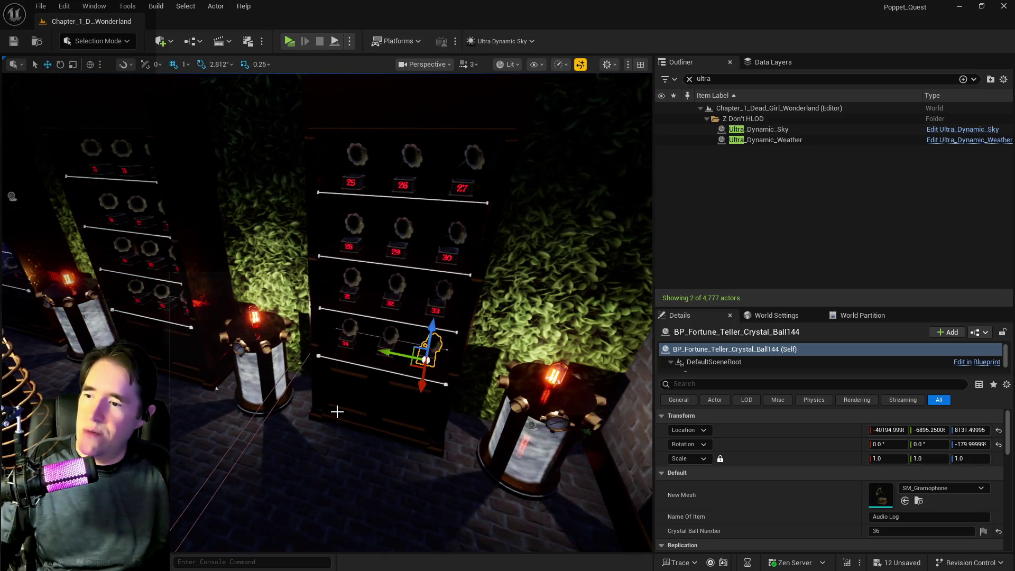
click(336, 415)
click(534, 444)
key(f)
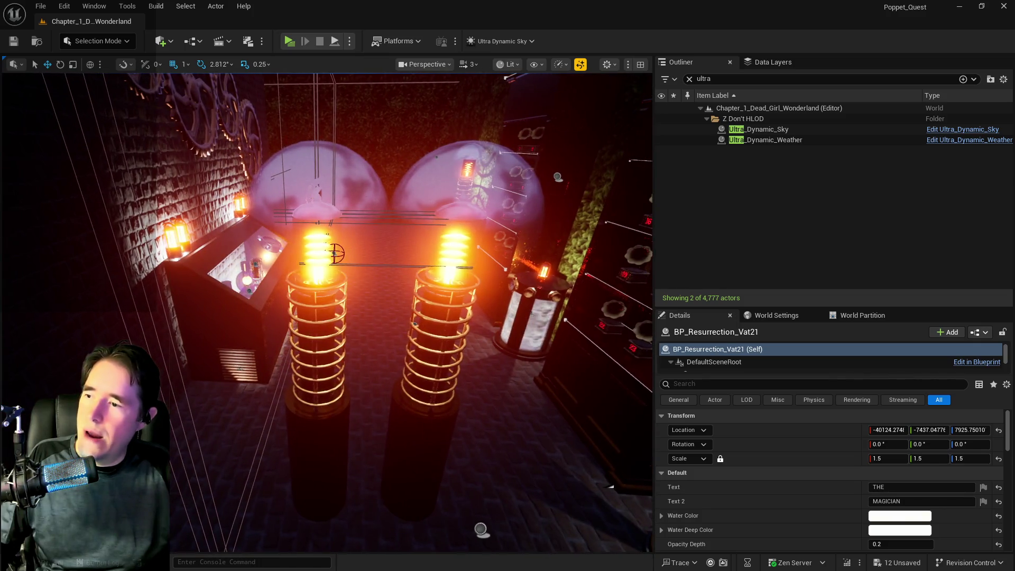
Step: Move the middle Tesla coil along X from about -39102 to -38409
click(335, 254)
key(f)
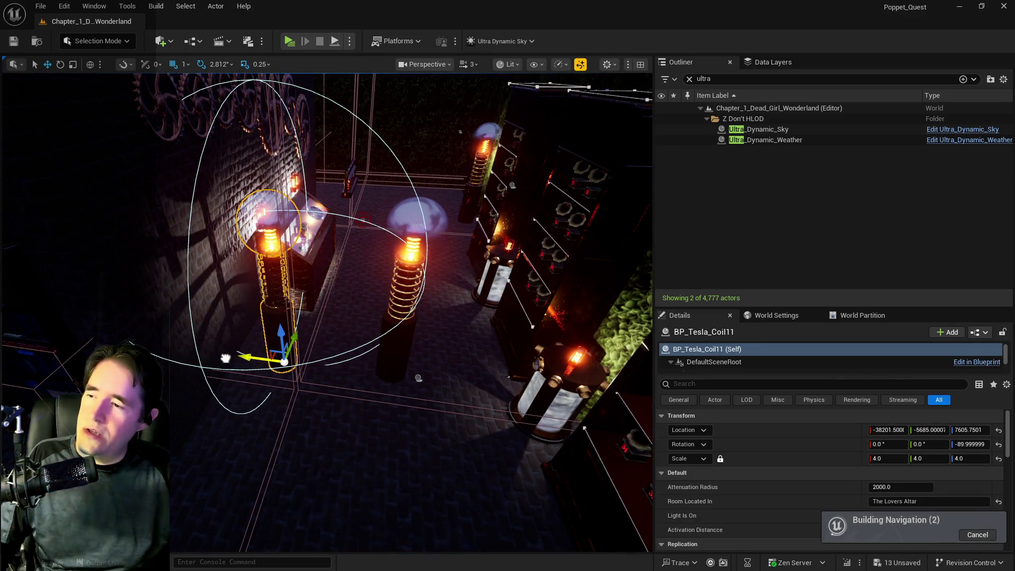
click(389, 373)
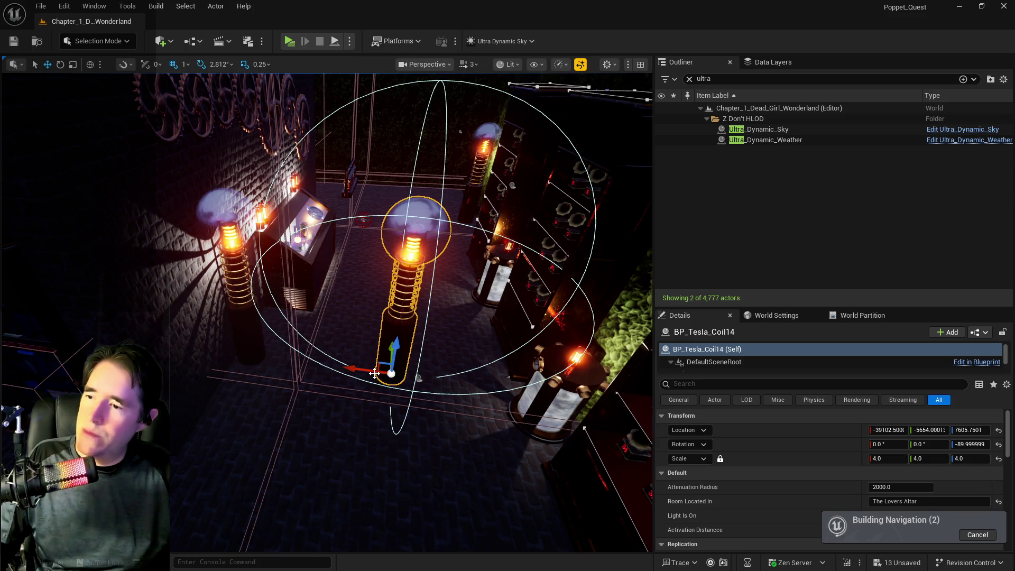
mouse_move(375, 374)
mouse_down()
mouse_move(219, 351)
mouse_move(228, 403)
mouse_up()
Step: Check the left vat and shelf wall, then select room cube BP_Map_Cube285
mouse_move(328, 371)
mouse_down()
mouse_move(386, 285)
mouse_move(390, 335)
mouse_move(260, 351)
mouse_up()
click(241, 251)
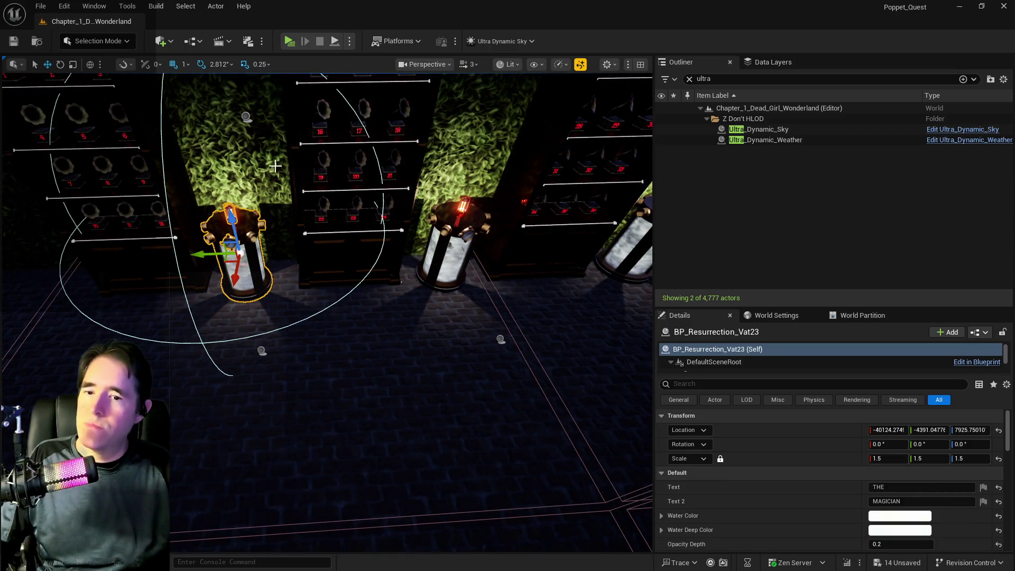
drag(237, 118, 248, 118)
click(248, 119)
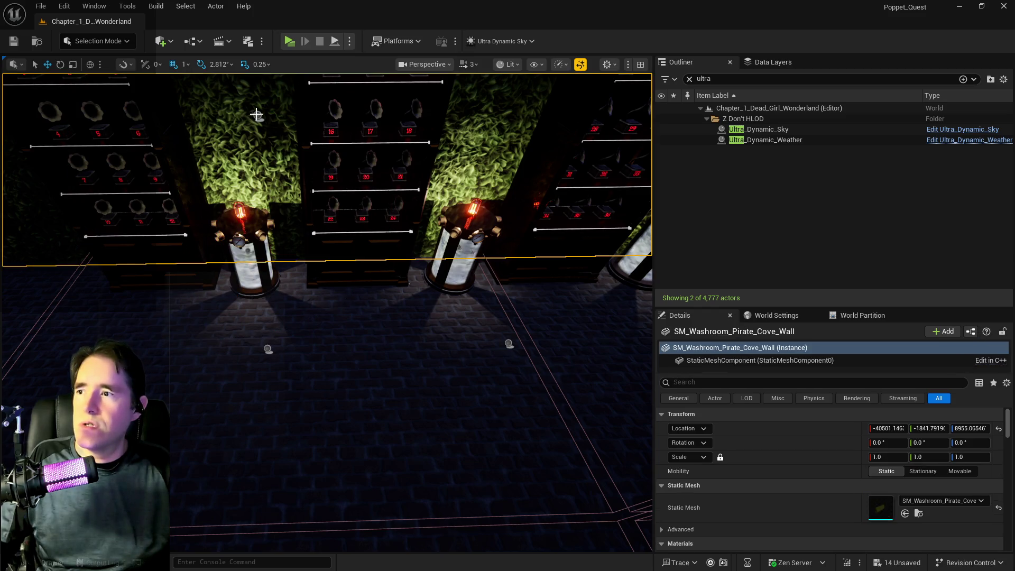
click(494, 114)
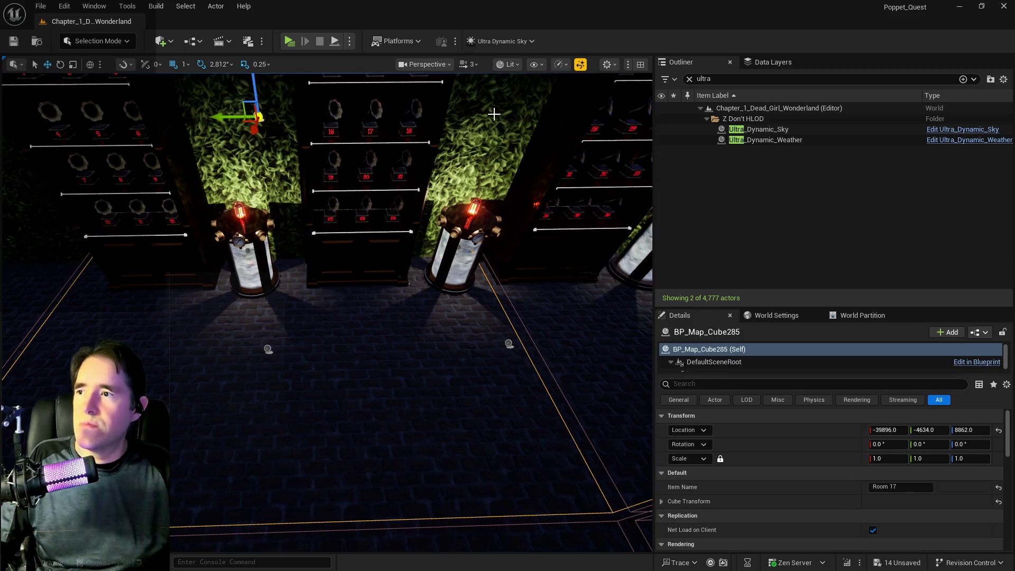
Step: Clear the Outliner search and frame BP_Map_Cube285 and the Room 18 cube BP_Map_Cube286
click(689, 79)
double_click(687, 265)
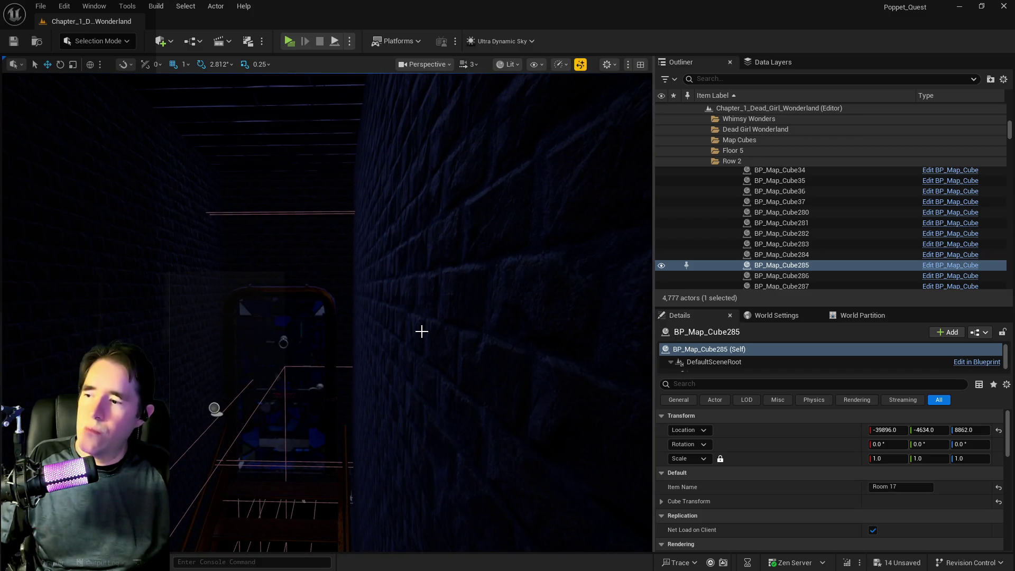
click(211, 409)
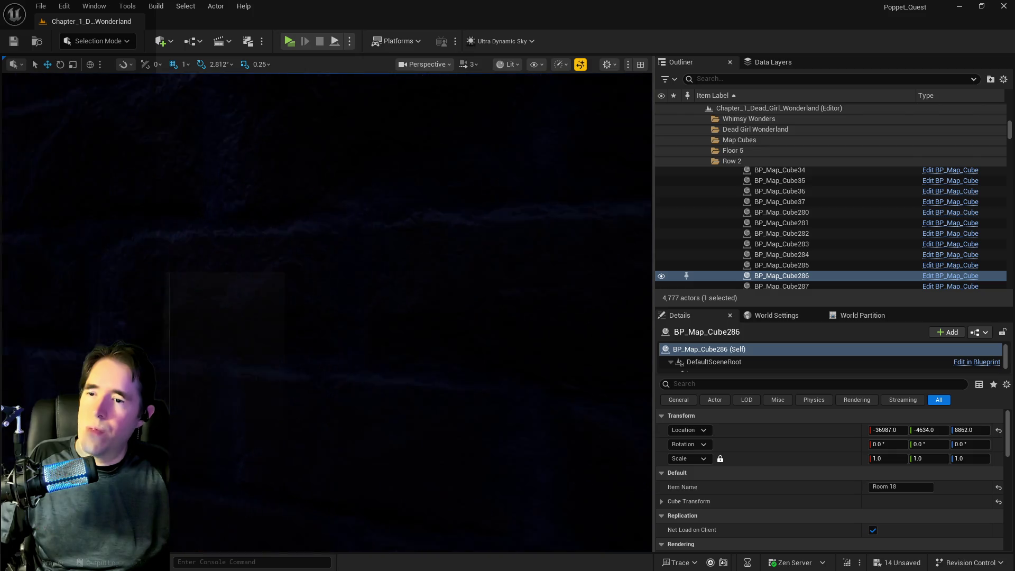
key(f)
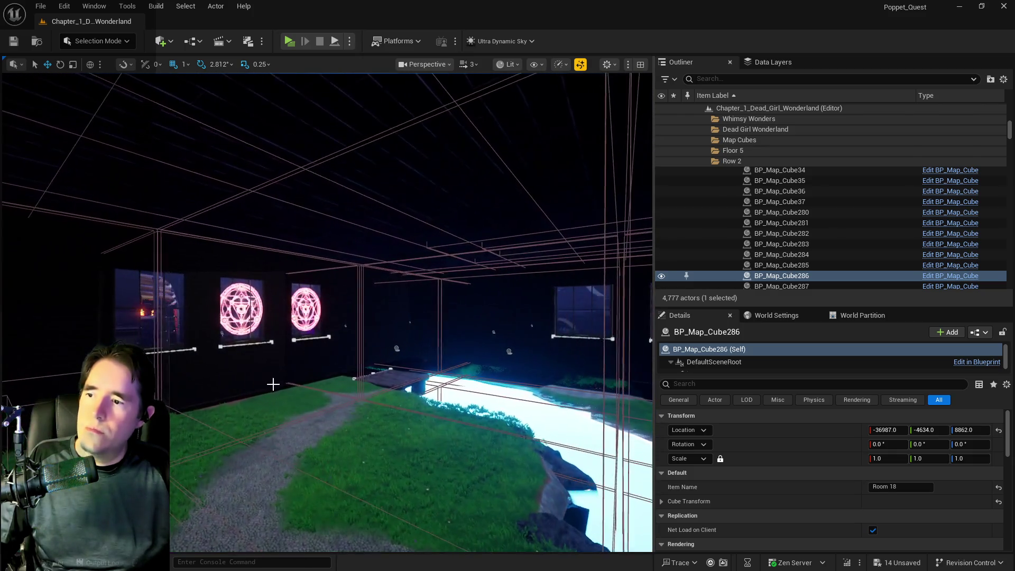
Step: Frame the Room 54 cube BP_Map_Cube190 and survey the corridor from above
mouse_move(396, 354)
mouse_down()
mouse_move(413, 318)
mouse_move(358, 358)
mouse_move(363, 344)
mouse_up()
click(530, 223)
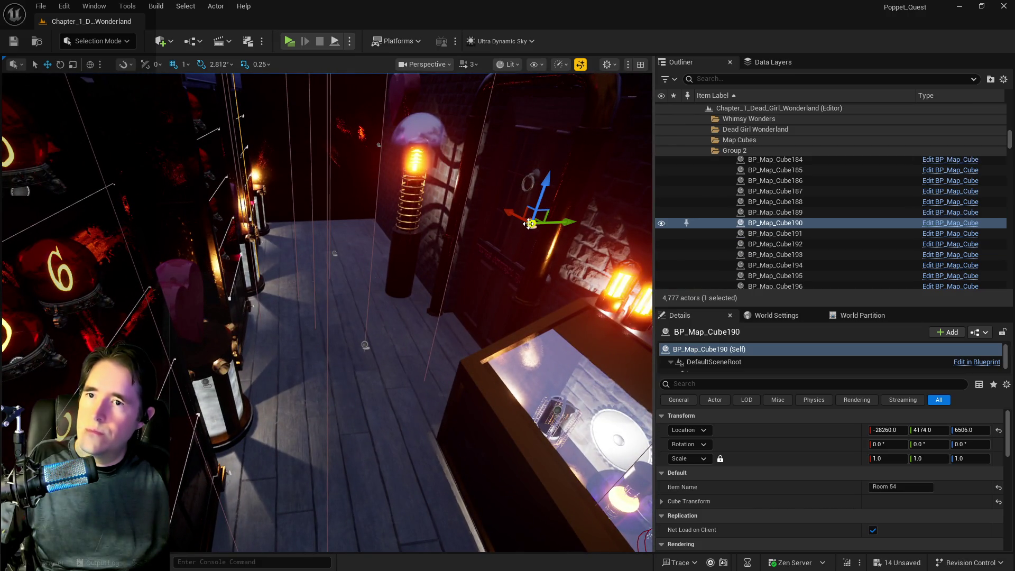
key(f)
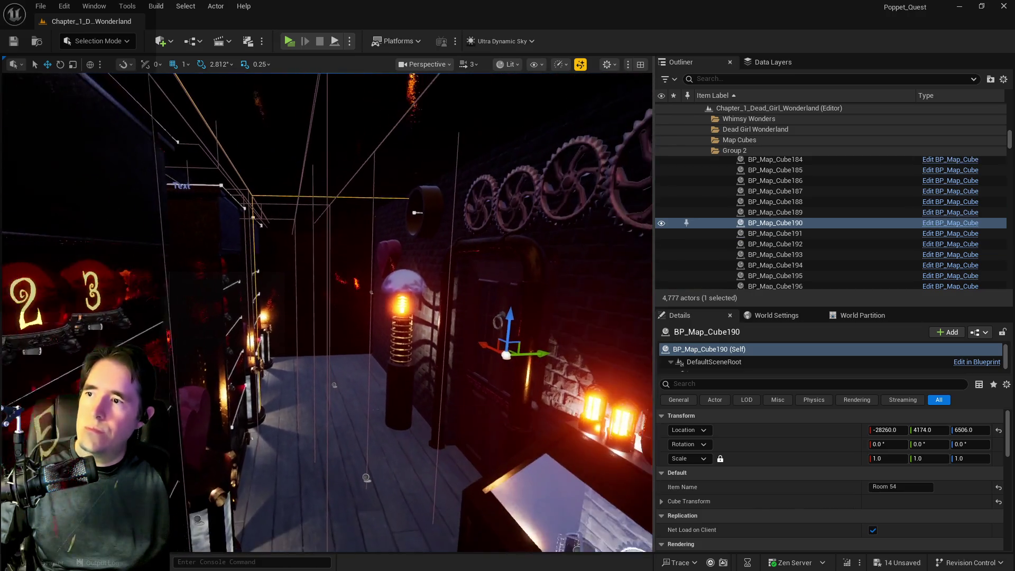
mouse_move(296, 476)
mouse_down()
mouse_move(310, 509)
mouse_move(334, 261)
mouse_up()
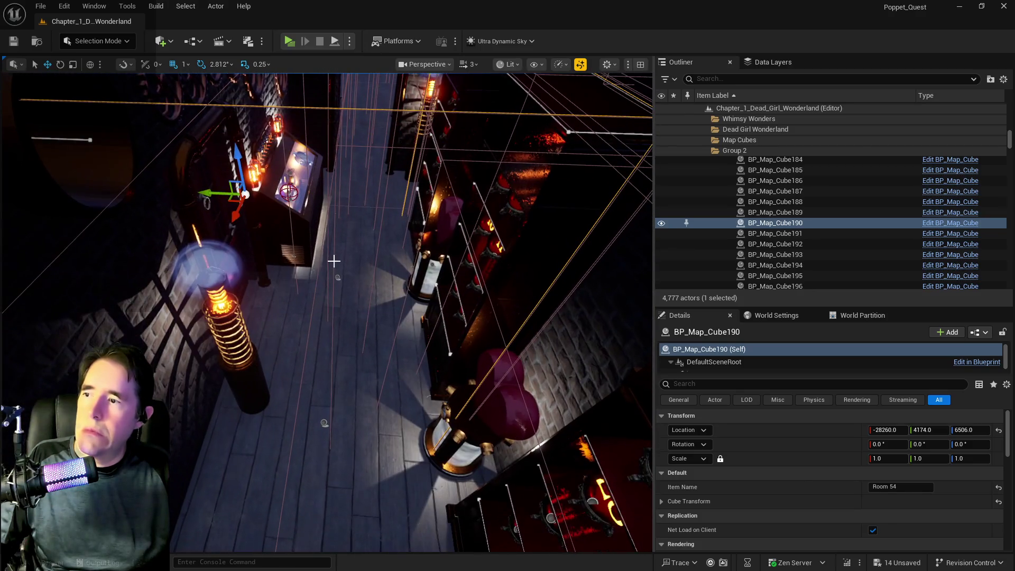
drag(318, 424, 347, 394)
click(714, 79)
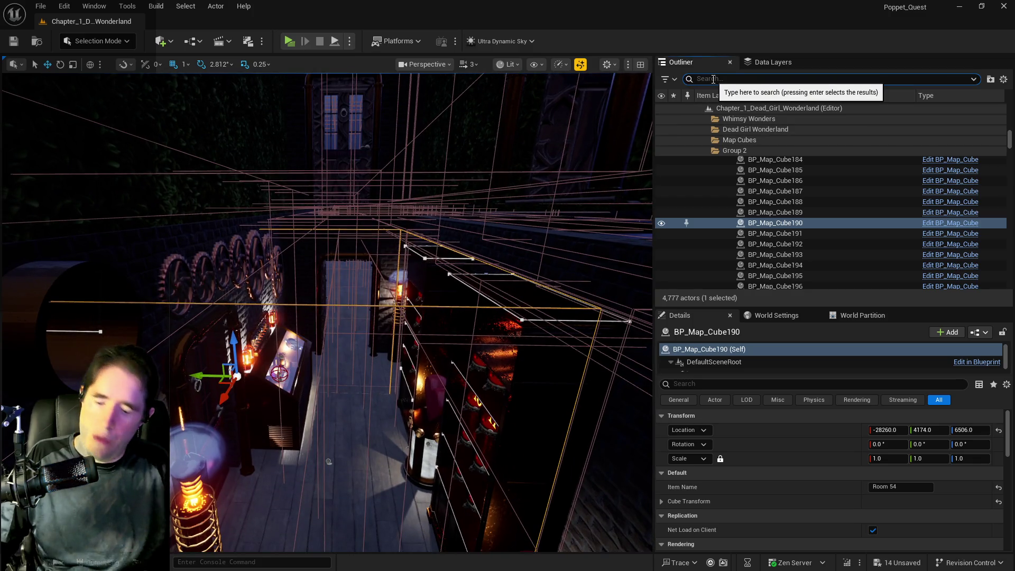
Step: Select BP_Room_Info_The_Lovers_Altar via a 'love' search and begin adjusting its New Transform Scale Y
text(lover)
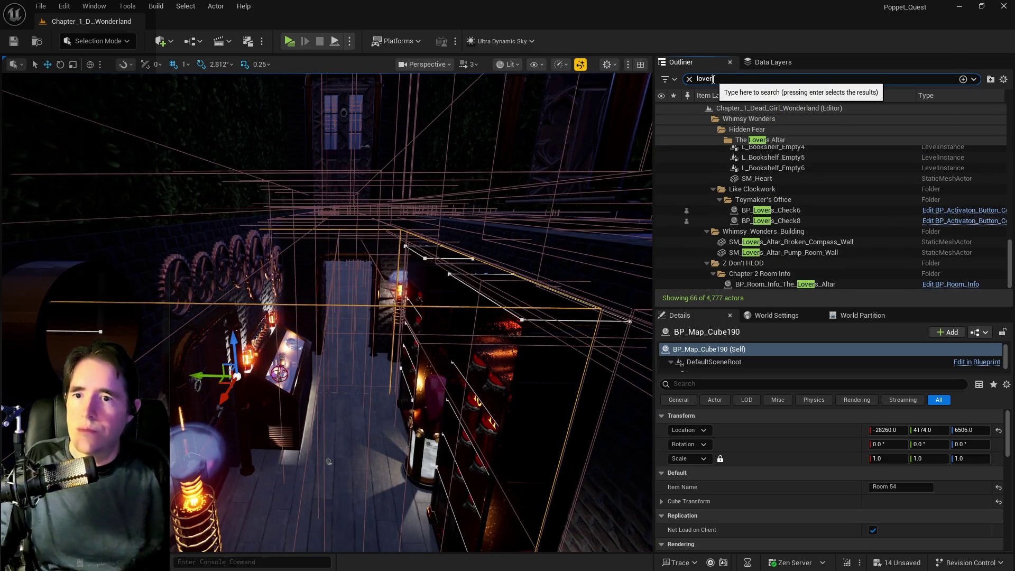
click(763, 286)
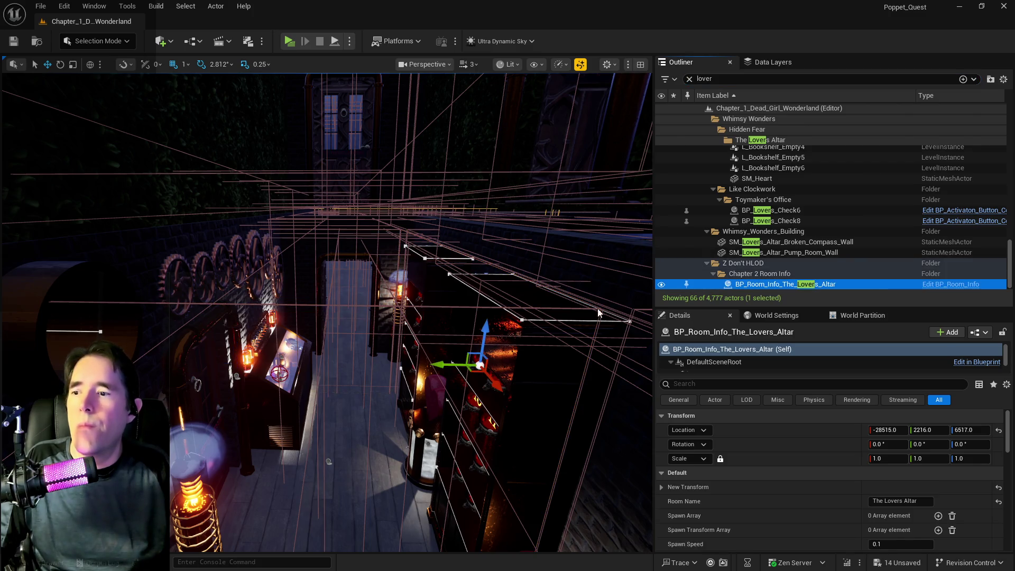
drag(598, 313, 436, 394)
click(662, 486)
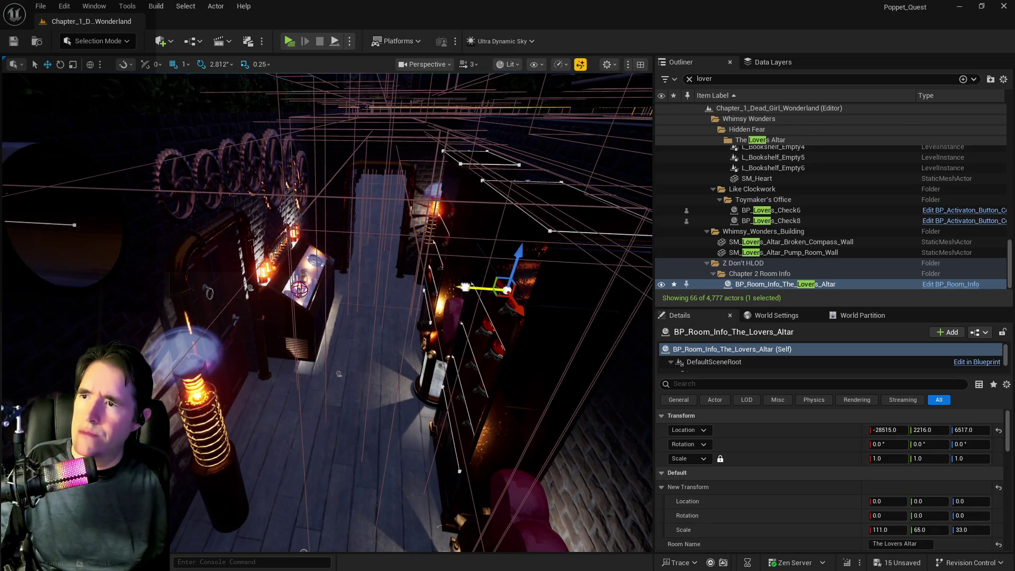
drag(330, 277, 331, 274)
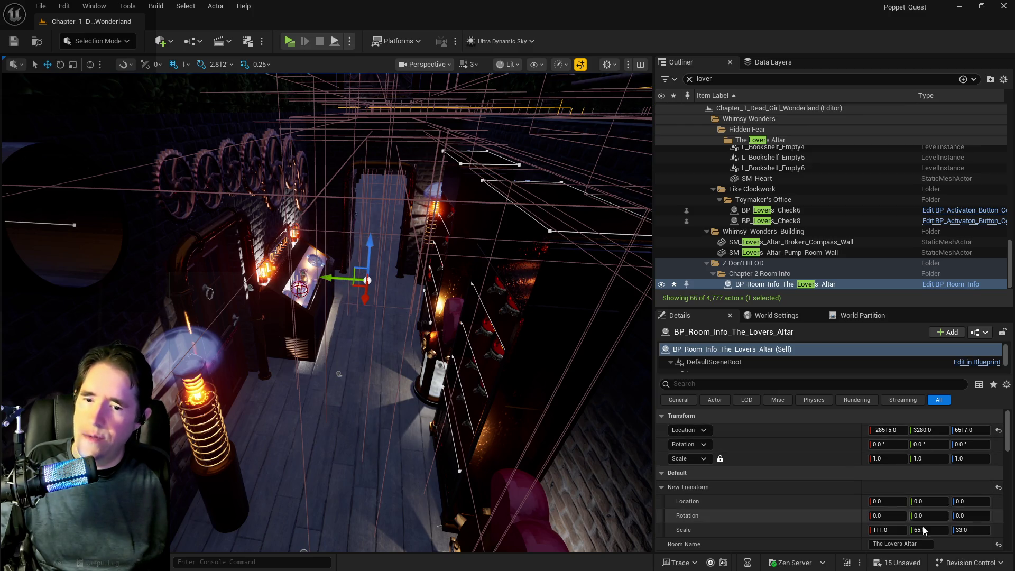
drag(923, 530, 901, 530)
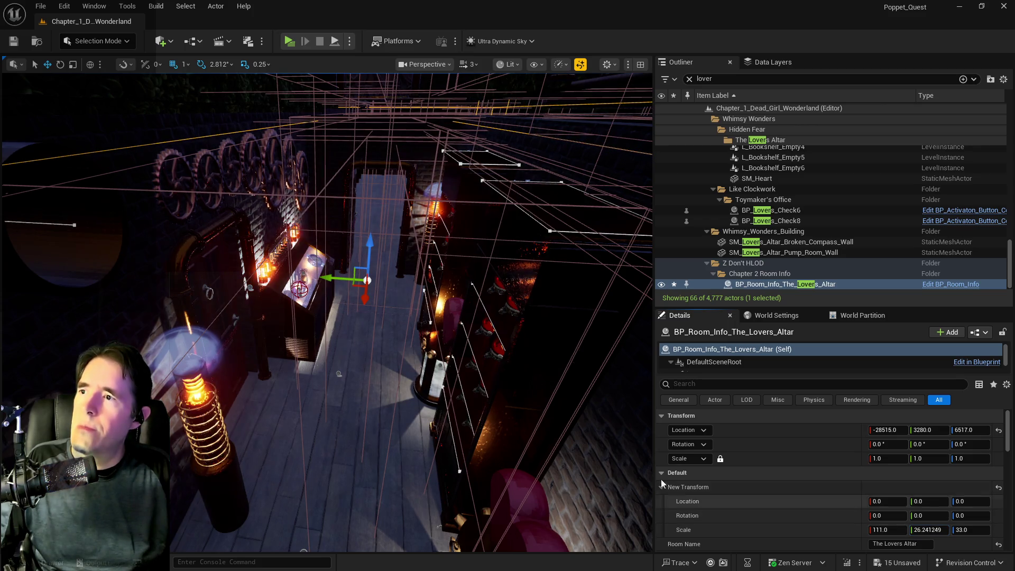
drag(328, 317, 298, 318)
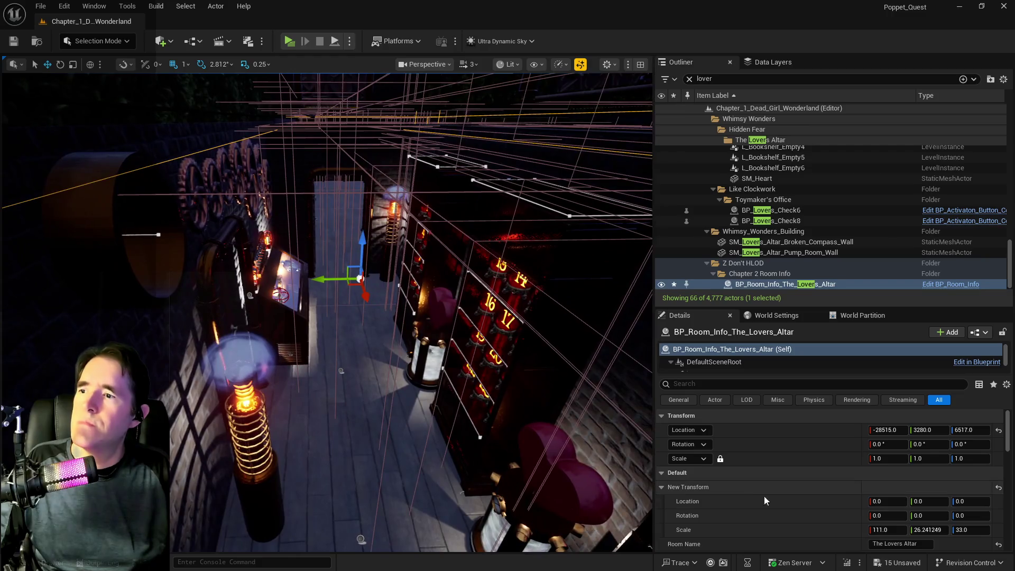
drag(928, 530, 938, 530)
Step: Set the volume's Scale Y to 31 and shift it along Y to about 3307
key(e)
key(r)
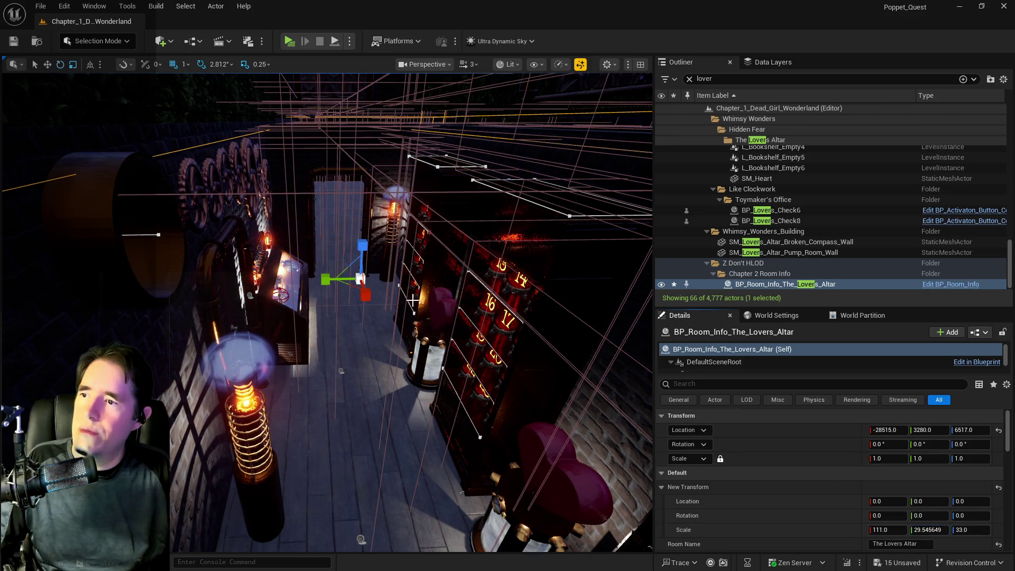
key(w)
drag(329, 279, 320, 280)
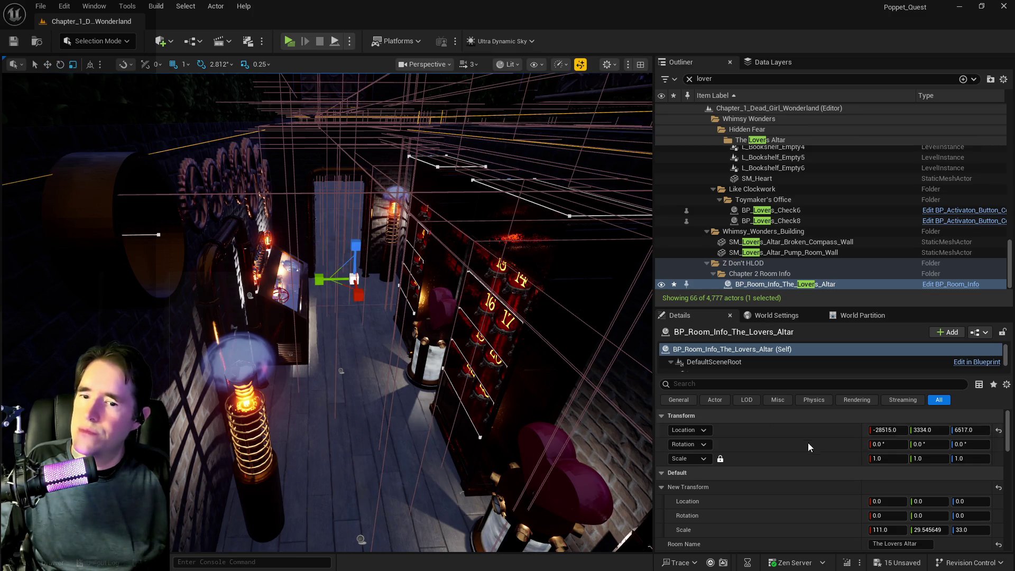
click(932, 529)
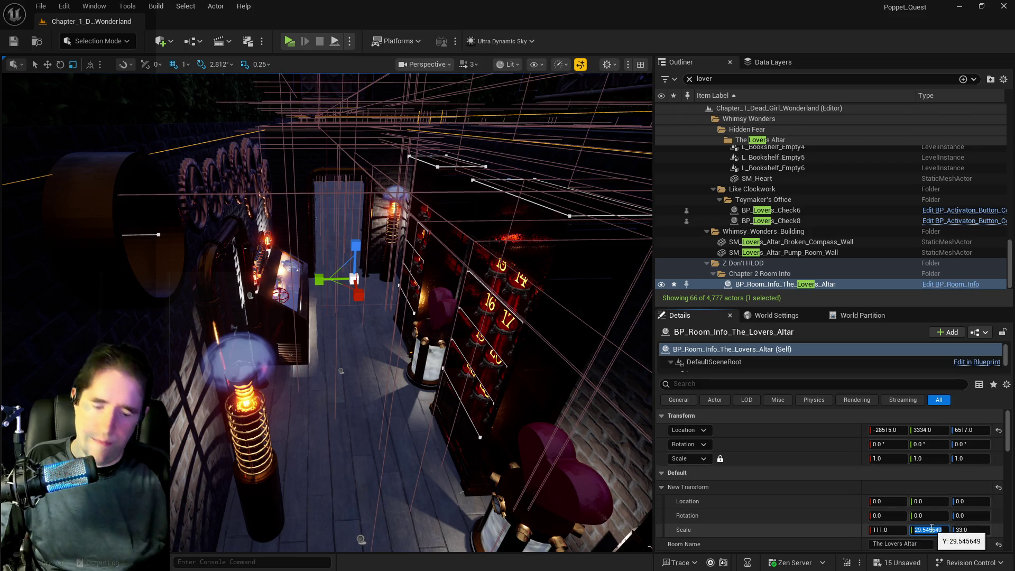
text(30)
key(Return)
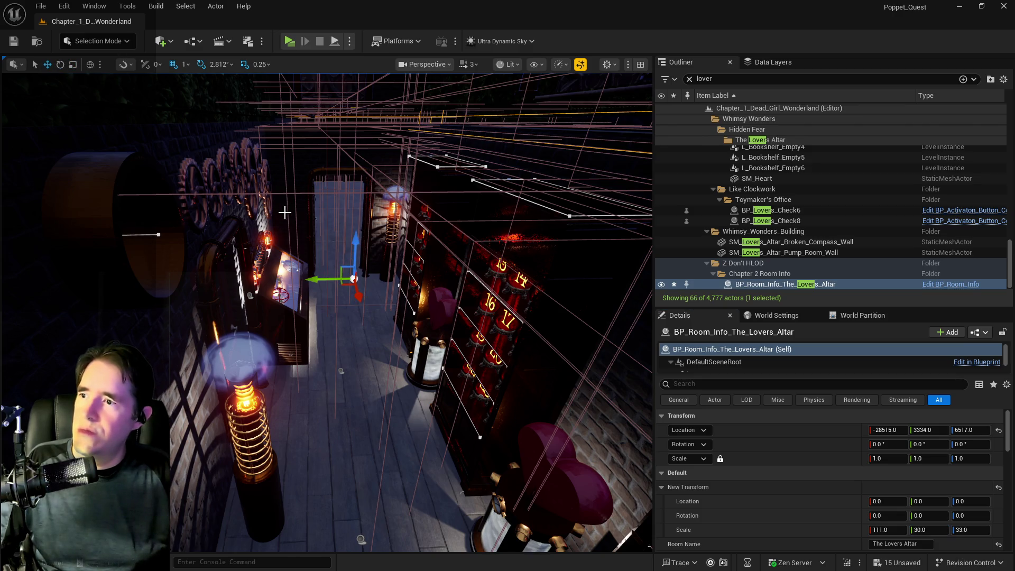
drag(315, 278, 322, 279)
click(936, 530)
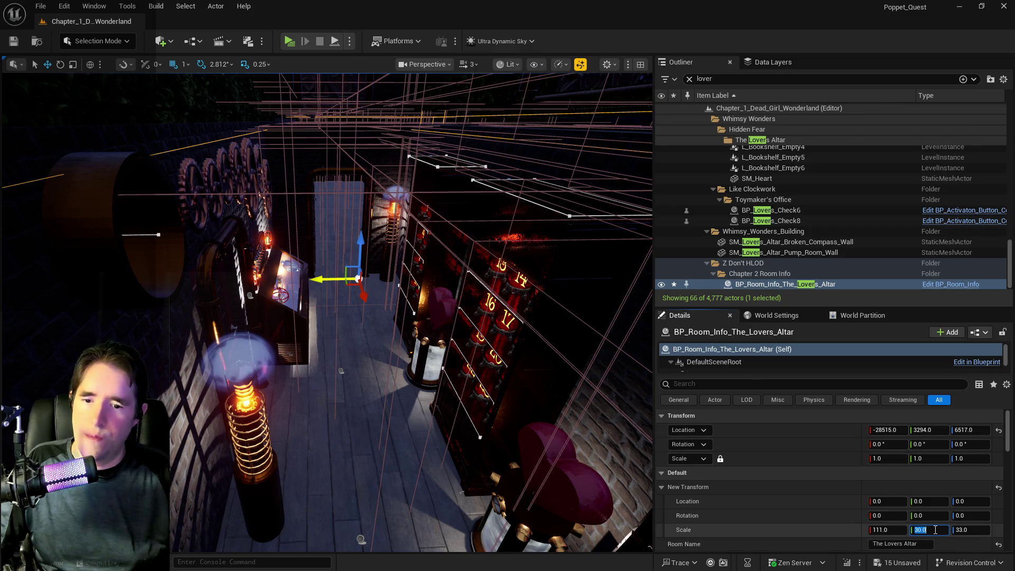
text(31)
key(Return)
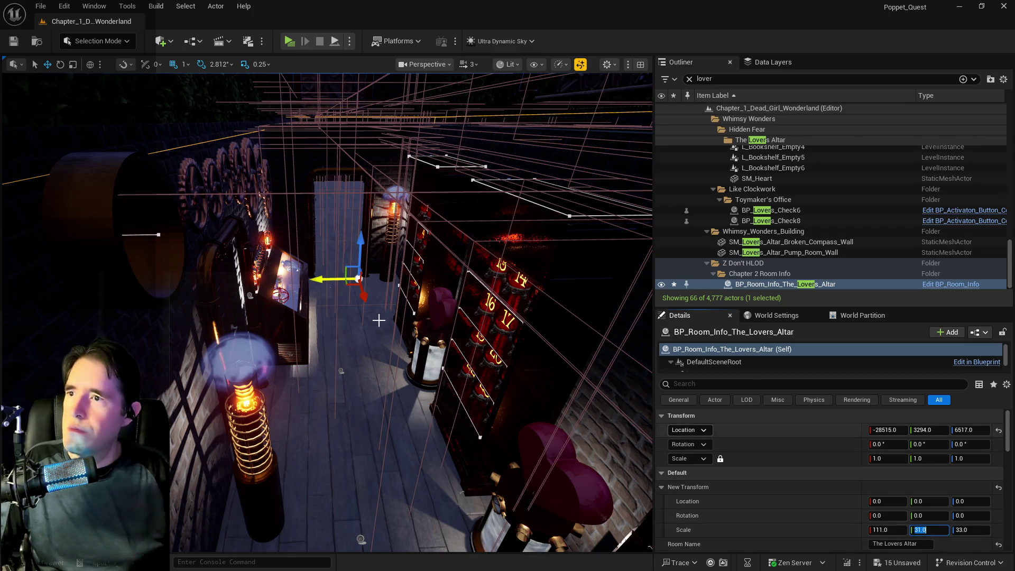
drag(319, 278, 320, 279)
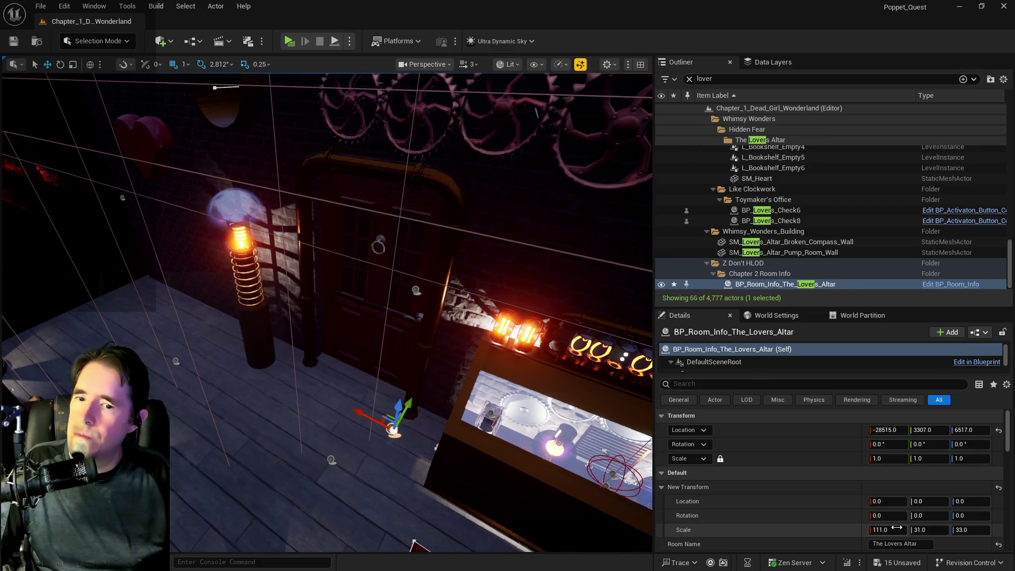
Step: Set the Lovers Altar volume's New Transform Scale X to 100
drag(889, 530, 881, 530)
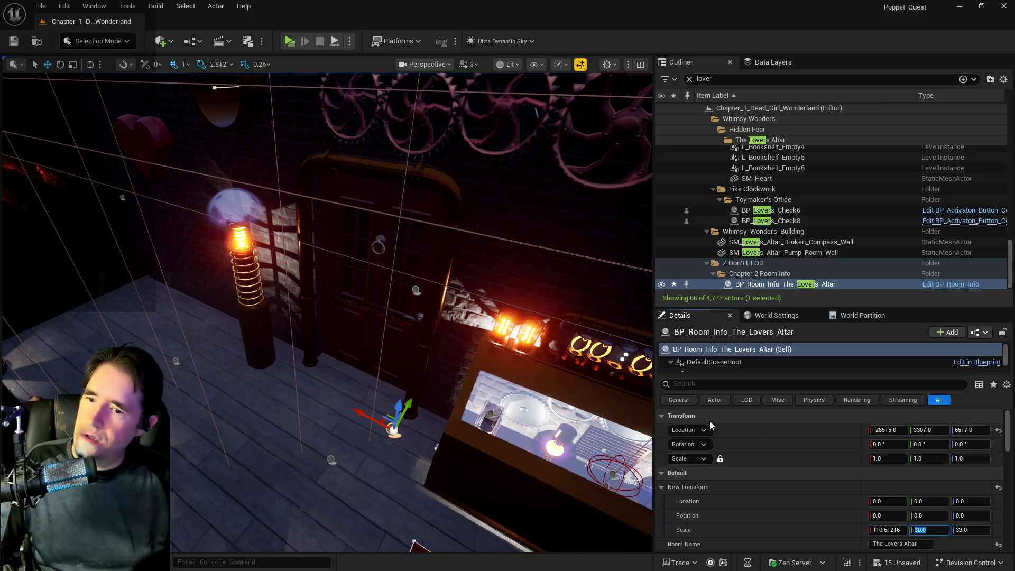
click(879, 530)
text(100)
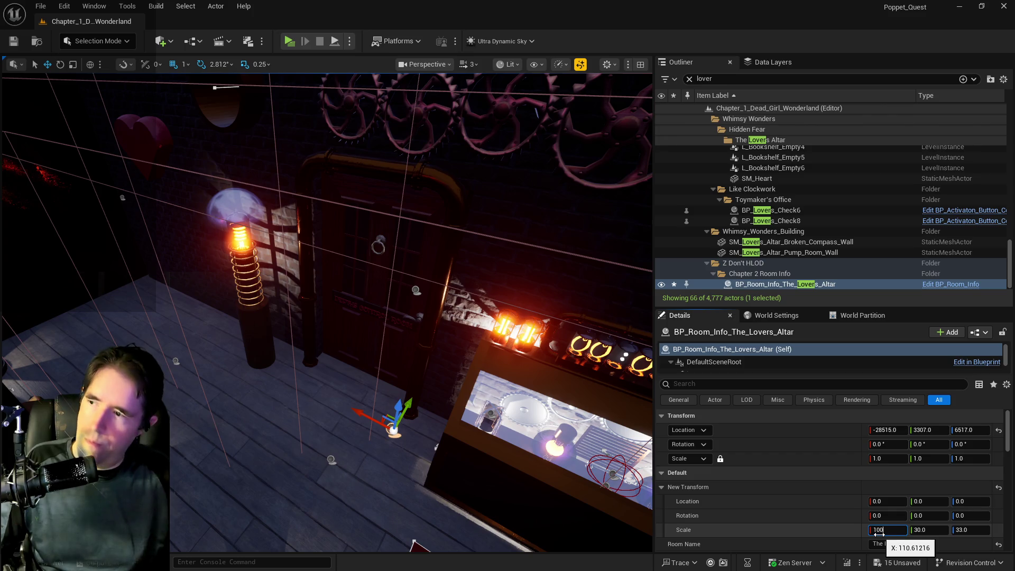
key(Return)
Step: Slide the volume along X toward -28165, undoing the overshooting move
drag(99, 347, 99, 347)
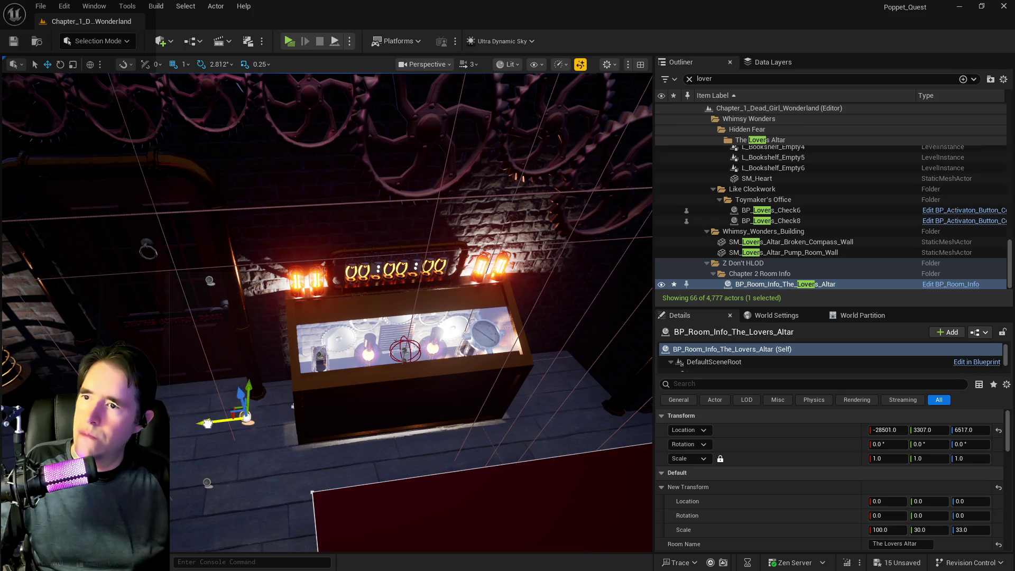
mouse_move(207, 424)
mouse_down()
mouse_move(160, 424)
mouse_move(195, 424)
mouse_up()
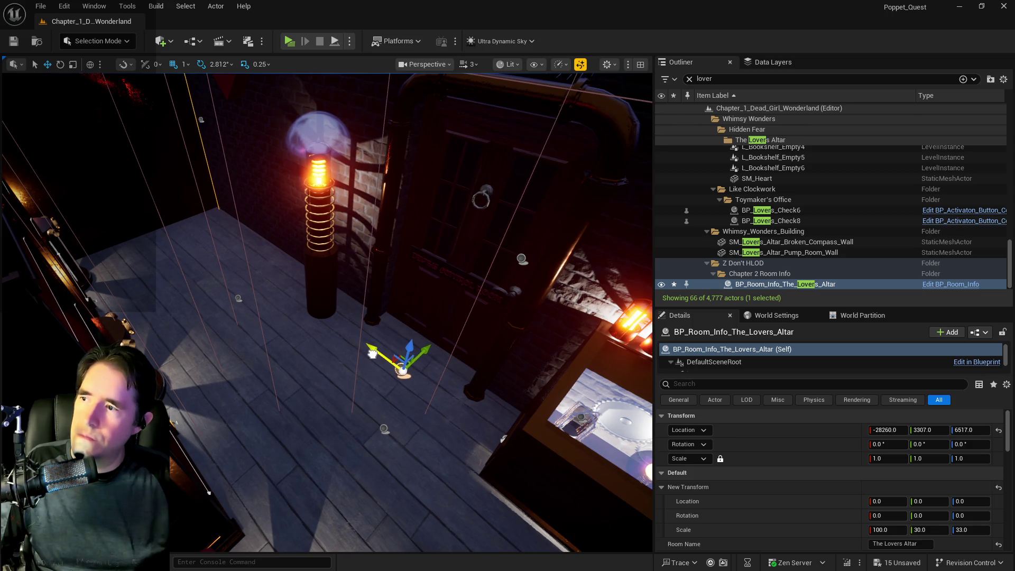
drag(363, 350, 363, 350)
drag(335, 311, 335, 311)
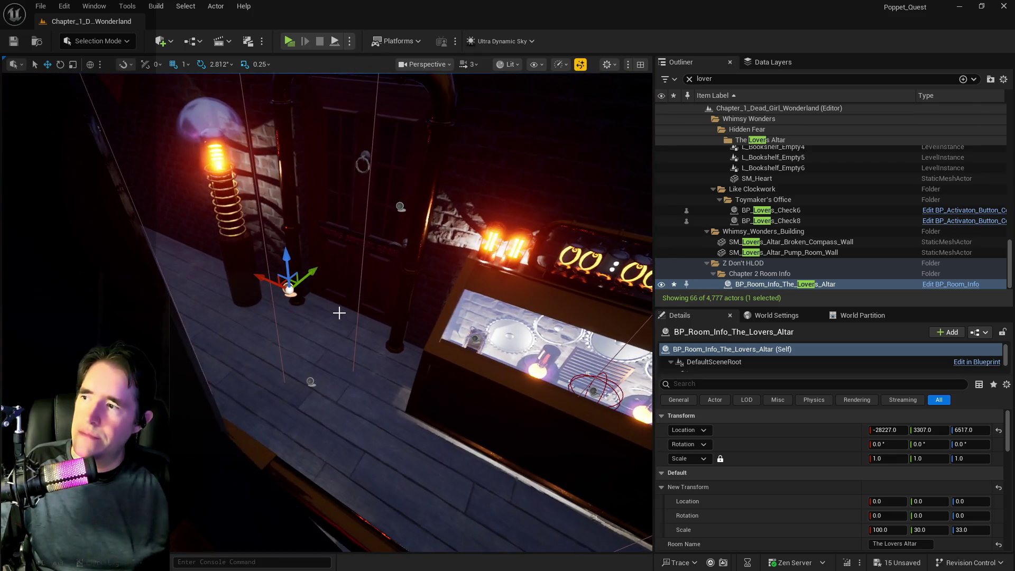
drag(256, 274, 283, 270)
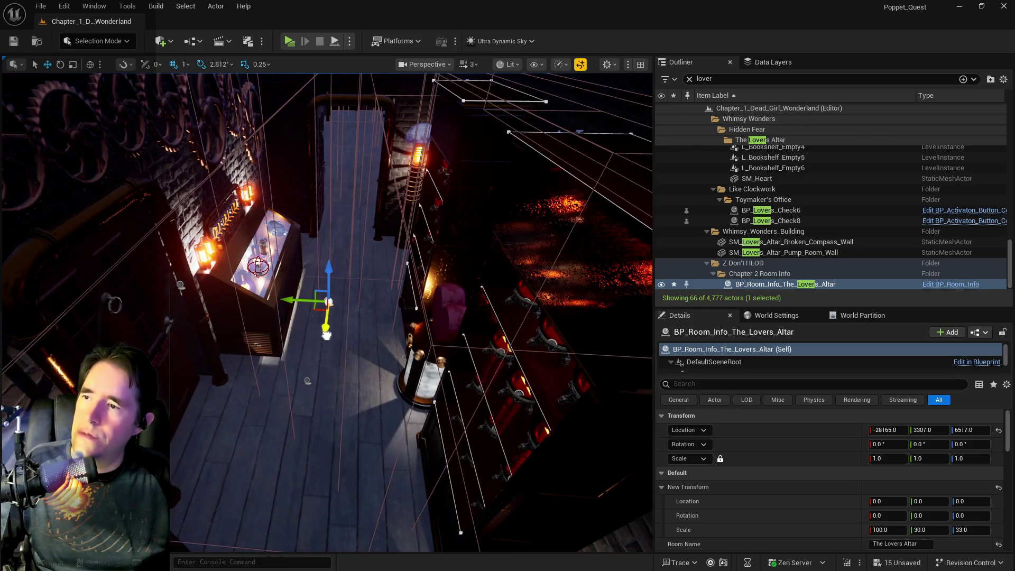
drag(326, 334, 285, 465)
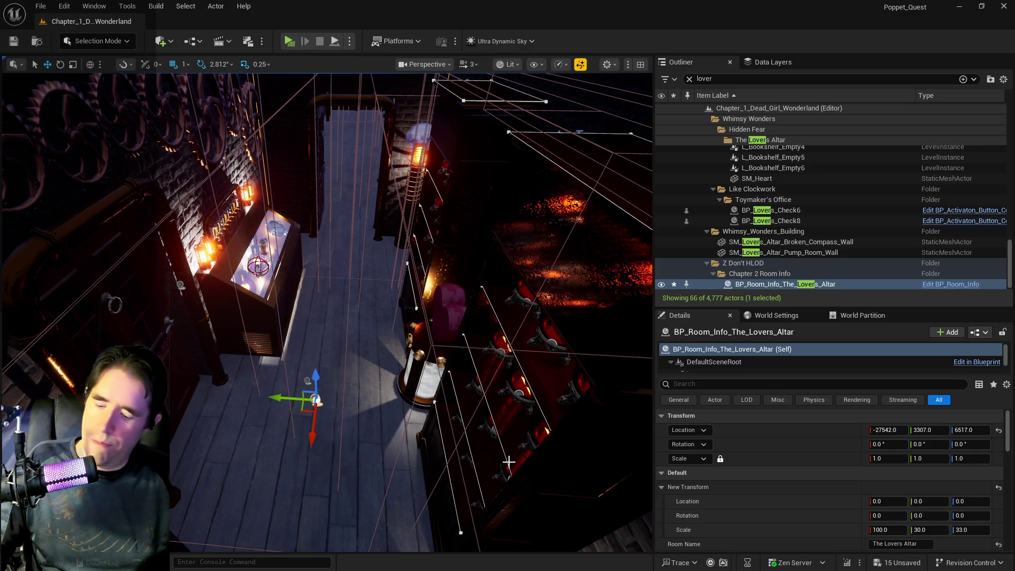
key(ctrl+z)
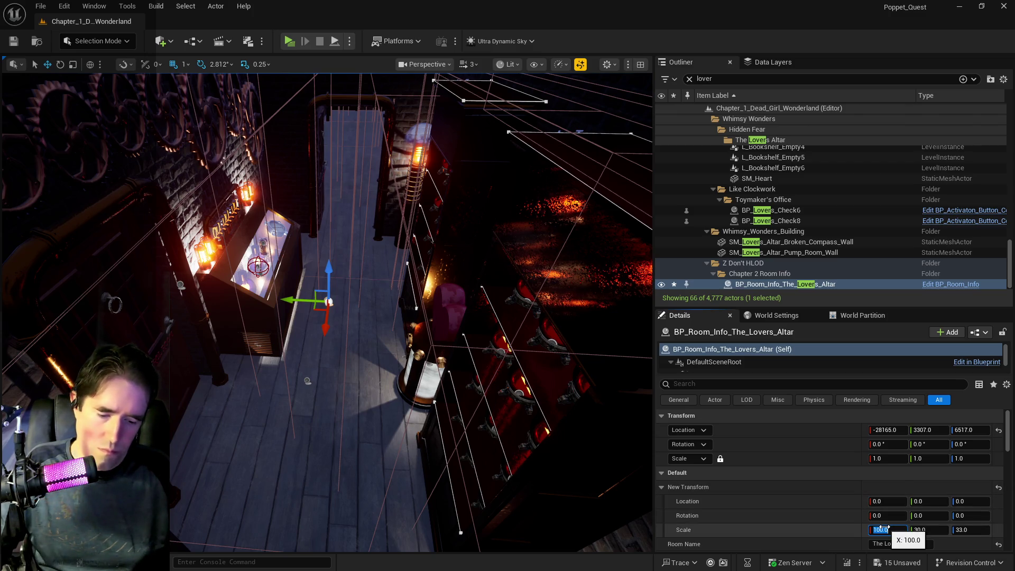
Step: Try Scale X values 96 then 93 while nudging the volume along X to about -27964
key(Return)
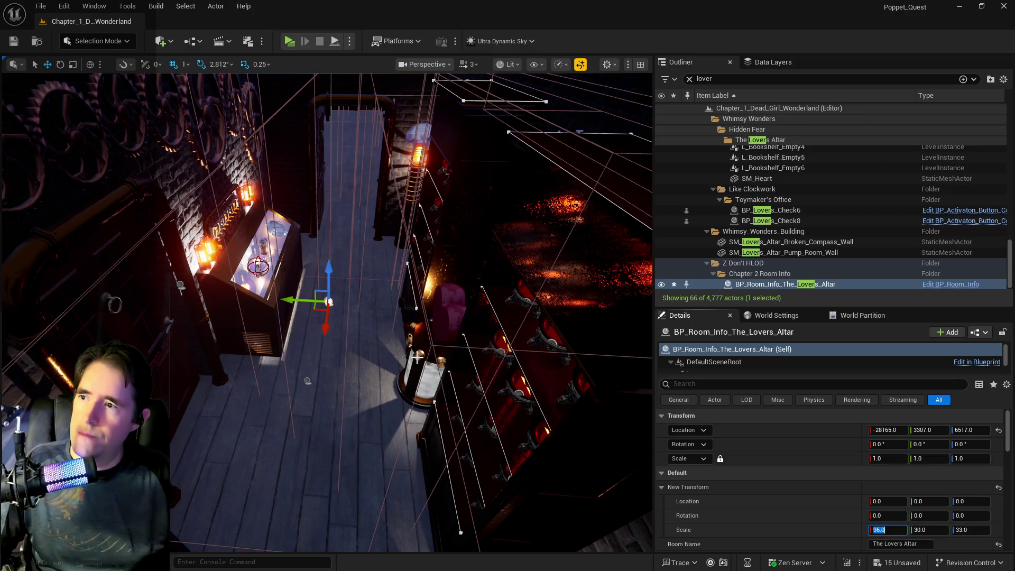
mouse_move(458, 301)
mouse_down()
mouse_move(458, 275)
mouse_move(459, 328)
mouse_move(458, 301)
mouse_up()
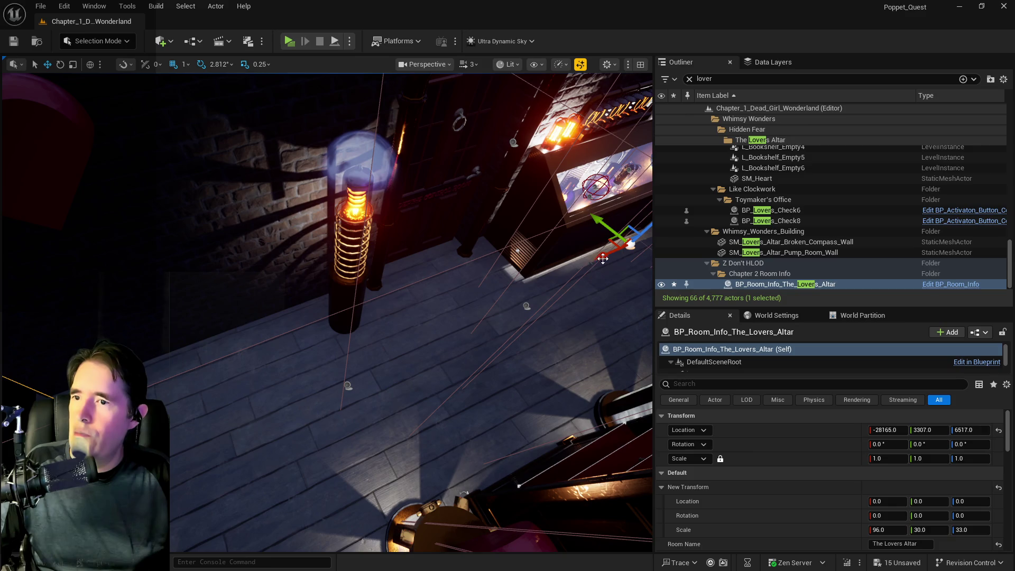
drag(602, 258, 584, 262)
key(f)
text(92)
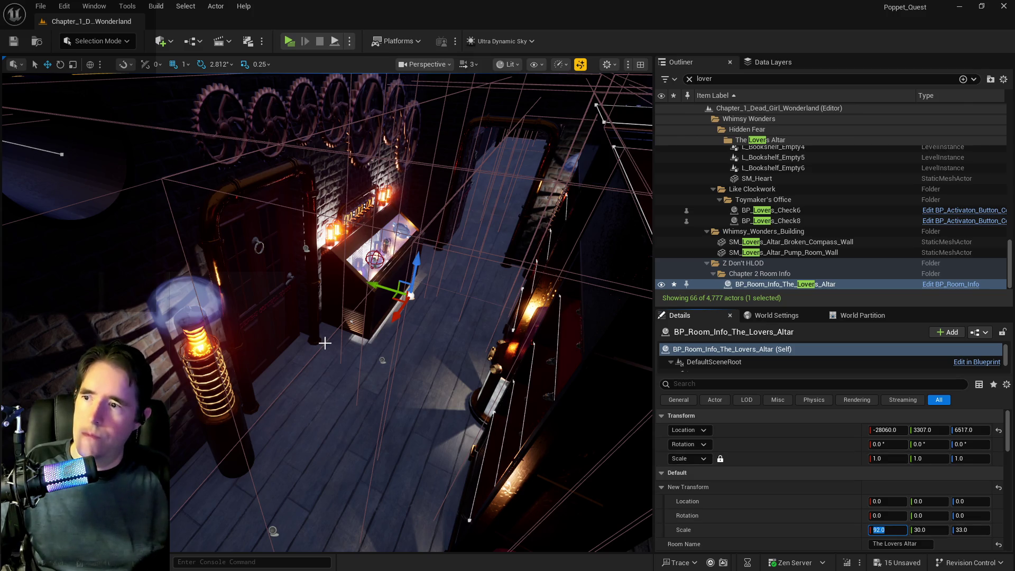
mouse_move(389, 317)
mouse_down()
mouse_move(378, 322)
mouse_move(417, 315)
mouse_up()
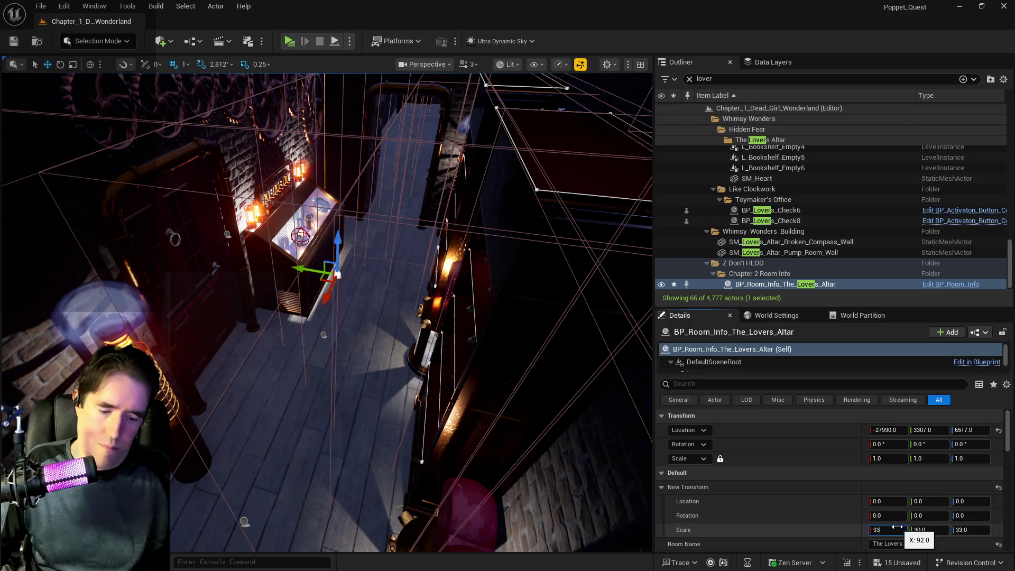
drag(402, 318, 425, 314)
drag(492, 383, 500, 381)
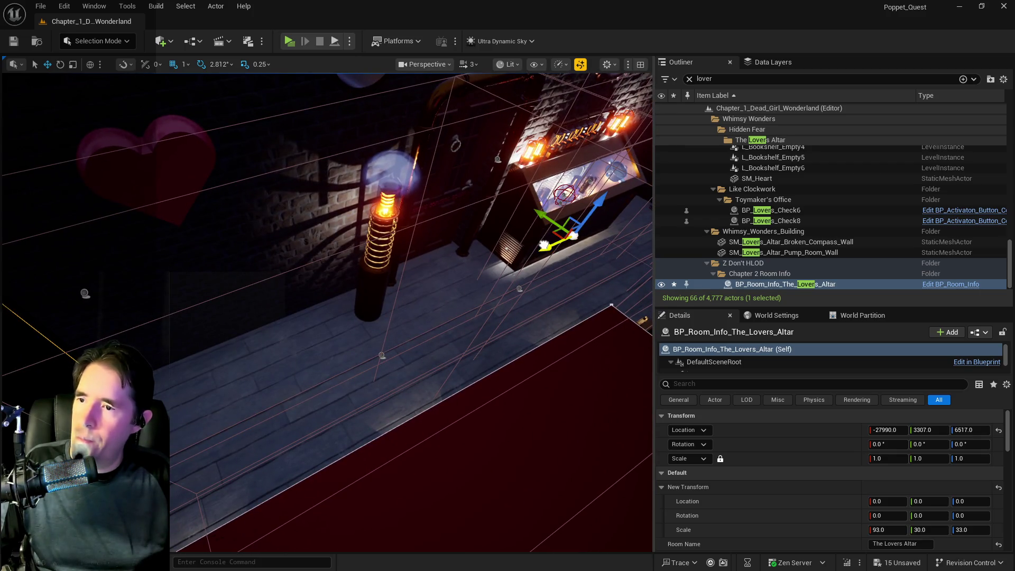
mouse_move(544, 244)
mouse_down()
mouse_move(509, 240)
mouse_move(441, 258)
mouse_move(423, 270)
mouse_move(428, 286)
mouse_up()
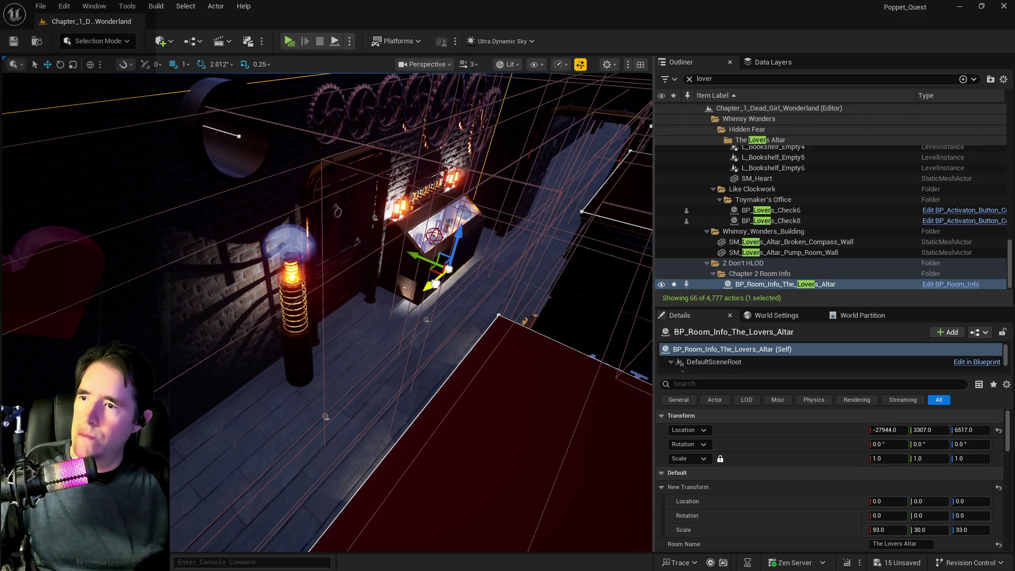
drag(438, 284, 501, 318)
key(f)
text(94)
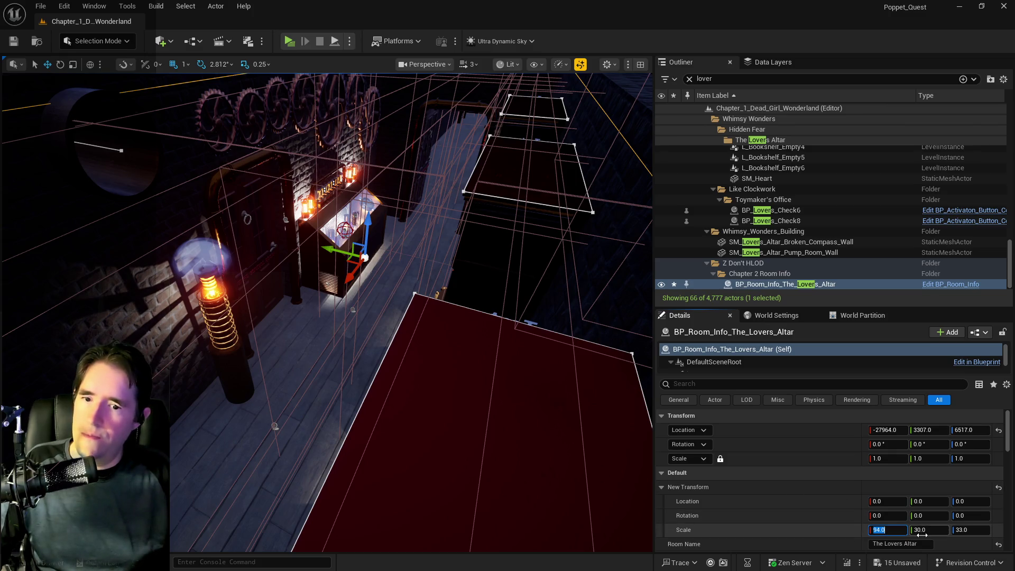
Step: Set the volume's Scale Y to 31, then select the pump-room wall's building level instance
text(1)
key(Return)
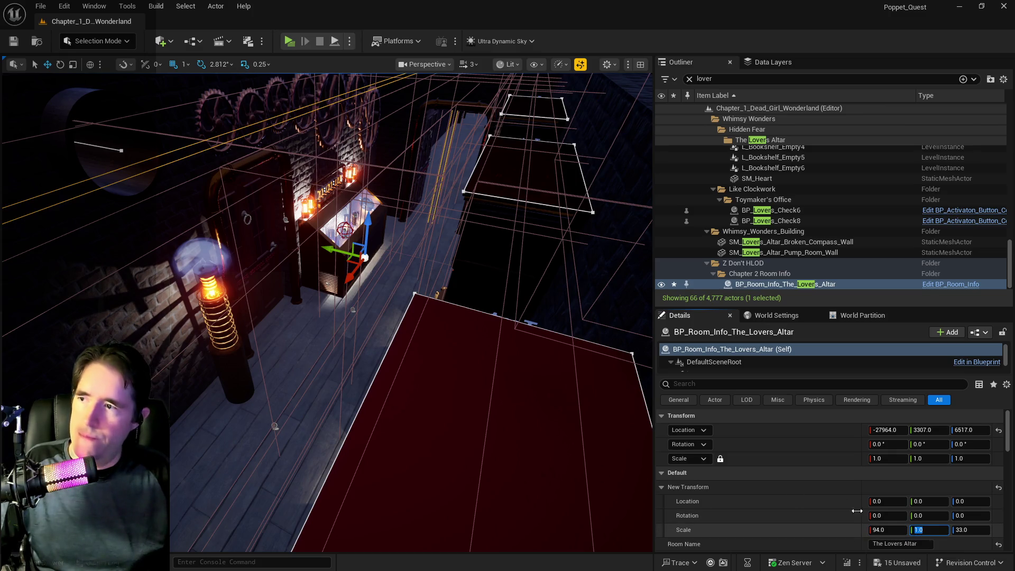
text(1)
key(Return)
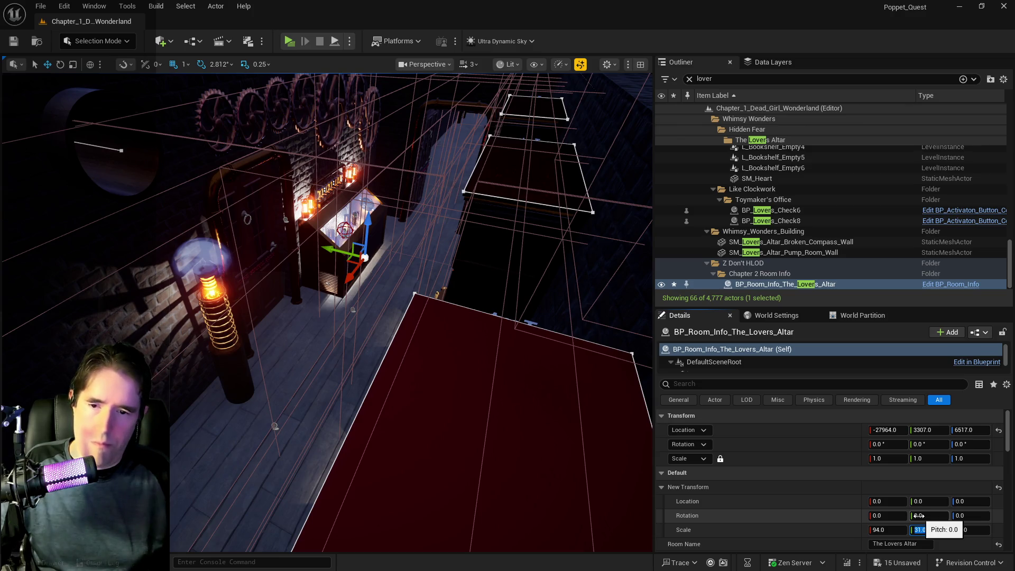
mouse_move(522, 444)
mouse_down()
mouse_move(429, 332)
mouse_move(508, 307)
mouse_move(466, 312)
mouse_move(524, 306)
mouse_move(508, 302)
mouse_move(609, 254)
mouse_move(608, 232)
mouse_move(566, 248)
mouse_move(519, 109)
mouse_move(238, 188)
mouse_up()
click(429, 332)
click(306, 175)
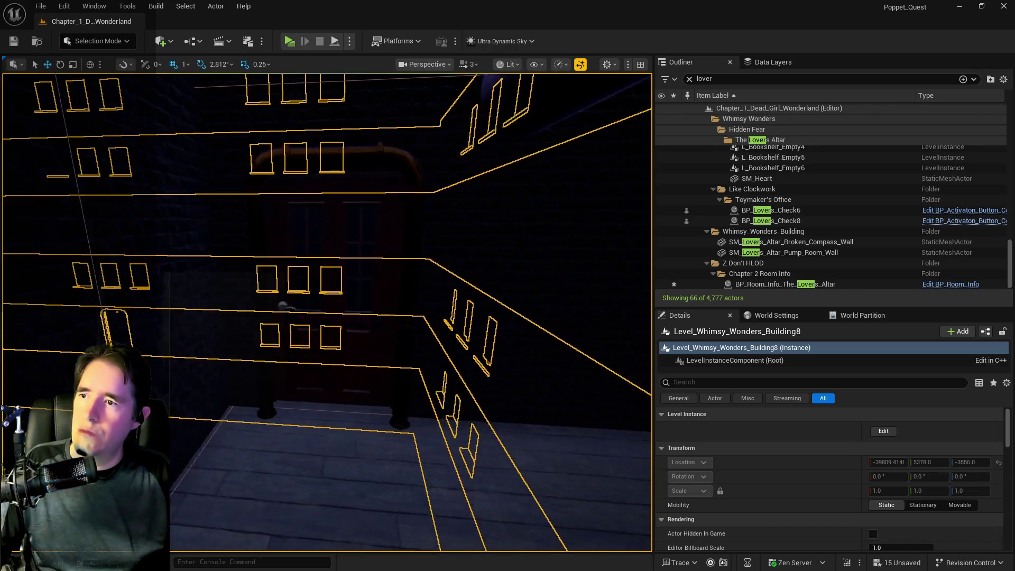
click(458, 249)
key(f)
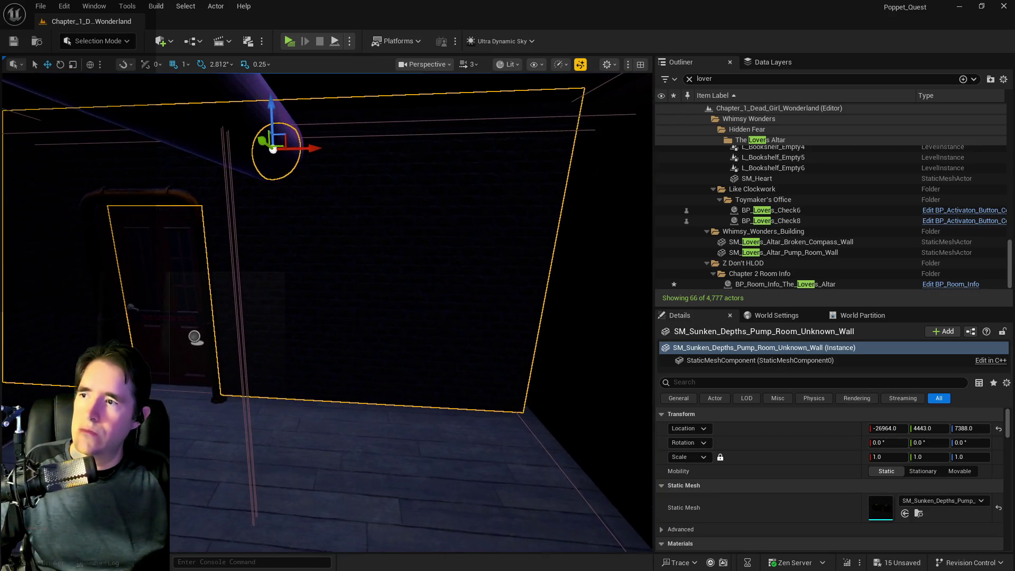
Step: Pan to the ornate-door corridor and select SM_Hidden_Grotto_Pool_Wall_38
mouse_move(328, 312)
mouse_down()
mouse_move(285, 312)
mouse_move(494, 236)
mouse_move(457, 259)
mouse_move(392, 274)
mouse_up()
click(462, 249)
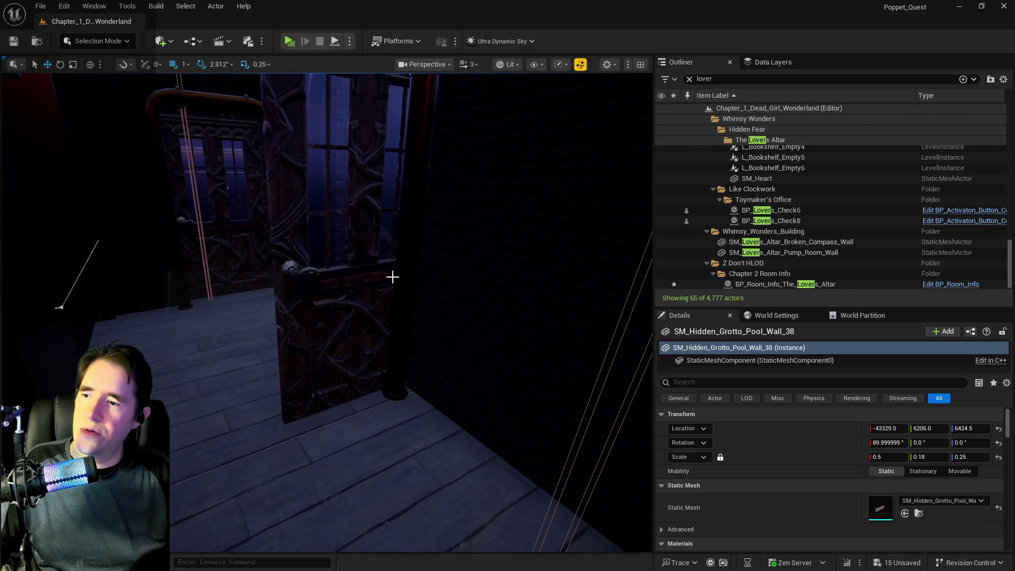
Step: Toggle BP_Door_66's Is Open on and back off, then reselect the Hidden Grotto pool wall
click(392, 274)
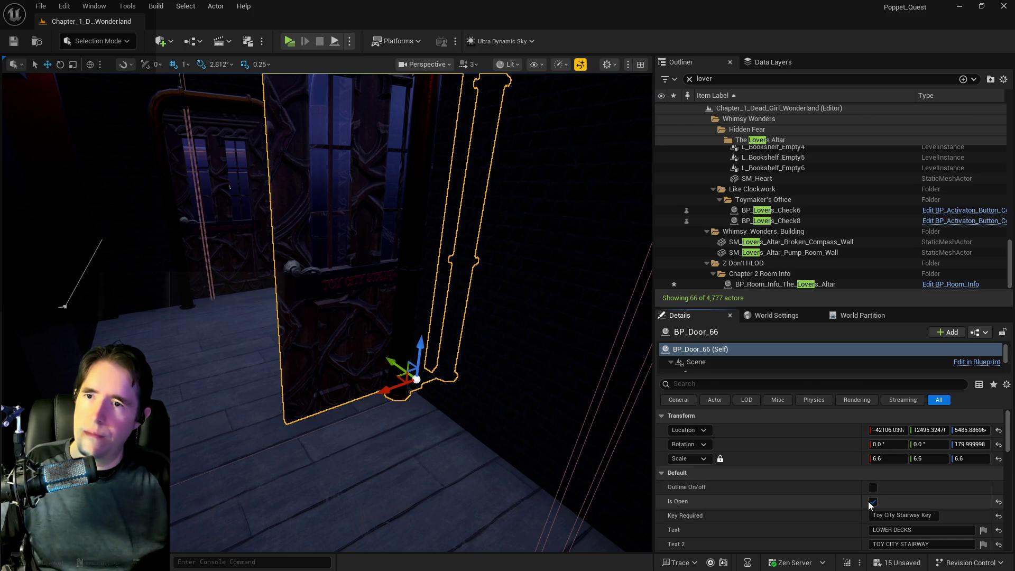
click(871, 504)
click(871, 502)
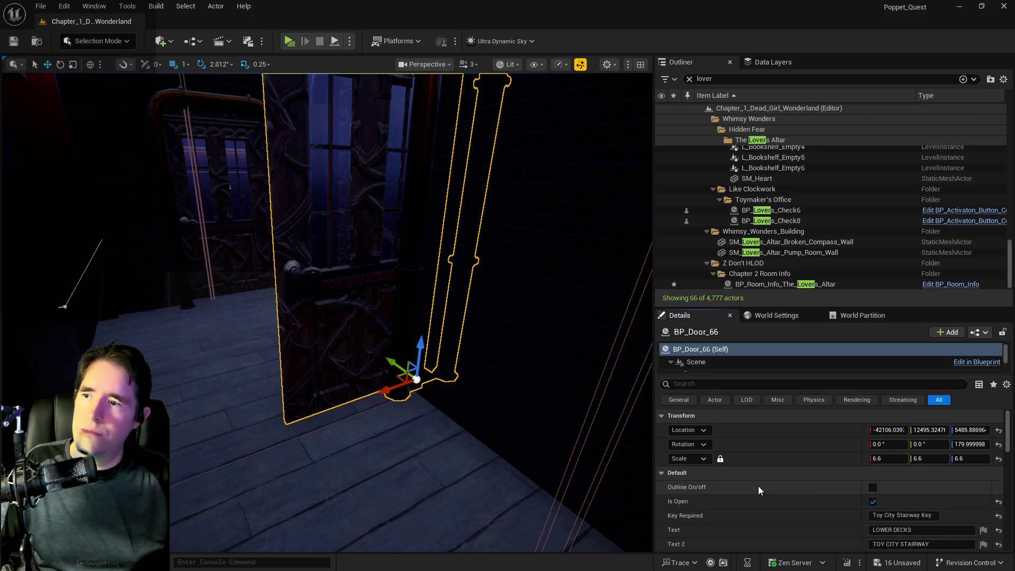
click(872, 503)
mouse_move(423, 296)
mouse_down()
mouse_move(193, 381)
mouse_move(351, 366)
mouse_move(362, 340)
mouse_move(384, 370)
mouse_move(349, 410)
mouse_move(380, 370)
mouse_move(465, 318)
mouse_move(419, 214)
mouse_up()
click(363, 340)
drag(414, 377, 414, 377)
Step: Paste a copy of the wall piece and raise it toward the upper room, undoing a stray Y slide
right_click(386, 442)
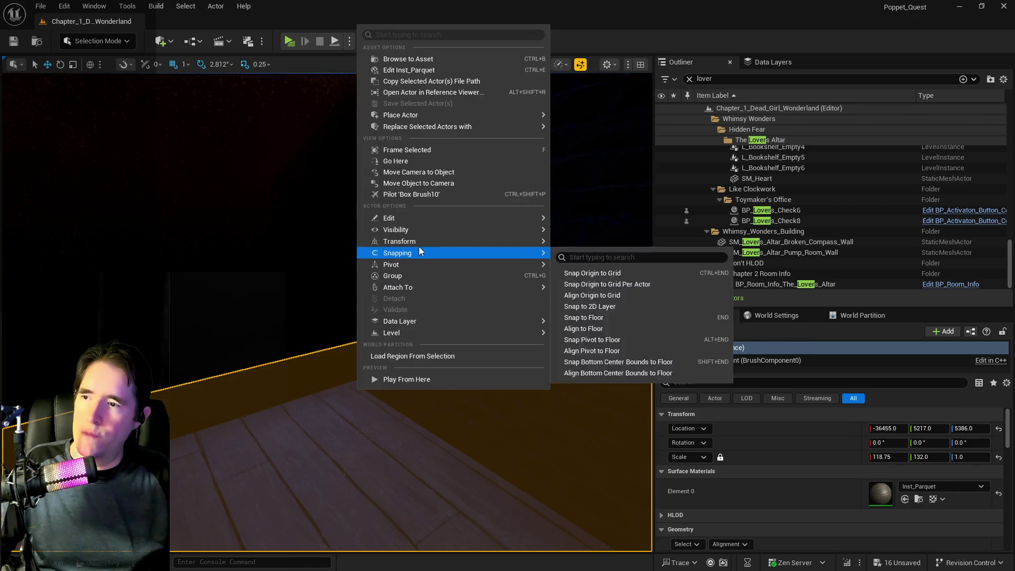
mouse_move(429, 215)
click(612, 256)
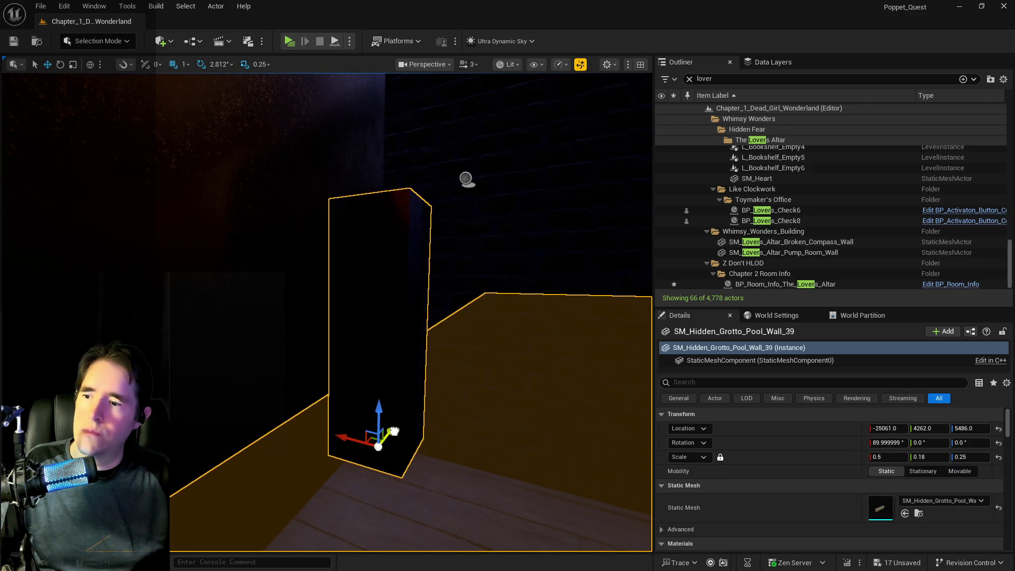
drag(394, 431, 404, 429)
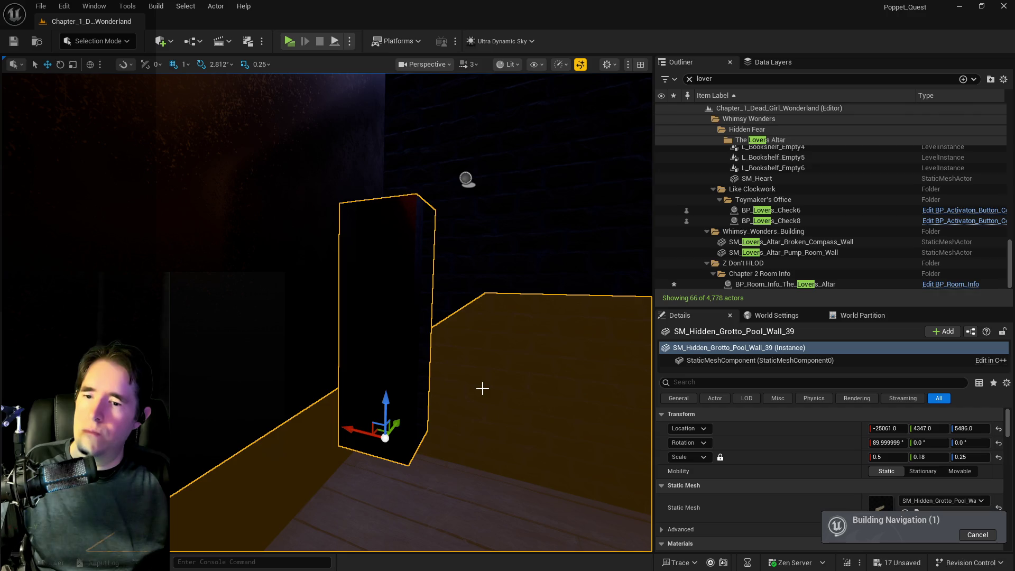
key(ctrl+z)
key(ctrl+z)
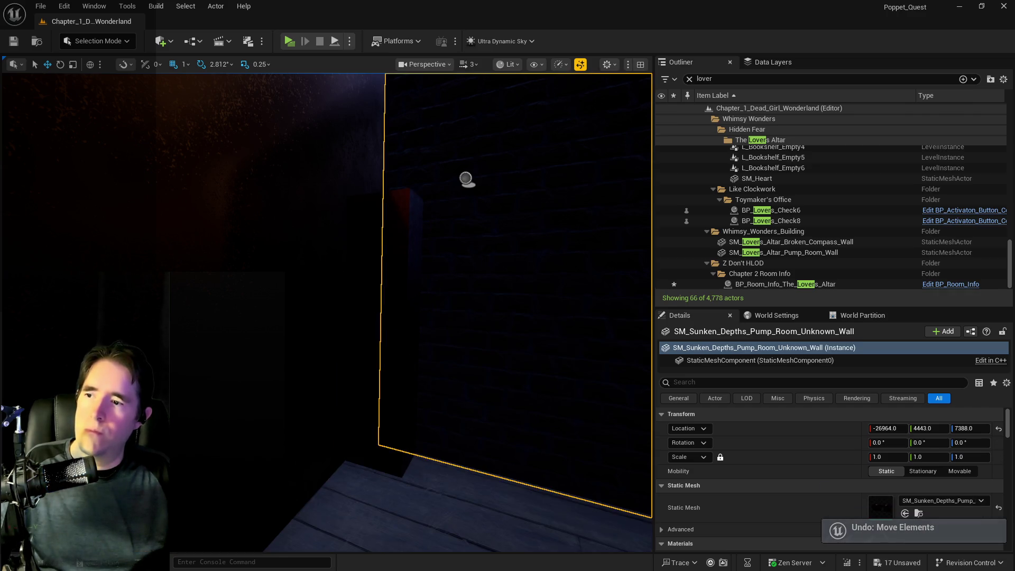
key(ctrl+z)
drag(376, 367, 373, 249)
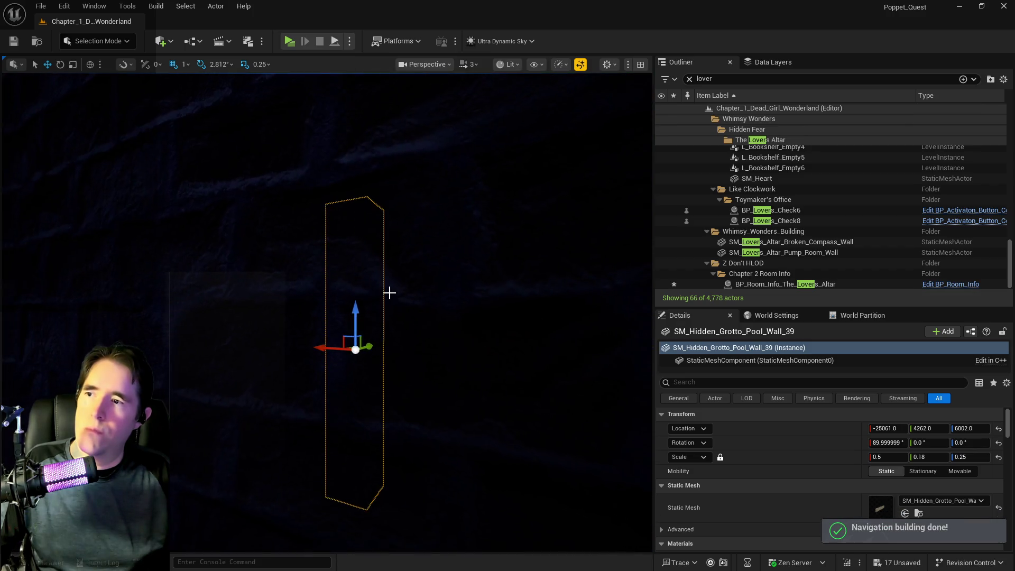
Step: Raise SM_Hidden_Grotto_Pool_Wall_39 along Z from 6002 to 6474
right_click(389, 293)
mouse_move(390, 297)
text(w)
right_click(350, 294)
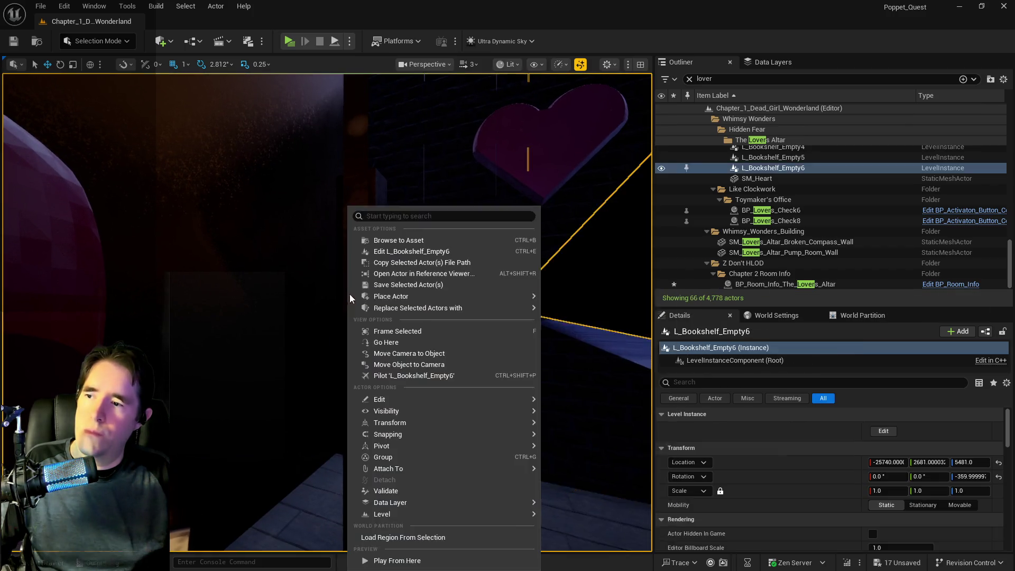
click(382, 164)
key(ctrl+z)
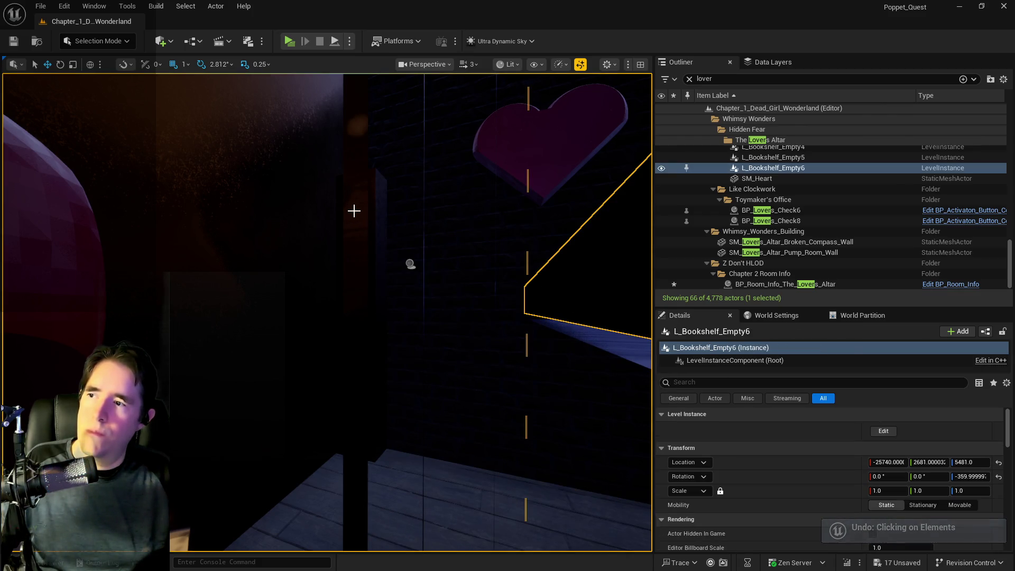
key(ctrl+z)
key(ctrl+z)
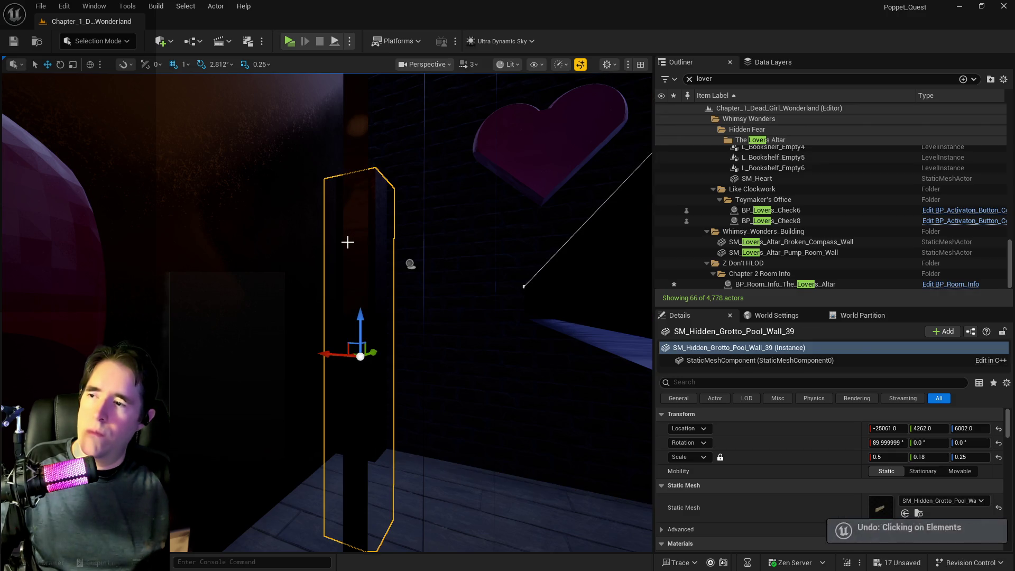
key(Right)
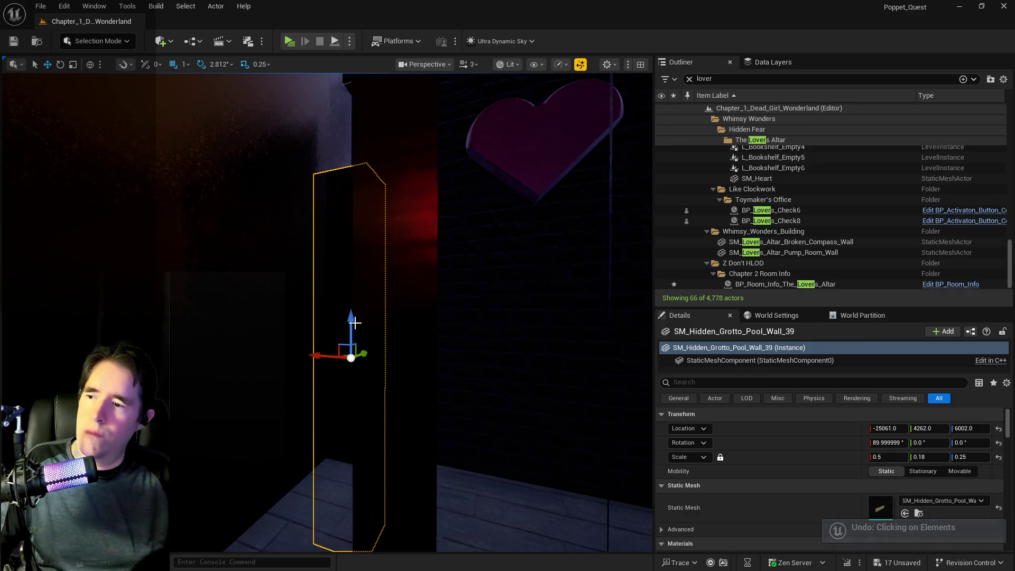
key(Up)
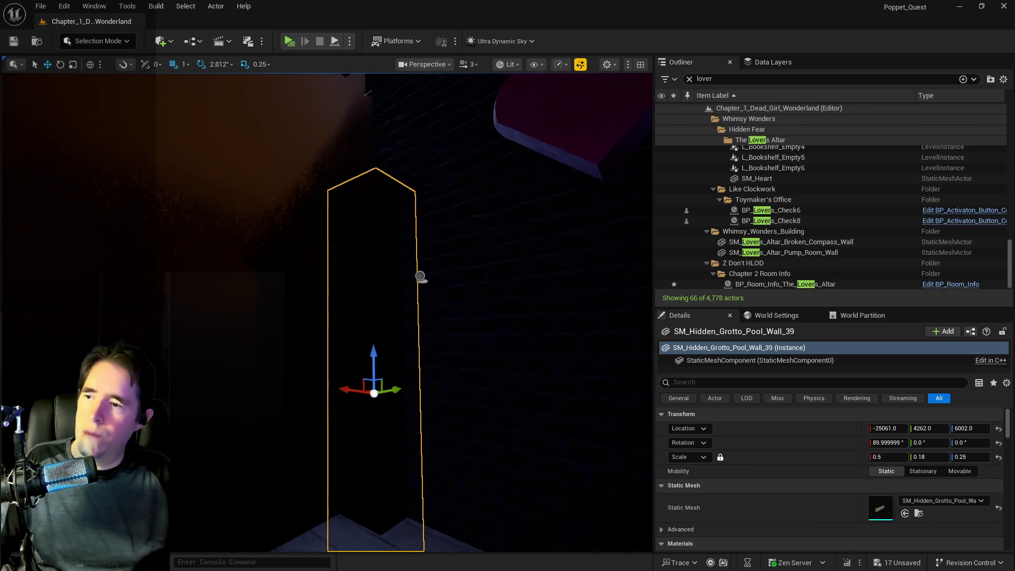
mouse_move(374, 370)
mouse_down()
mouse_move(379, 212)
mouse_move(389, 264)
mouse_up()
key(ctrl+a)
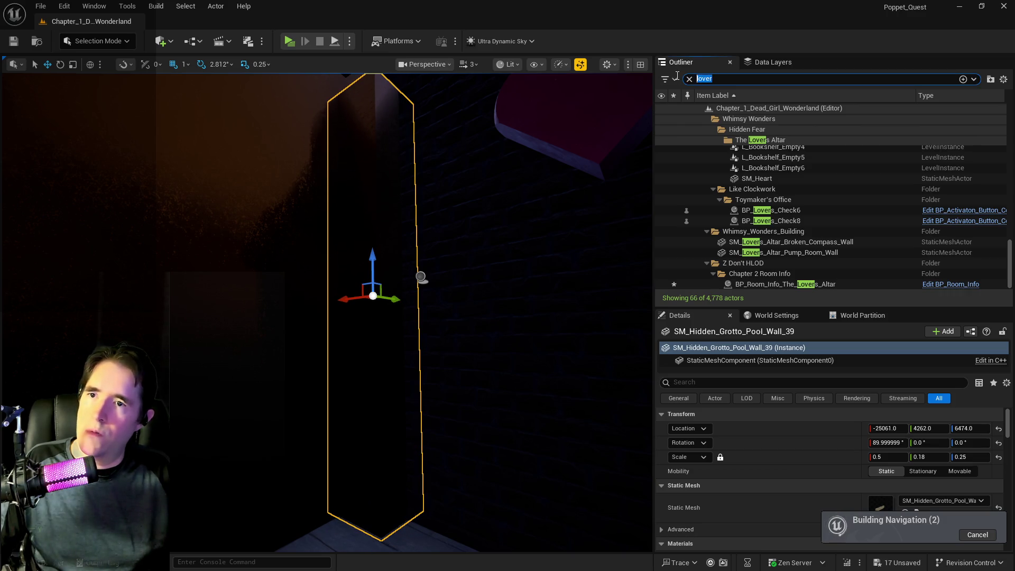
Step: Find the NavMeshBoundsVolume with a 'nav' search and delete it, then pick the nearby pool wall
text(nav)
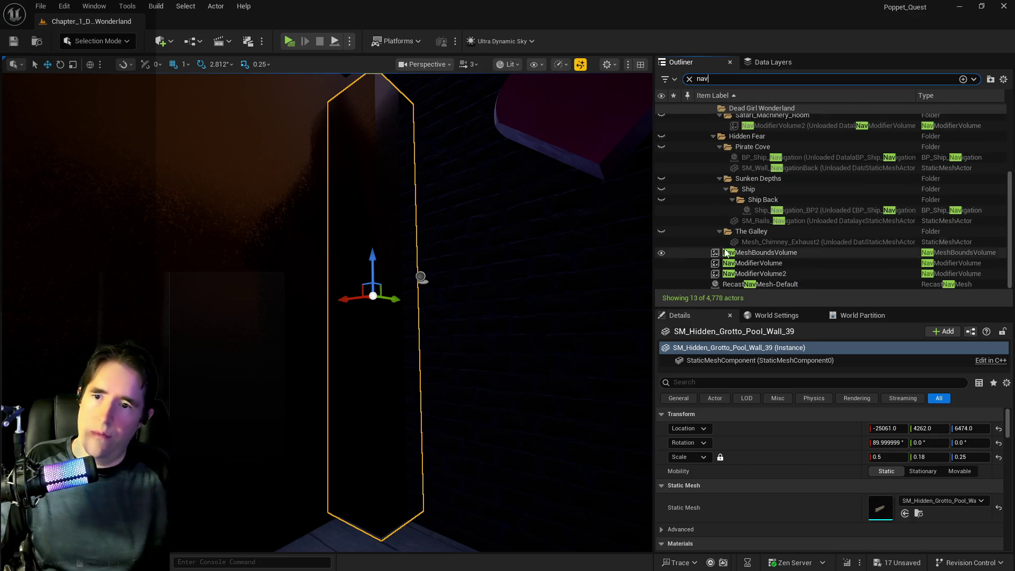
click(741, 254)
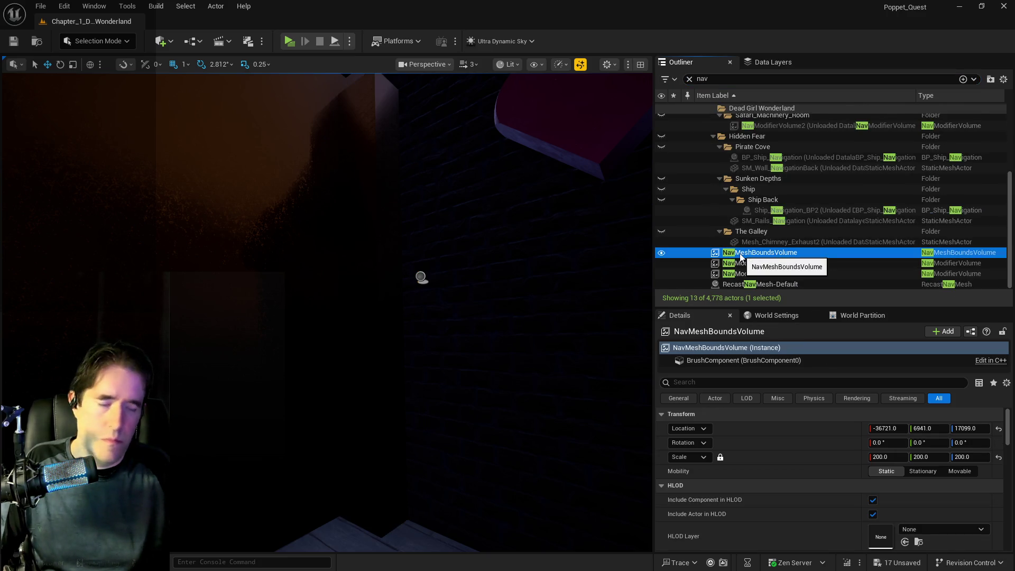
key(Delete)
mouse_move(421, 277)
mouse_down()
mouse_move(411, 316)
mouse_move(429, 312)
mouse_move(315, 315)
mouse_move(411, 259)
mouse_move(394, 265)
mouse_move(476, 267)
mouse_move(390, 260)
mouse_move(426, 261)
mouse_up()
click(360, 246)
click(426, 261)
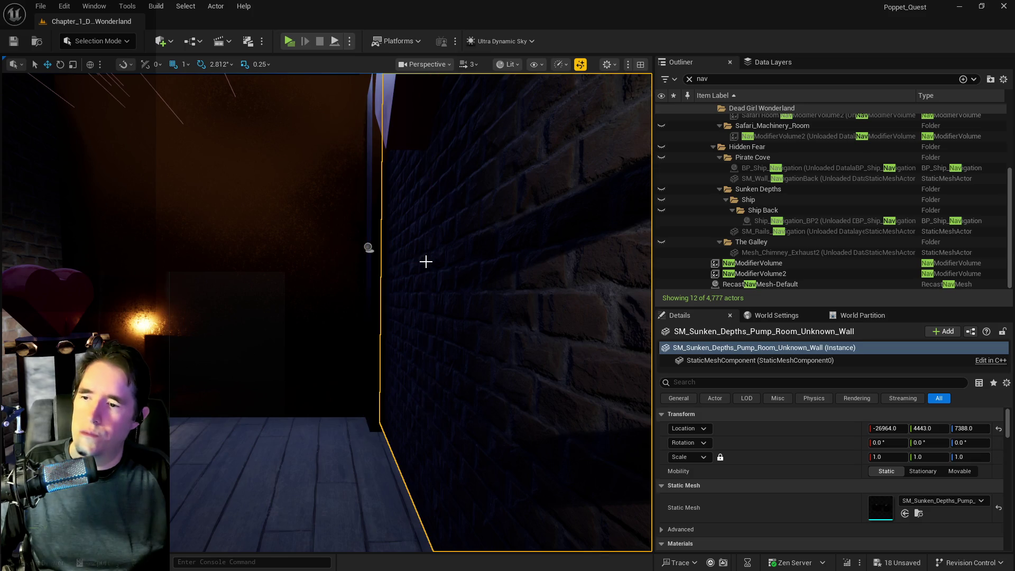
Step: Set the pool wall piece's Scale Y to 0.22 after trying and undoing 0.2
click(375, 278)
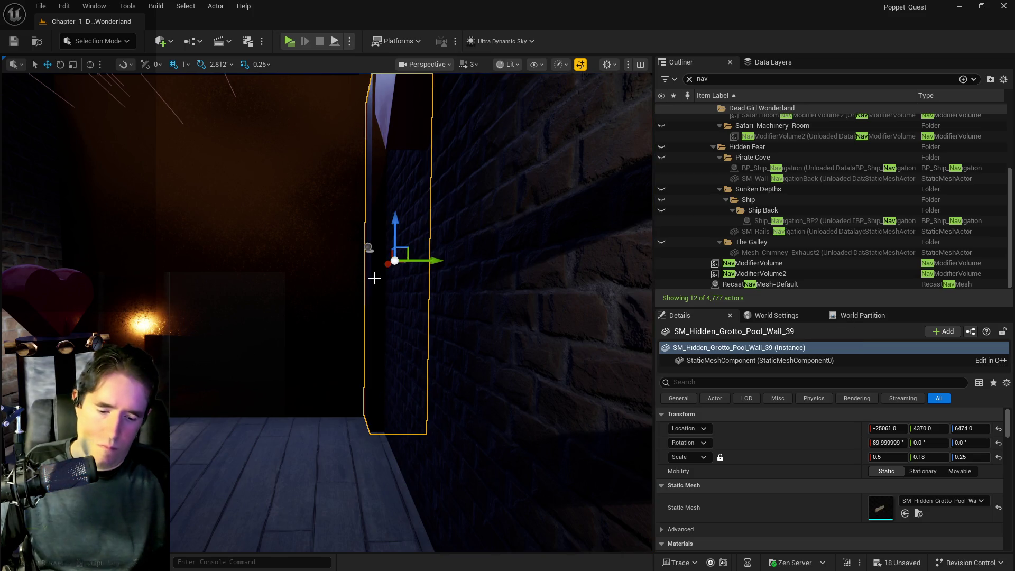
key(End)
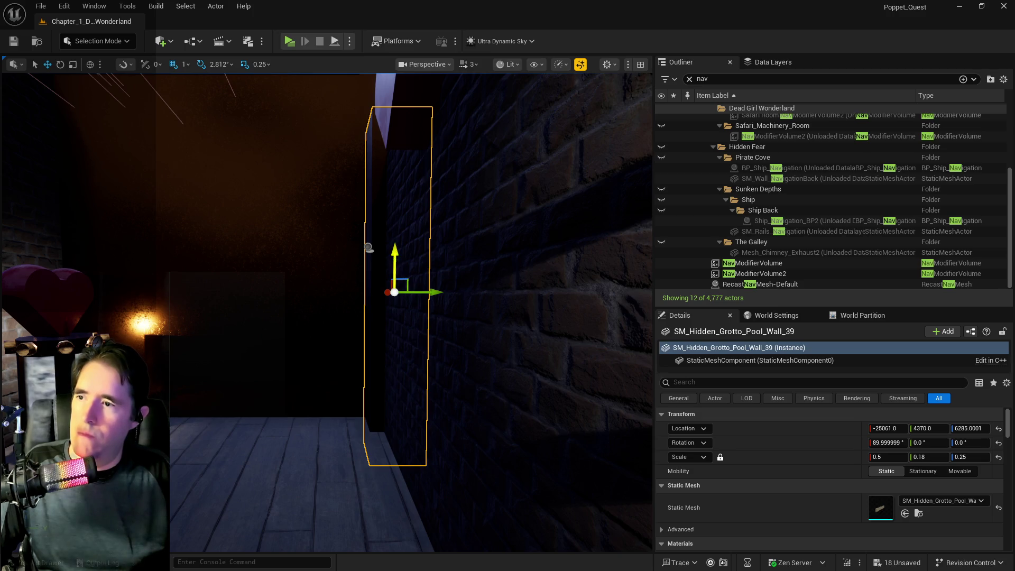
drag(368, 248, 380, 250)
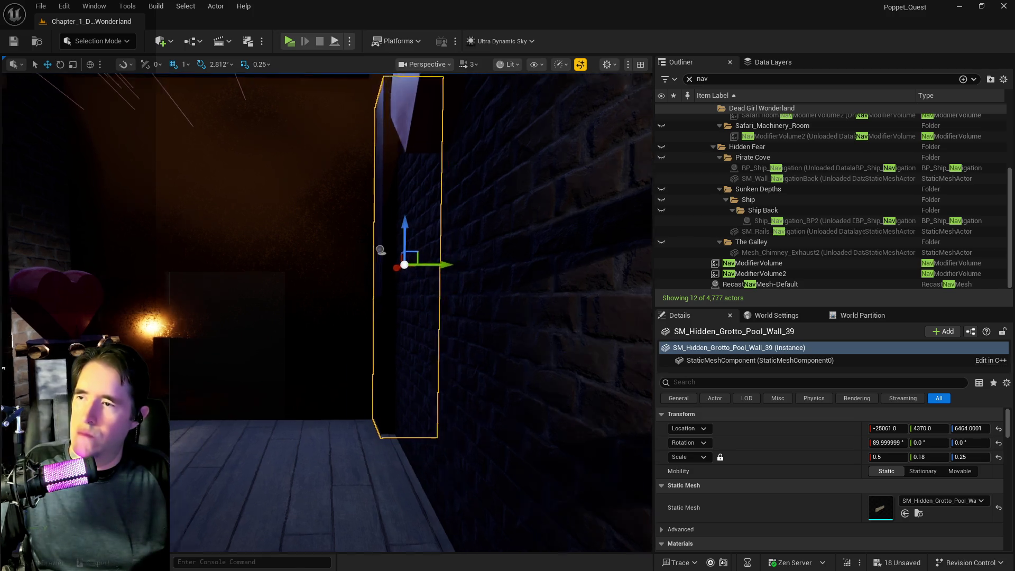
key(f)
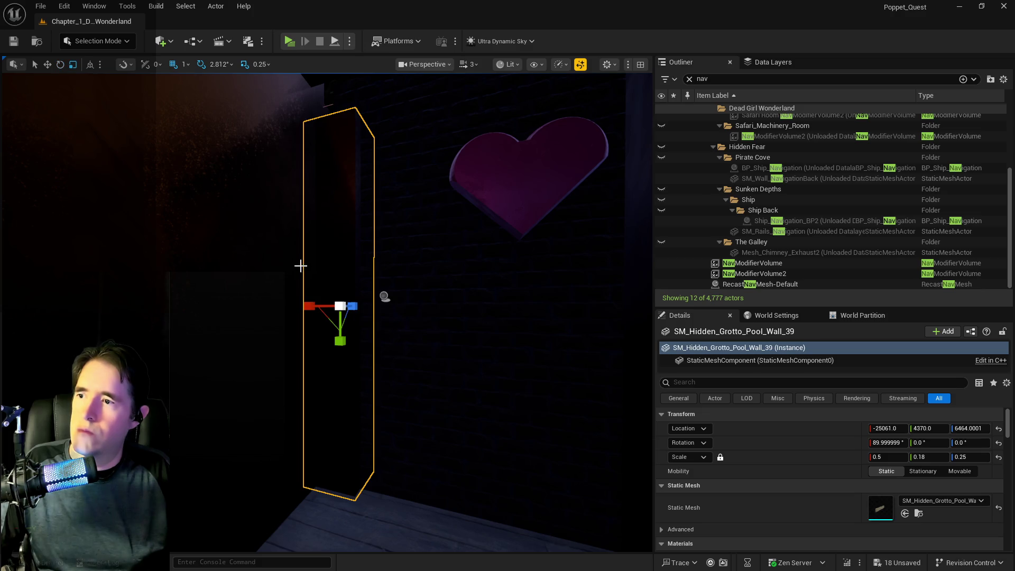
key(ctrl+z)
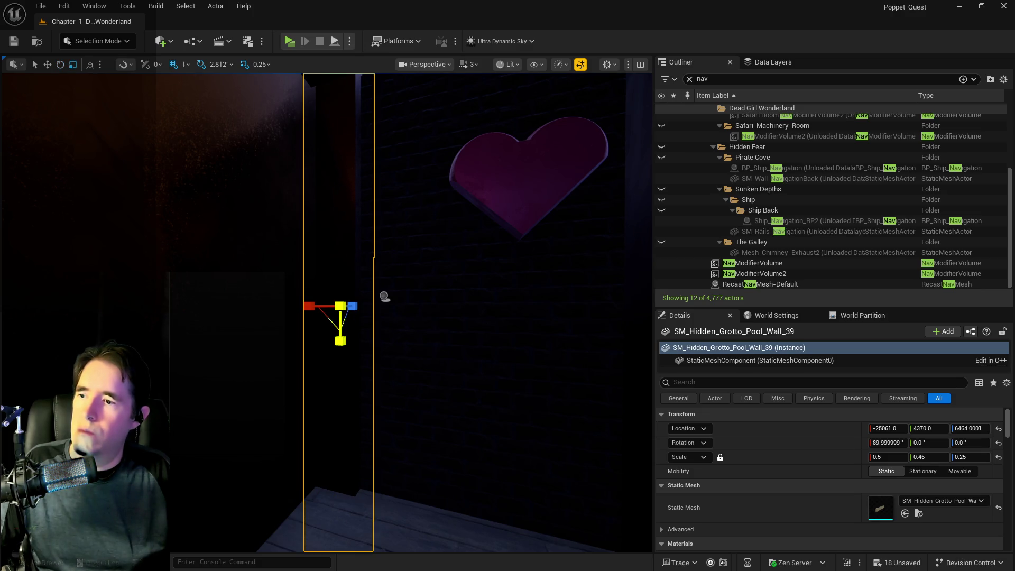
key(ctrl+z)
key(ctrl+z)
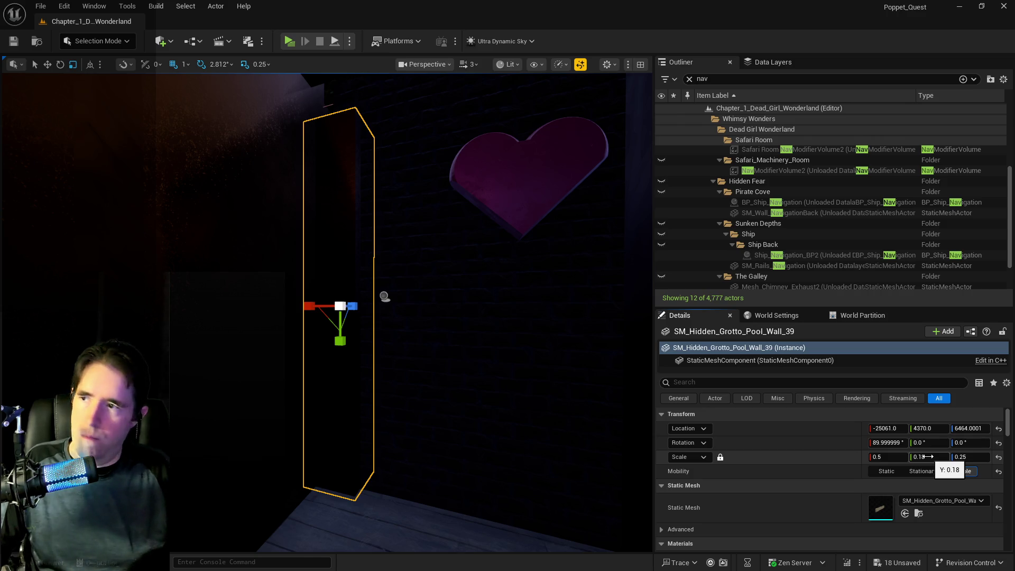
text(0.2)
key(Return)
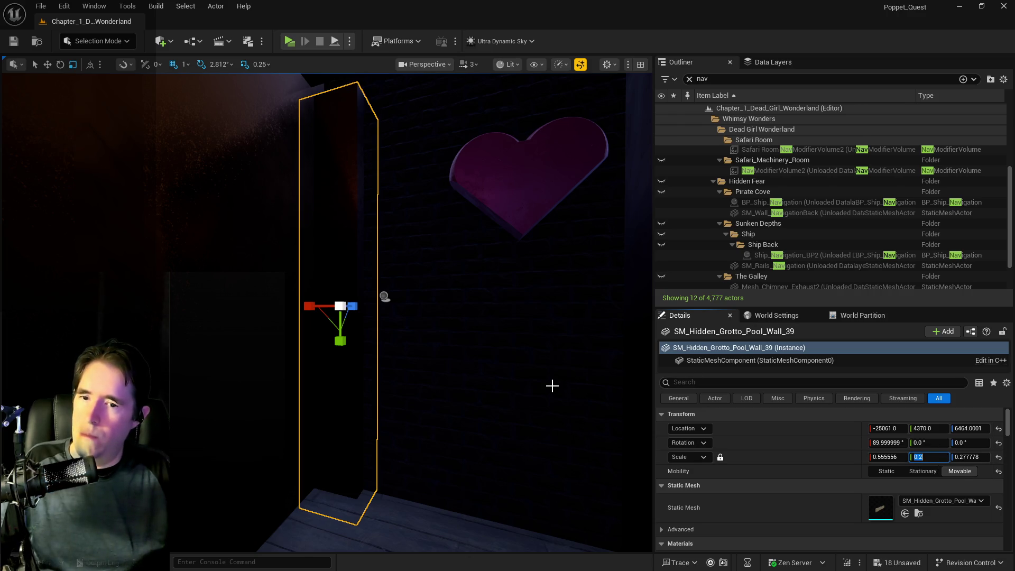
click(63, 7)
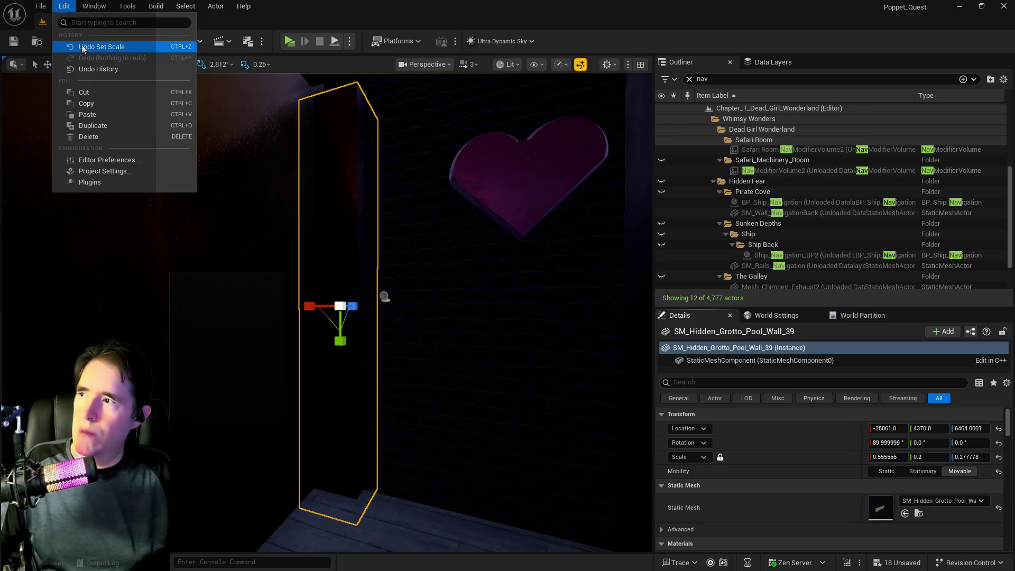
click(101, 47)
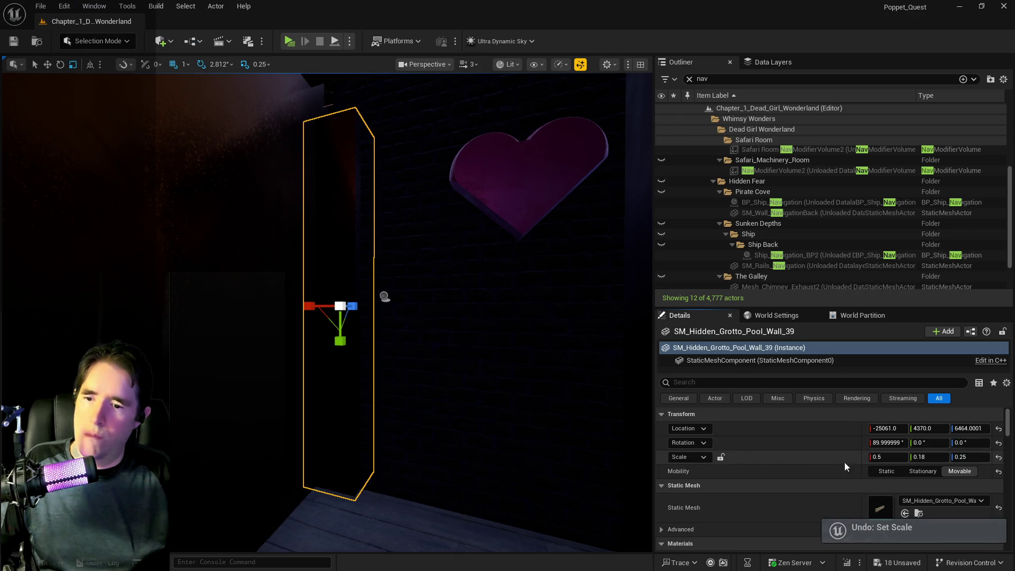
click(932, 459)
text(2)
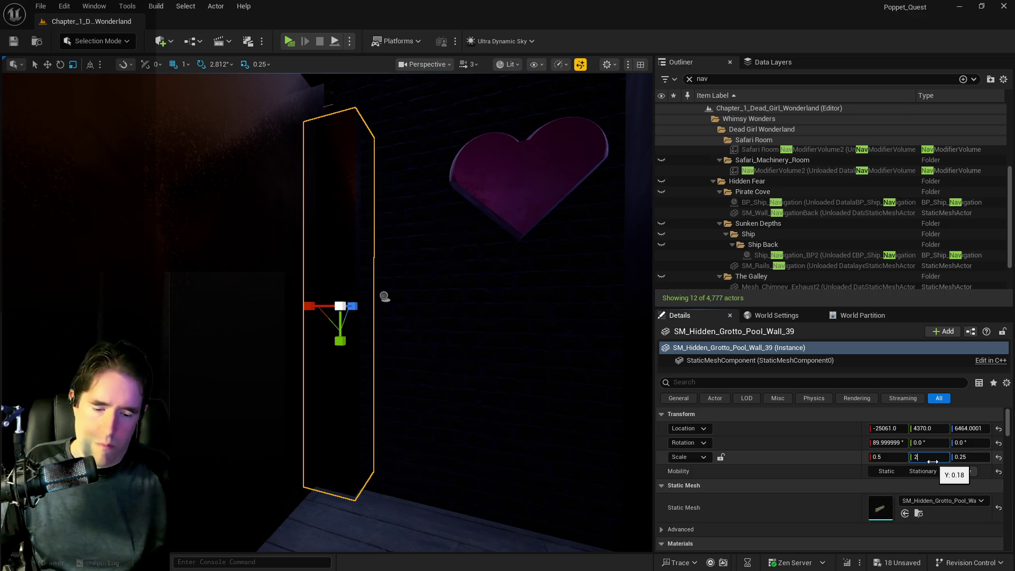
text(4)
key(Return)
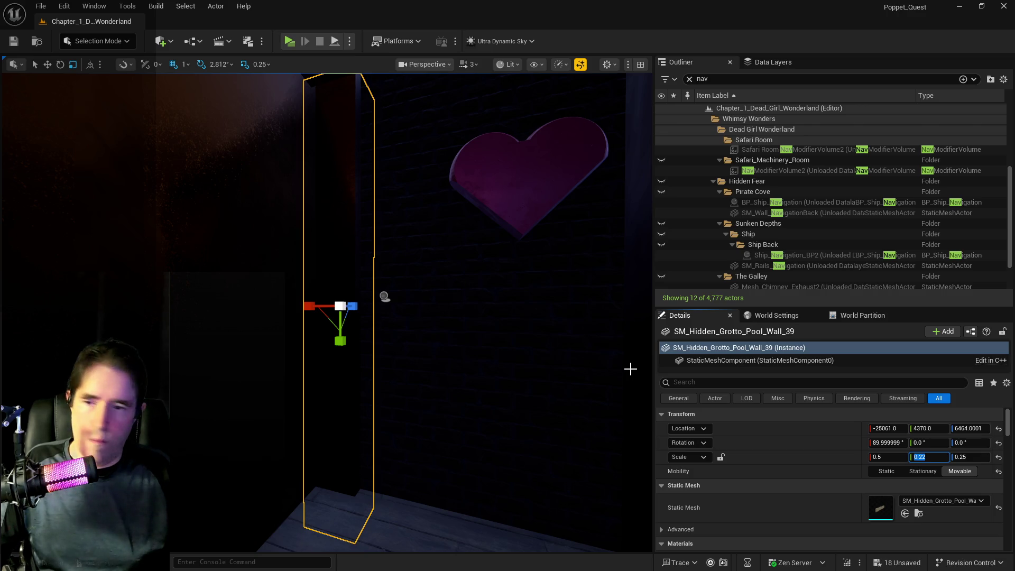
Step: Lift the wall piece along Z to about 6623
click(47, 64)
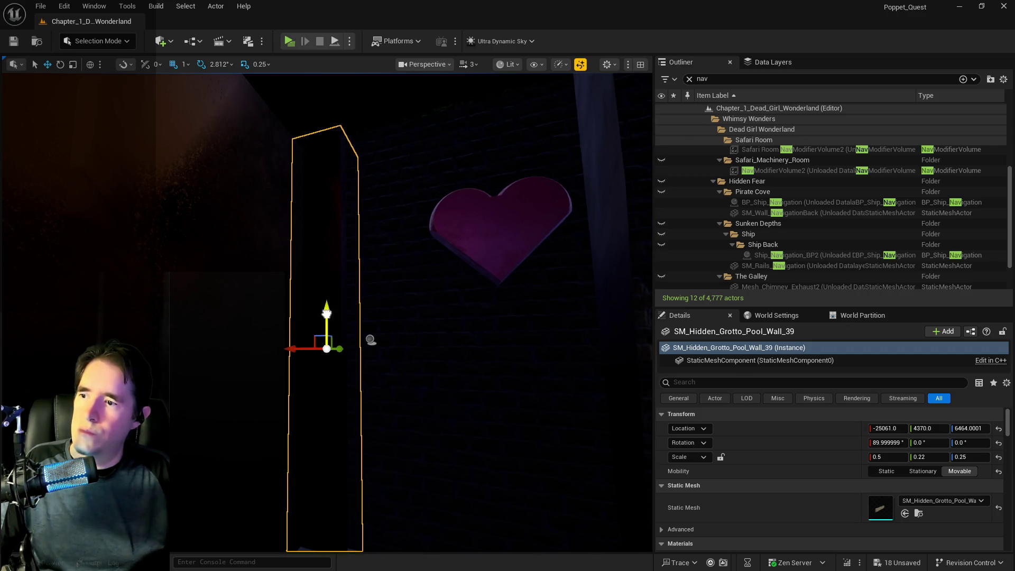
mouse_move(326, 313)
mouse_down()
mouse_move(328, 266)
mouse_move(330, 289)
mouse_move(329, 274)
mouse_move(371, 221)
mouse_move(465, 255)
mouse_move(434, 265)
mouse_up()
mouse_move(349, 316)
mouse_down()
mouse_move(267, 292)
mouse_move(350, 278)
mouse_up()
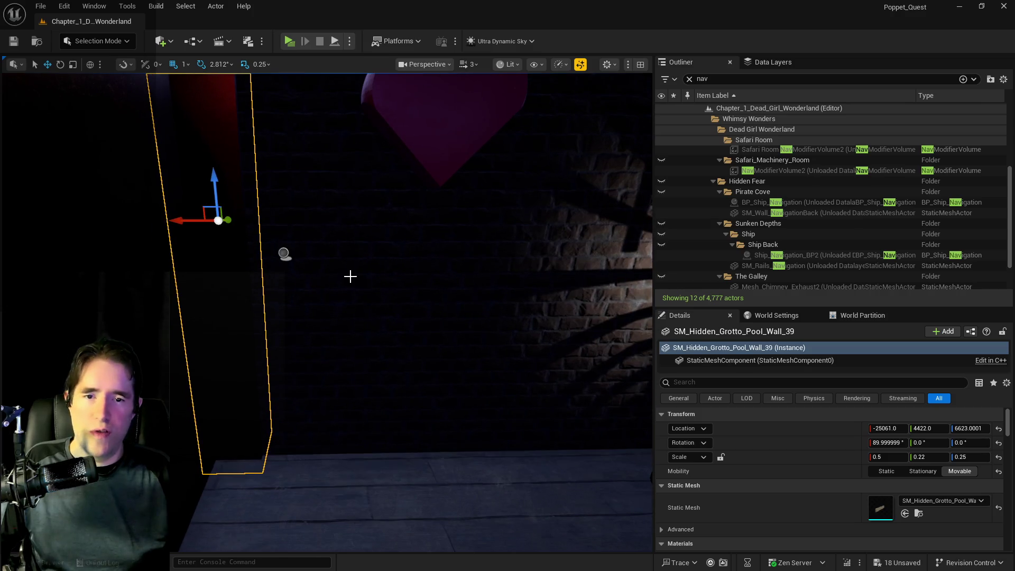
Step: Save the level with Ctrl+S, then fly over and select the Lovers Altar room-info actor
key(ctrl+s)
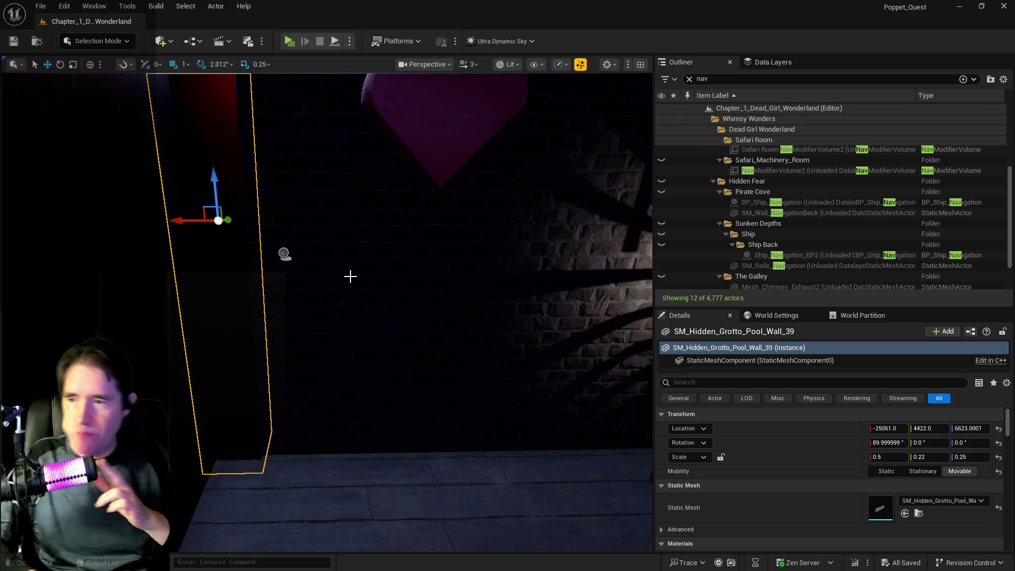
drag(386, 263, 362, 257)
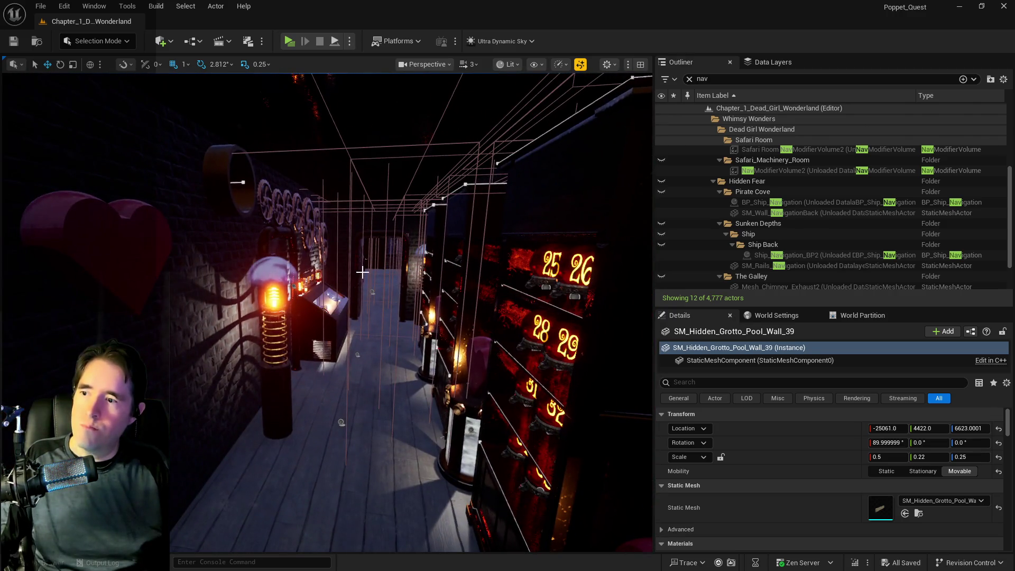
click(373, 292)
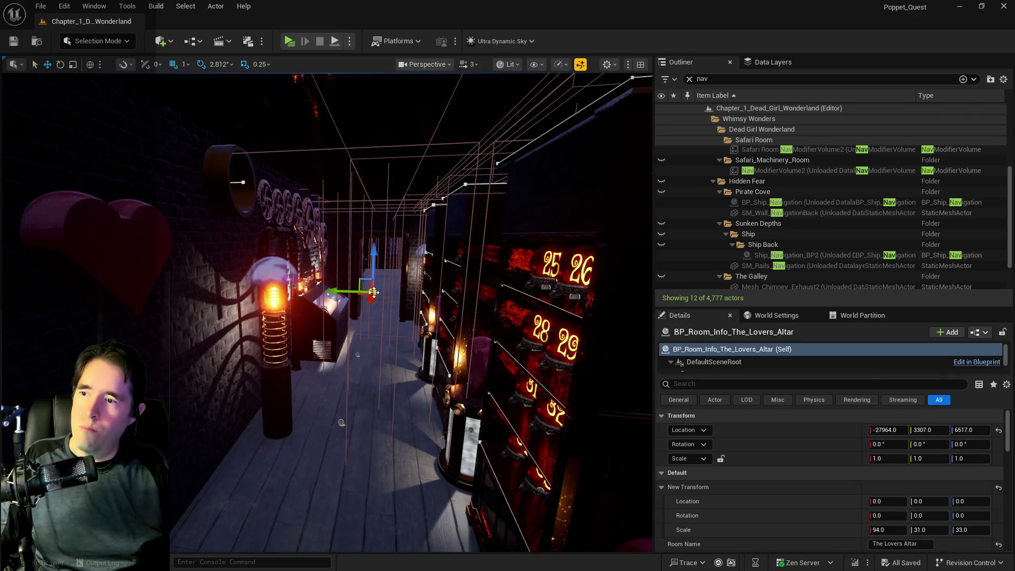
Step: Clear the Outliner search filter, fly past the numbered panels to the staircase railings, and undo
click(690, 78)
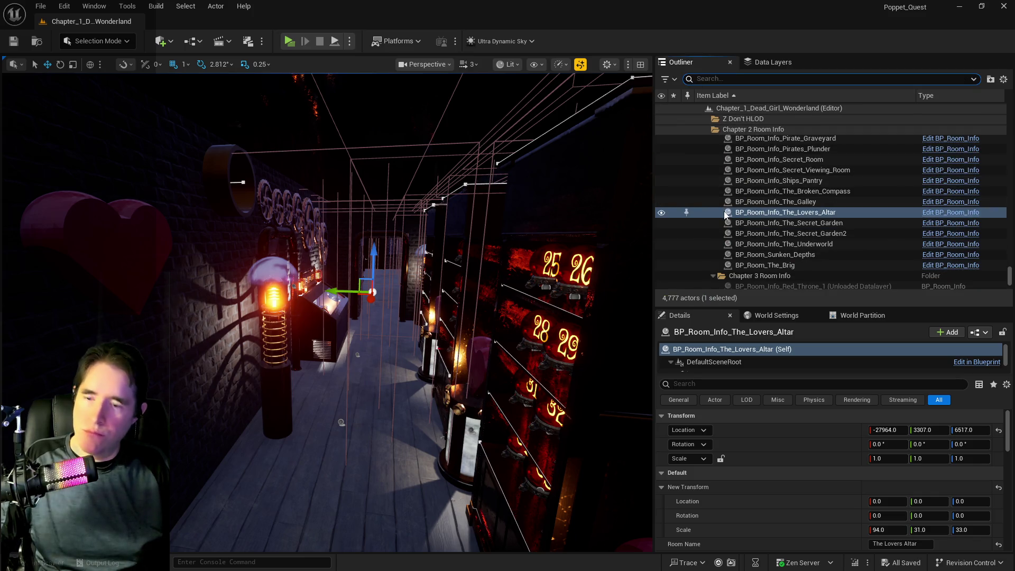
drag(362, 257, 362, 257)
drag(536, 265, 535, 264)
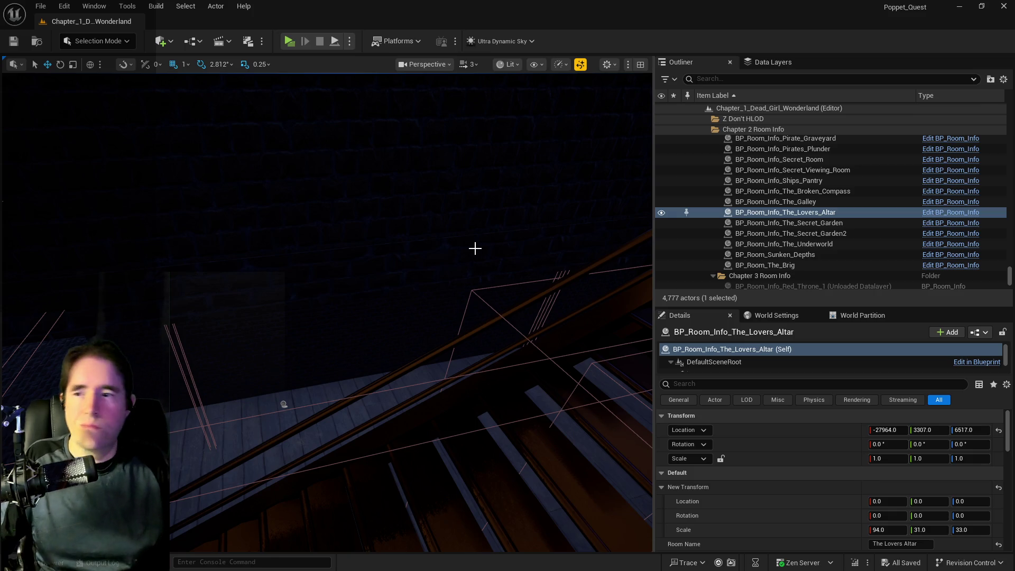
key(ctrl+z)
Step: Search the Outliner for 'ultra', select Ultra_Dynamic_Sky, then select the room's control console
mouse_move(399, 472)
mouse_down()
mouse_move(363, 174)
mouse_move(512, 297)
mouse_move(365, 273)
mouse_up()
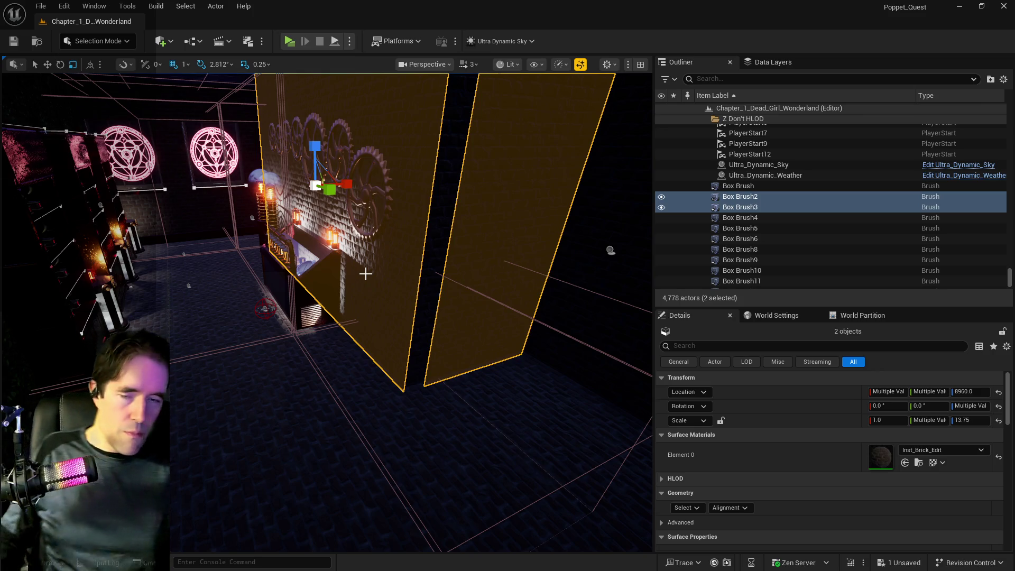
click(716, 78)
text(ultra)
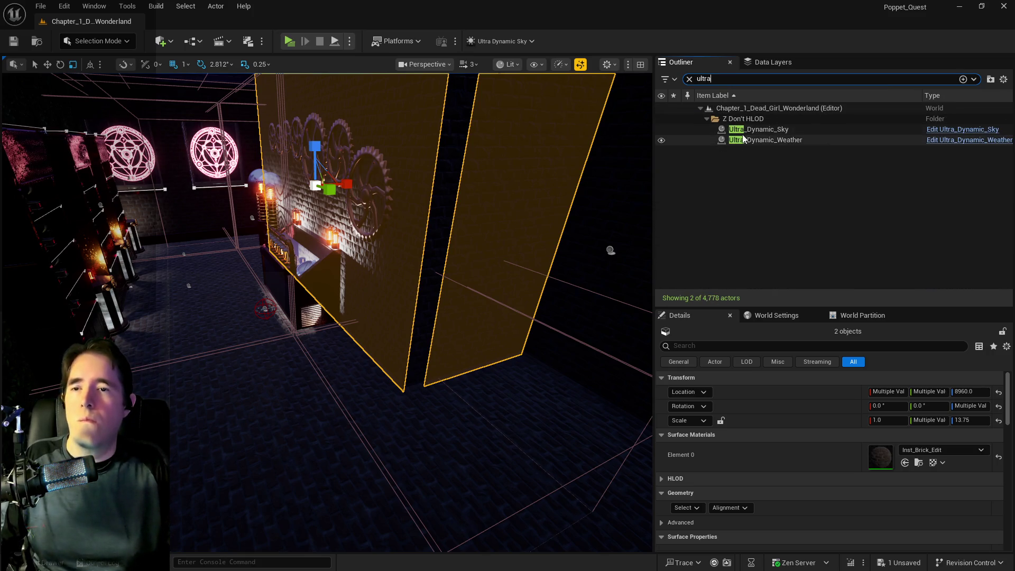
click(728, 134)
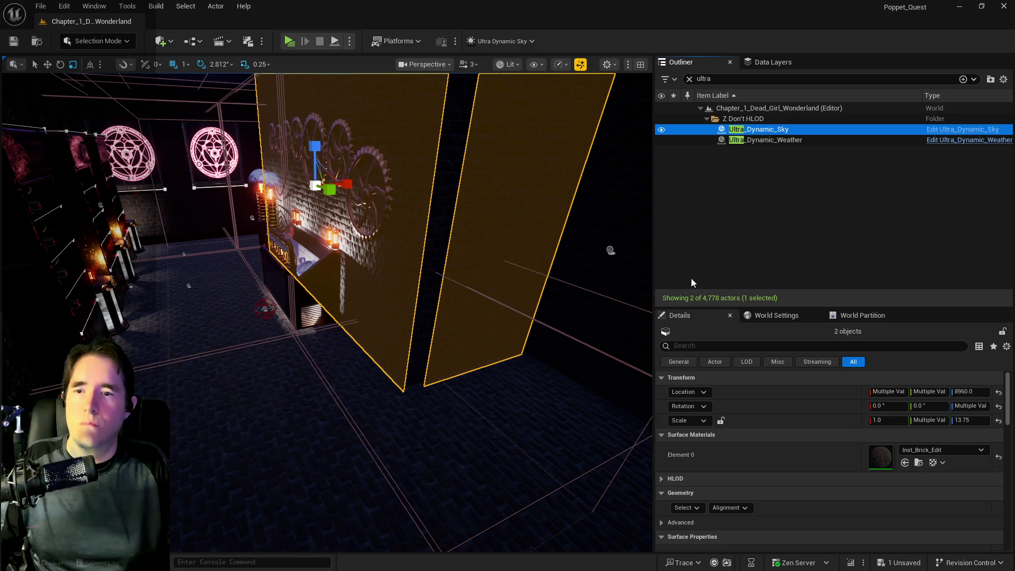
click(301, 292)
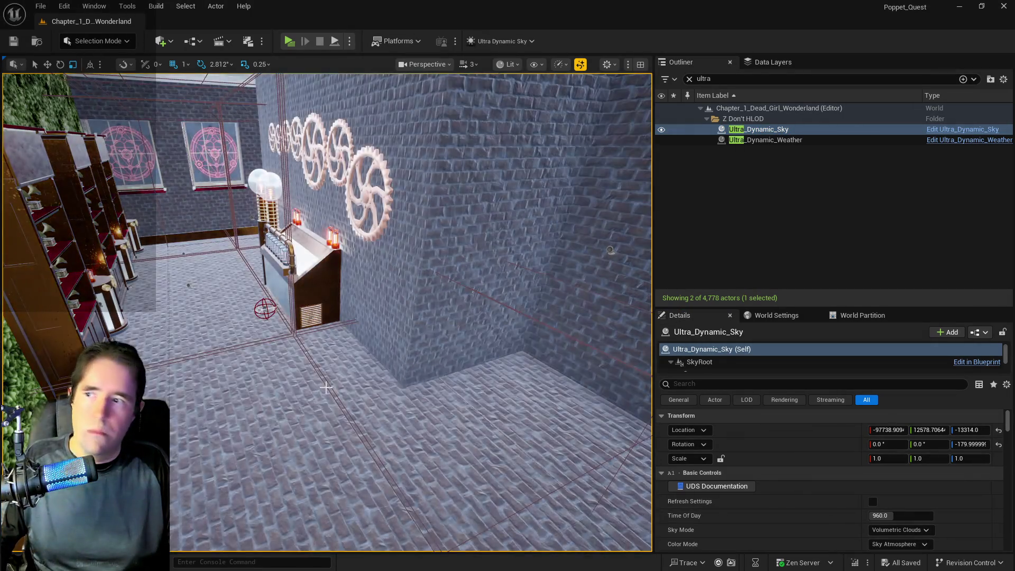
Step: Alt-drag the stairwell brick wall along X into a Box Brush14 copy at X -37676
mouse_move(270, 406)
mouse_down()
mouse_move(270, 439)
mouse_move(296, 423)
mouse_up()
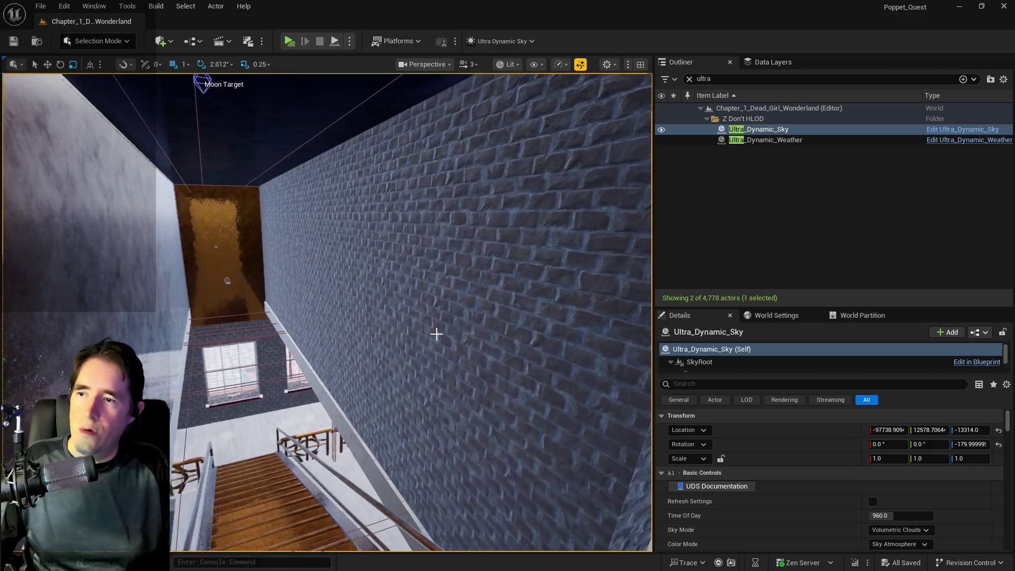
click(435, 335)
mouse_move(411, 259)
mouse_down()
mouse_move(408, 248)
mouse_move(411, 258)
mouse_up()
key(w)
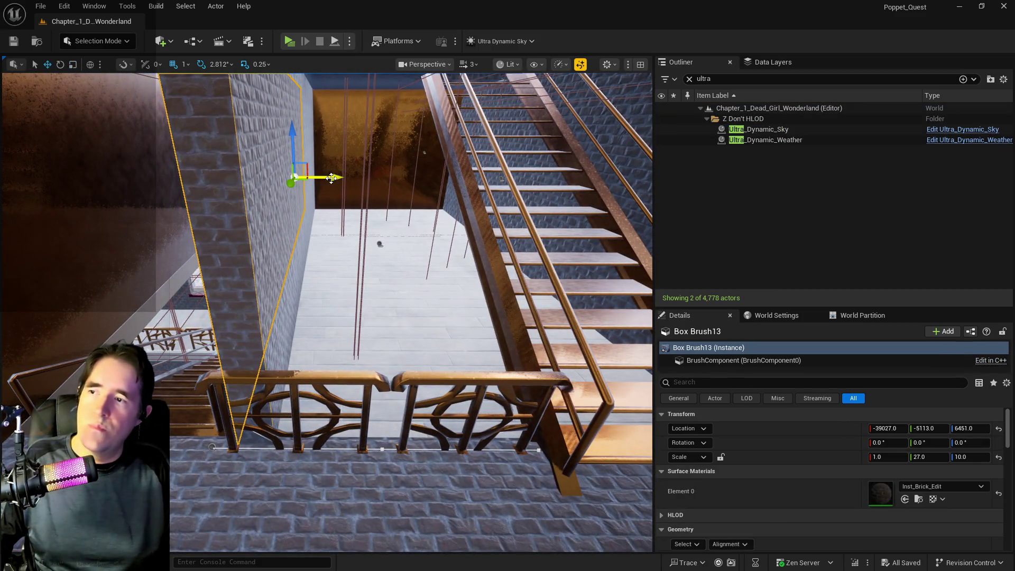
alt+drag(332, 178, 449, 182)
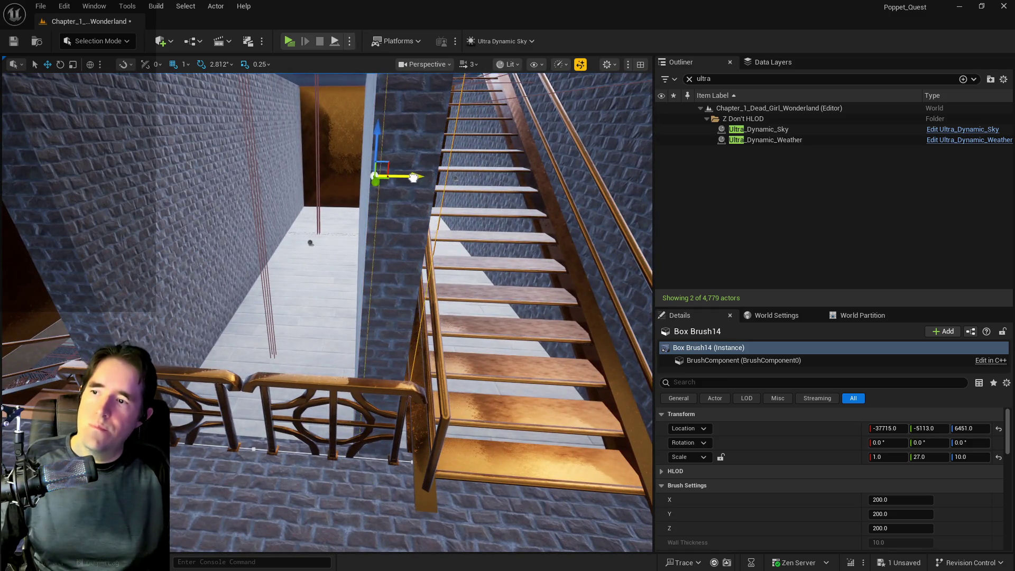
drag(414, 177, 417, 178)
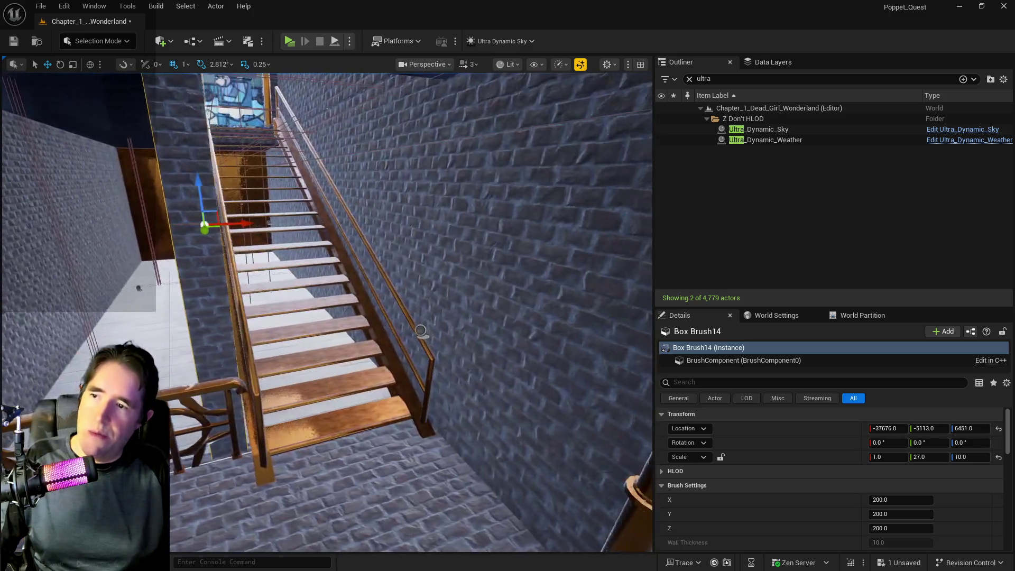
key(s)
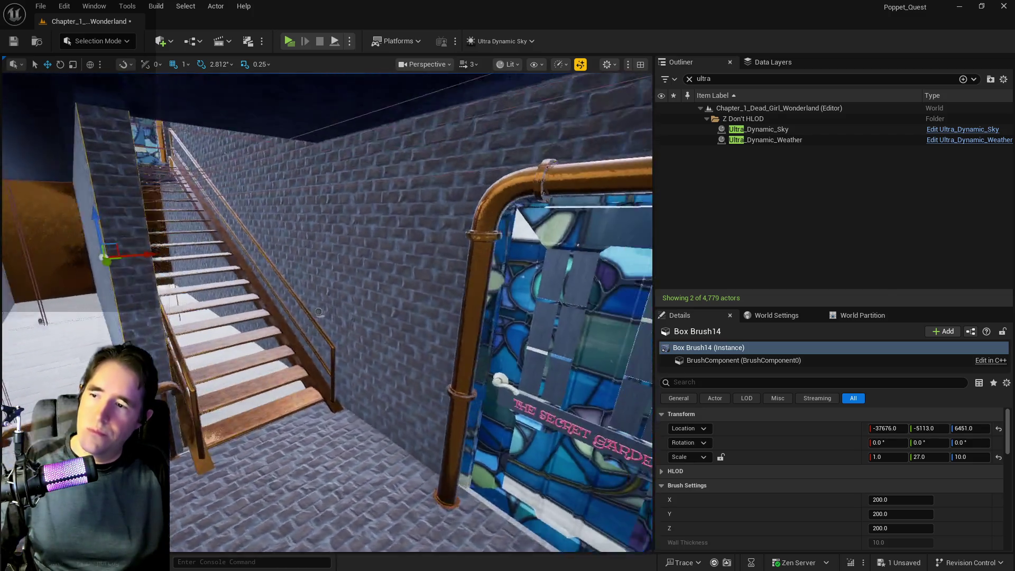
key(w)
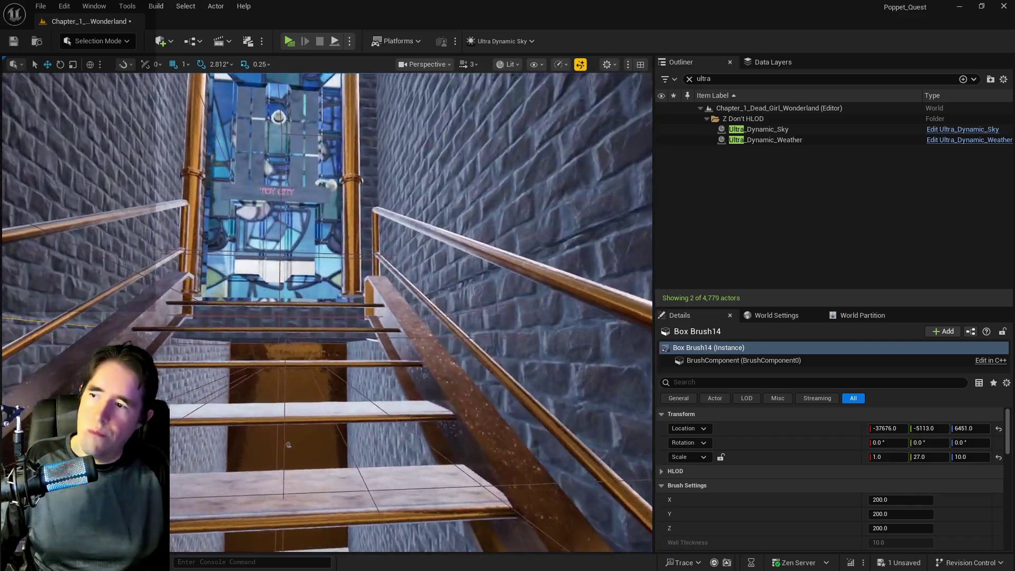
key(w)
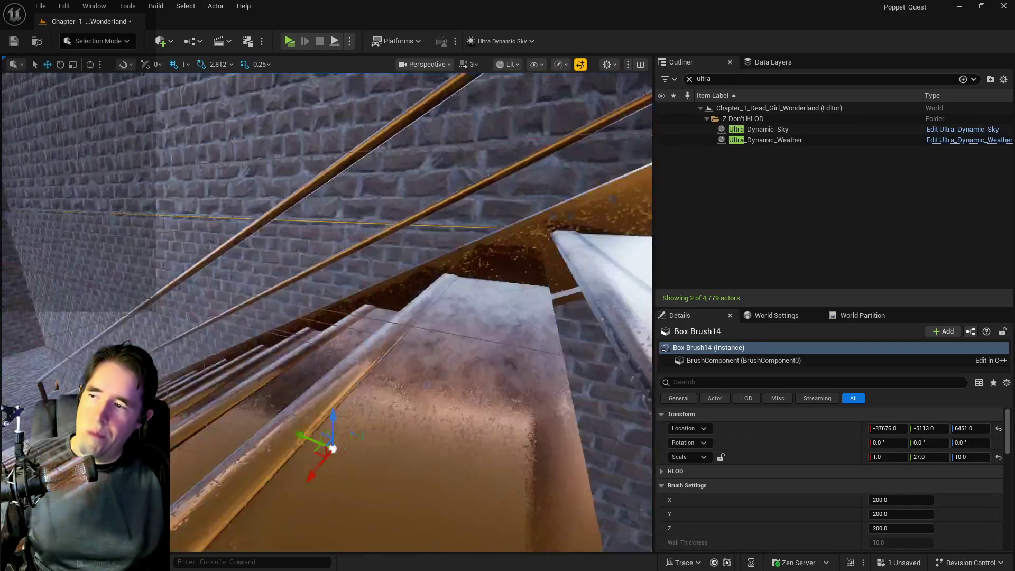
key(s)
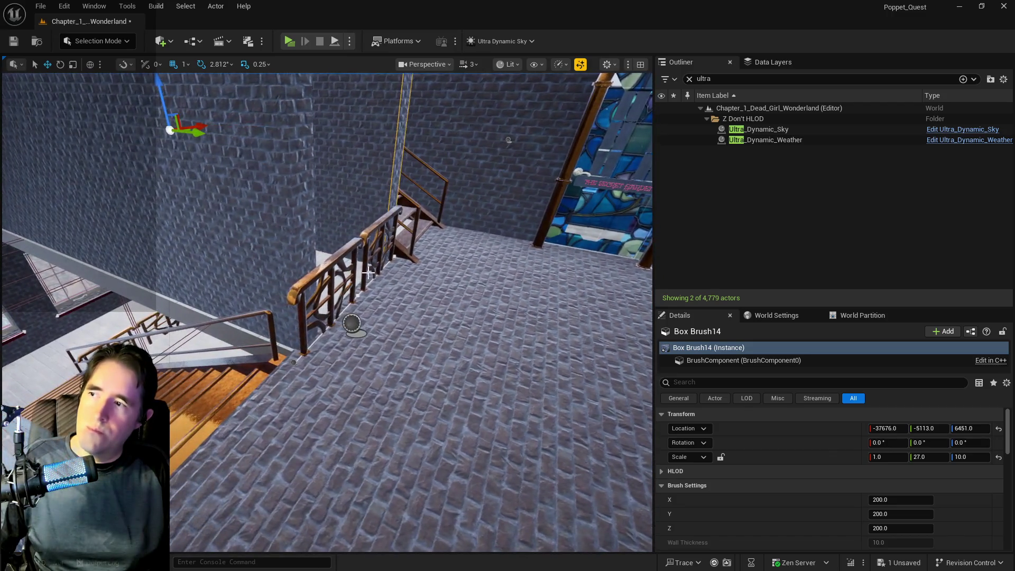
Step: Slide BP_Toy_City_Railing on the landing along Y to -1878
click(318, 328)
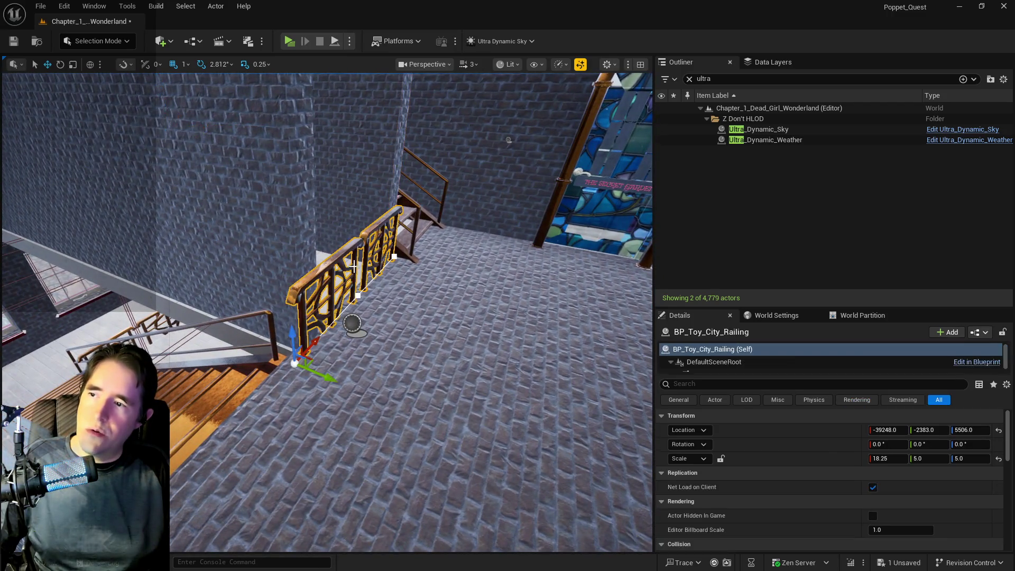
drag(328, 376, 418, 406)
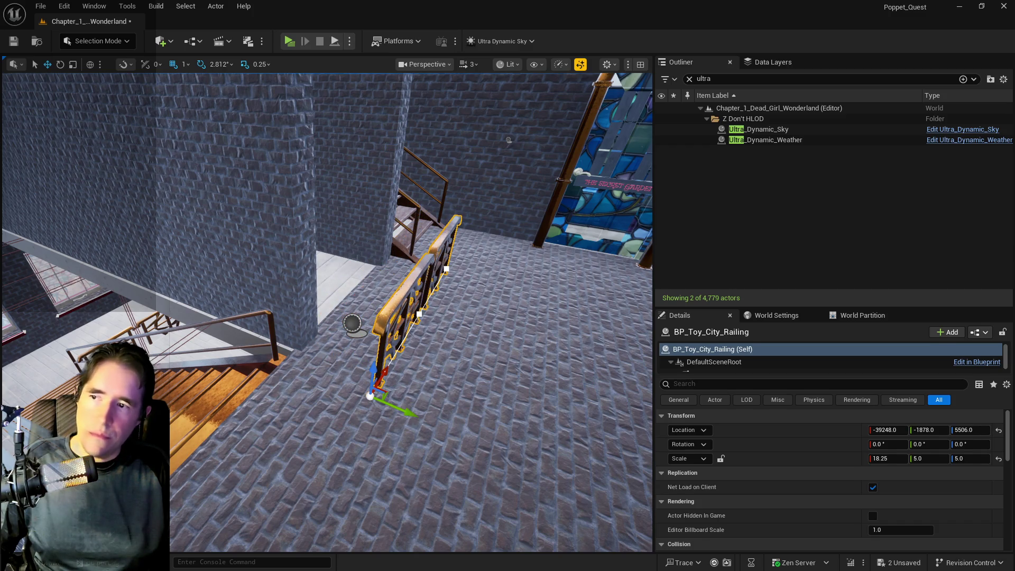
click(185, 222)
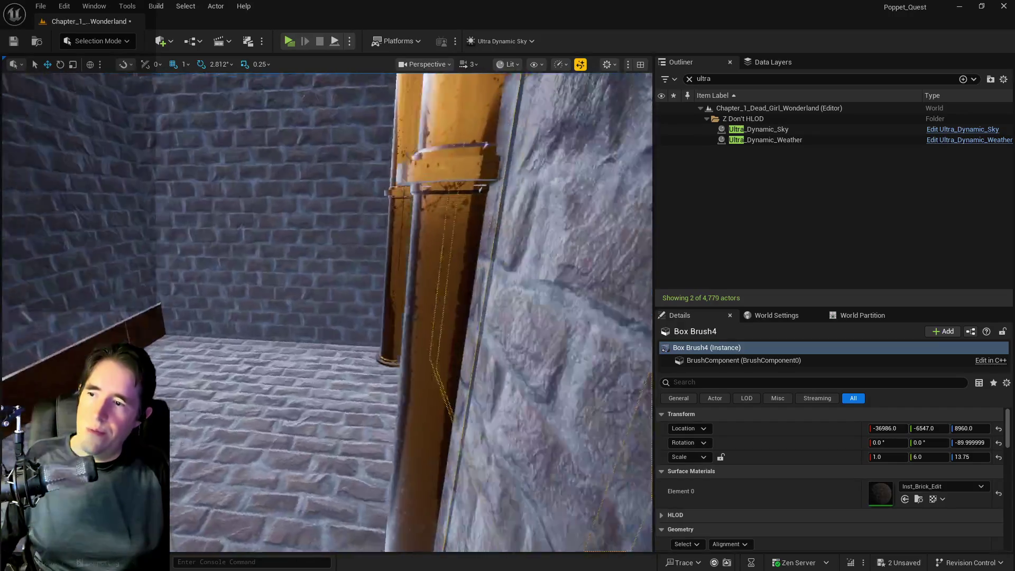
Step: Cut the stained-glass wall brush, the second door brush and the pipe column out of the level
click(524, 296)
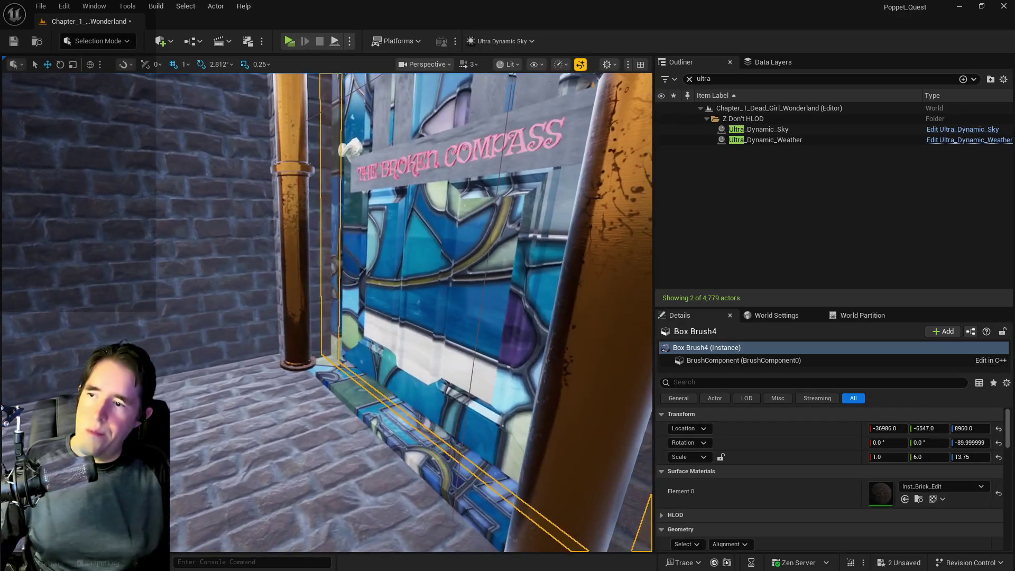
ctrl+click(318, 263)
ctrl+click(427, 284)
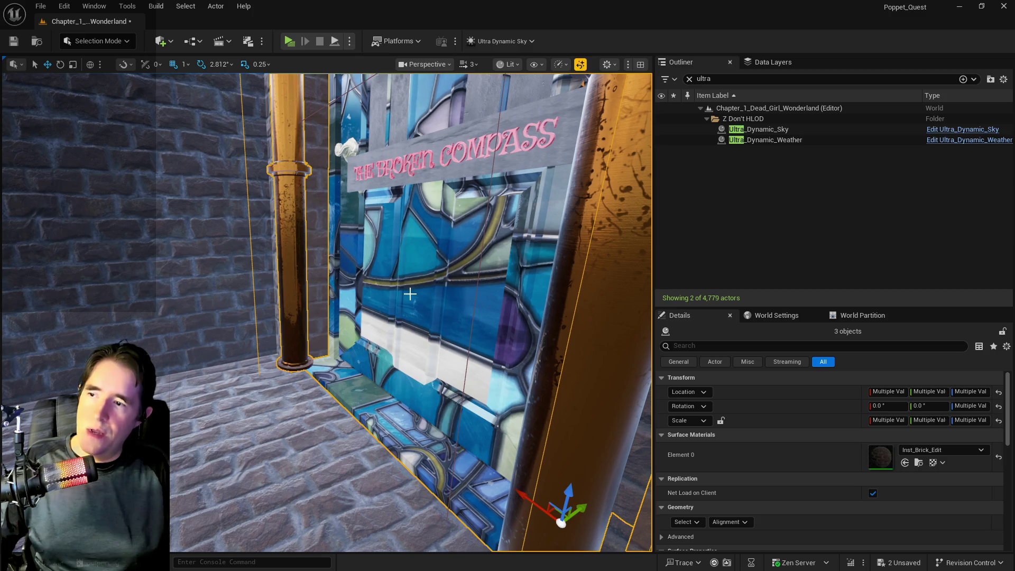
key(Delete)
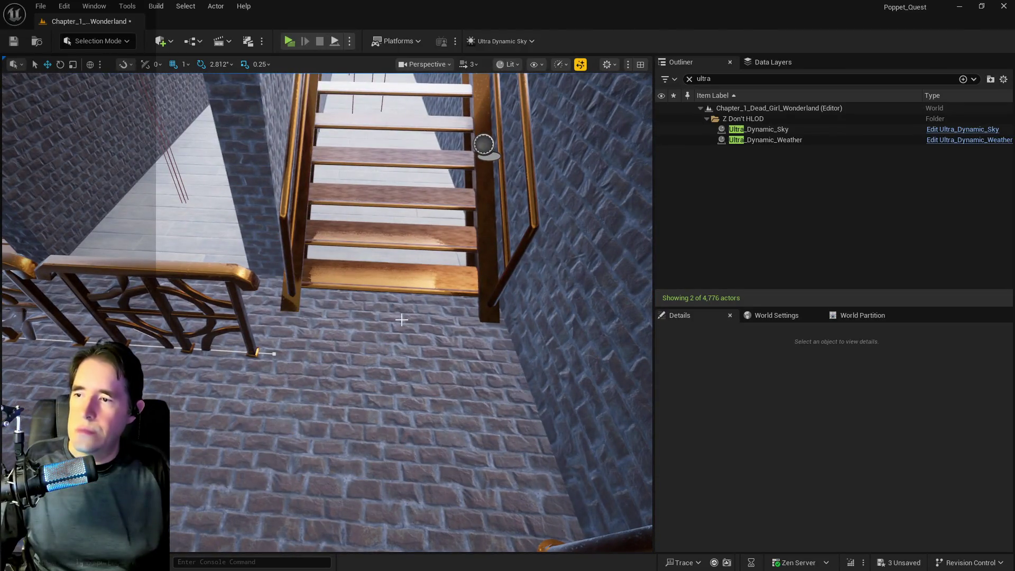
Step: Paste the three cut door pieces back into the level at the landing mesh
right_click(390, 319)
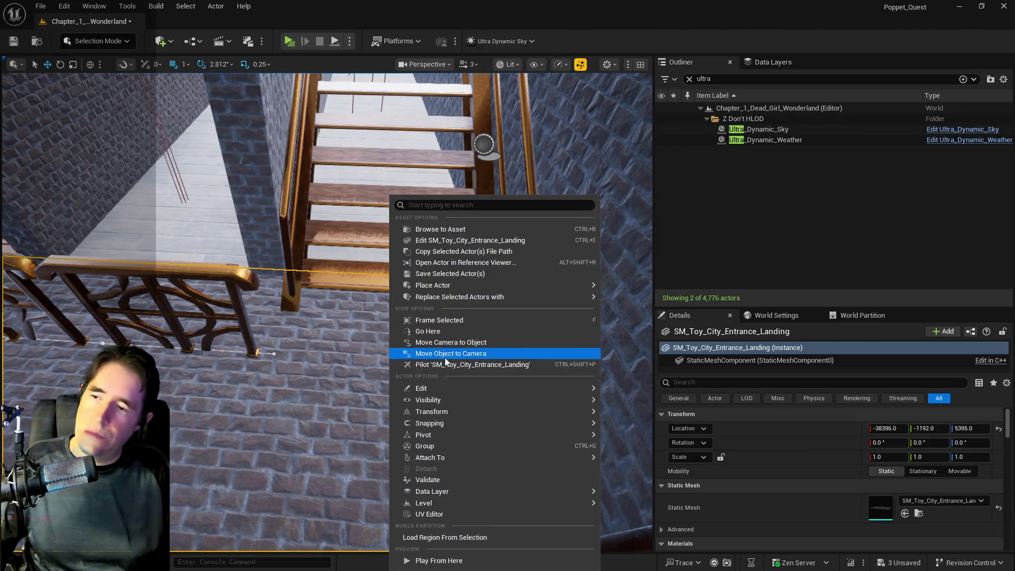
click(607, 420)
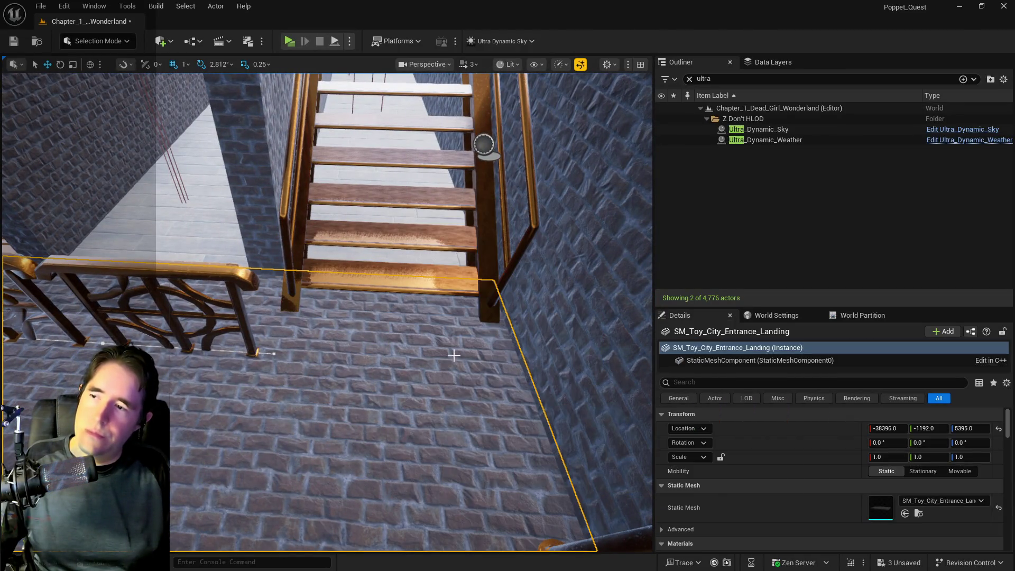
key(ctrl+v)
key(f)
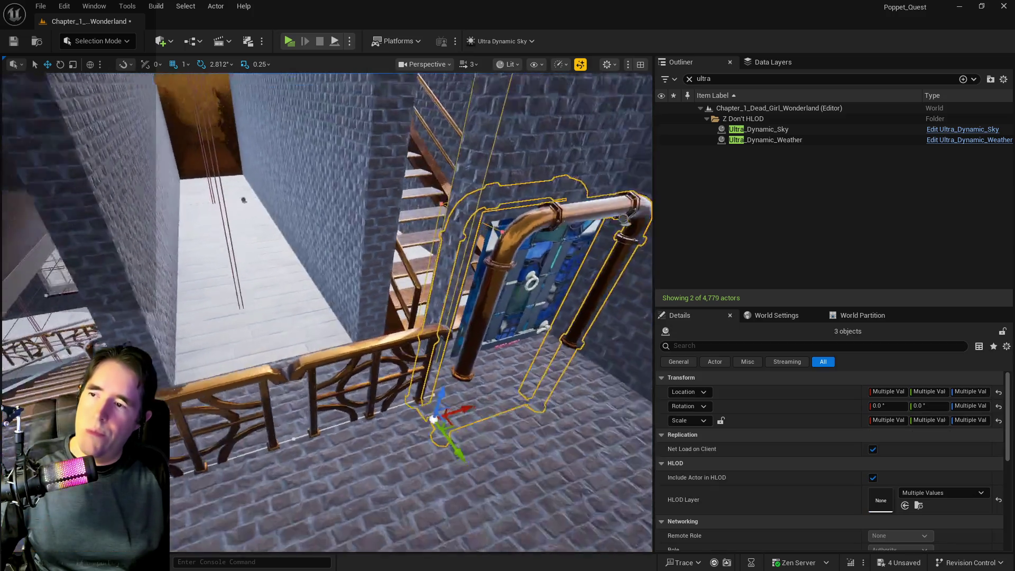
Step: Raise the pasted door group onto the landing and slide it left beside the railing
drag(381, 377, 410, 308)
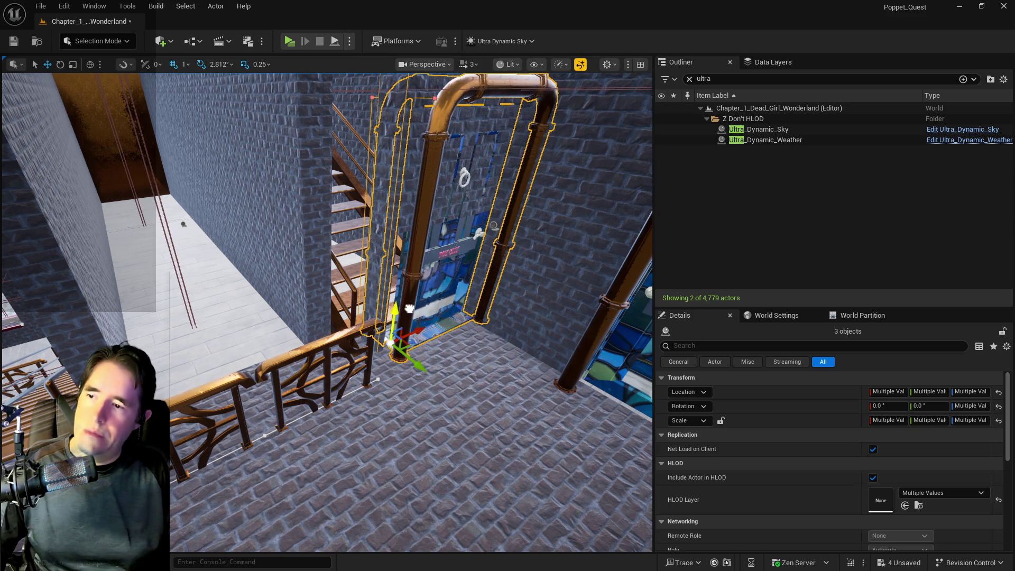
key(f)
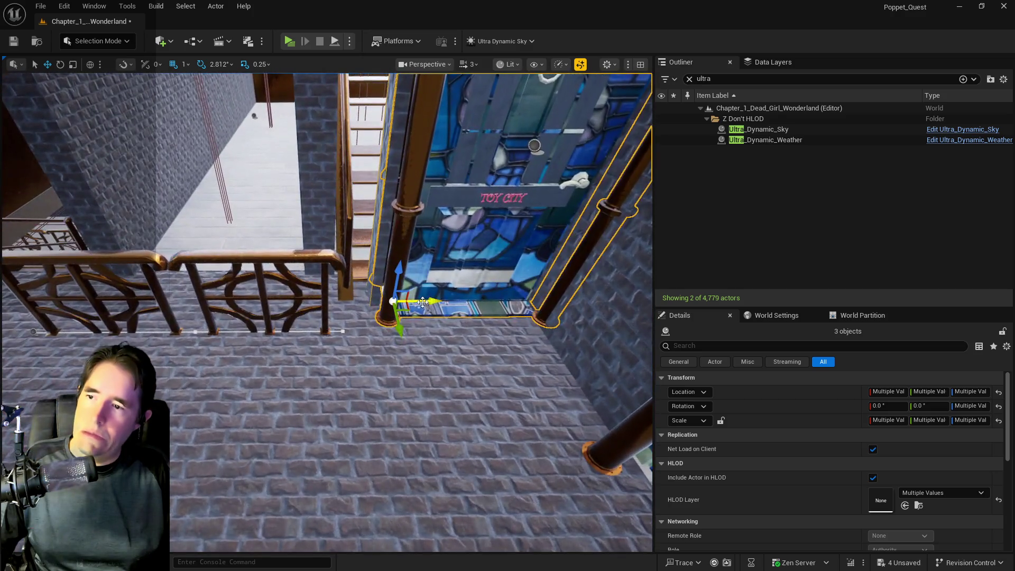
mouse_move(428, 301)
mouse_down()
mouse_move(389, 299)
mouse_move(452, 302)
mouse_move(427, 380)
mouse_up()
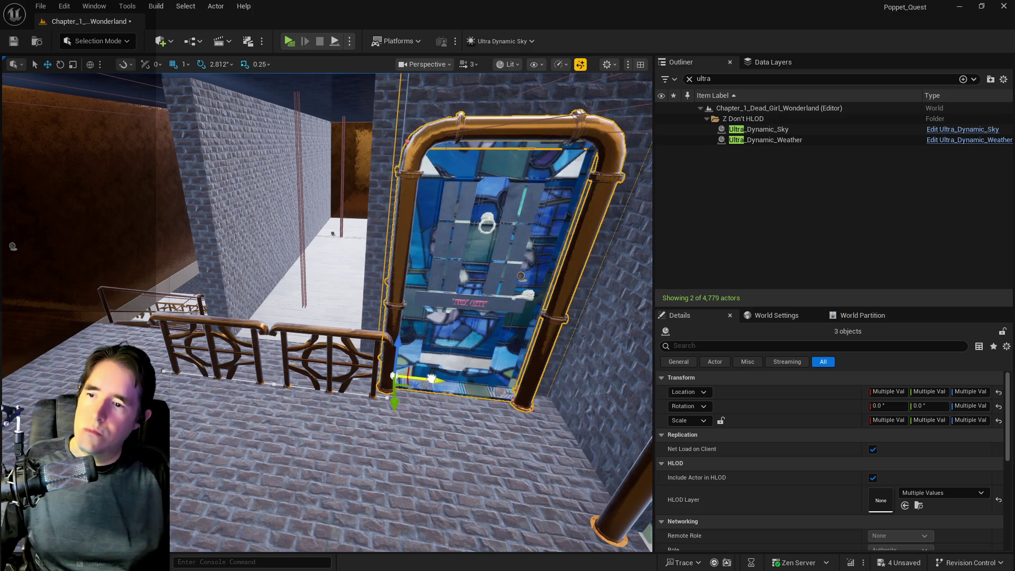
mouse_move(435, 379)
mouse_down()
mouse_move(429, 347)
mouse_move(352, 387)
mouse_up()
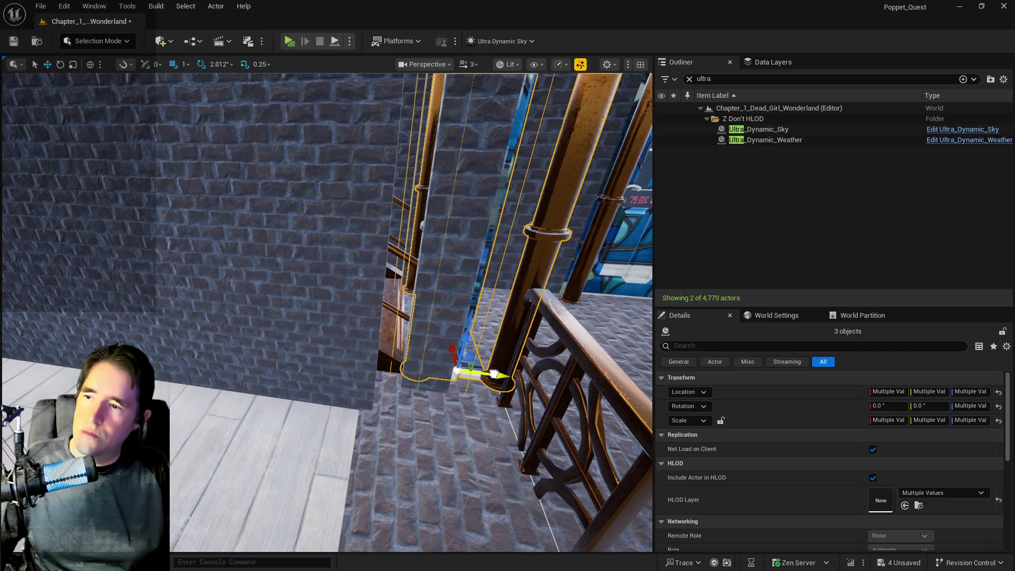
drag(496, 374, 507, 409)
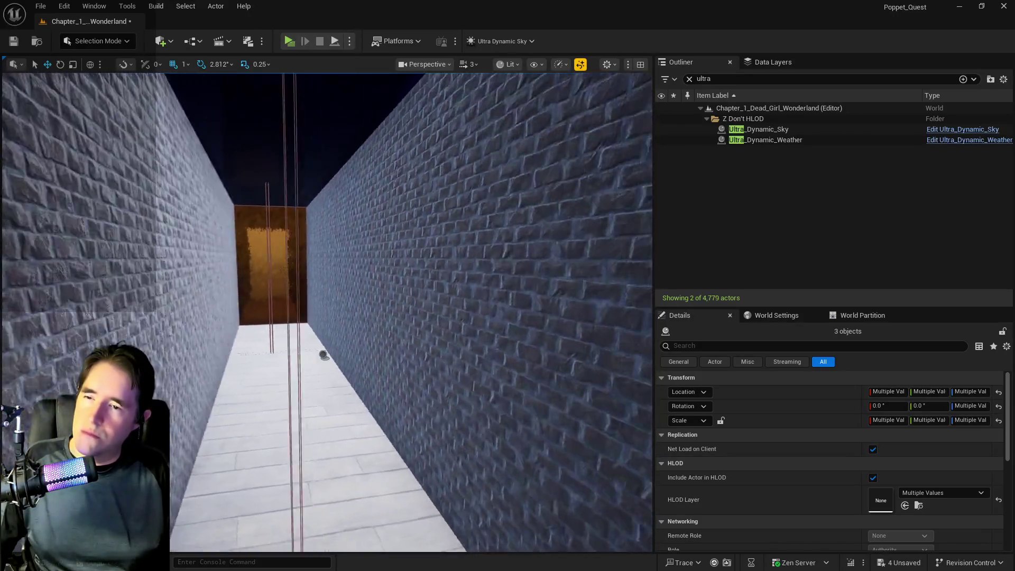
key(w)
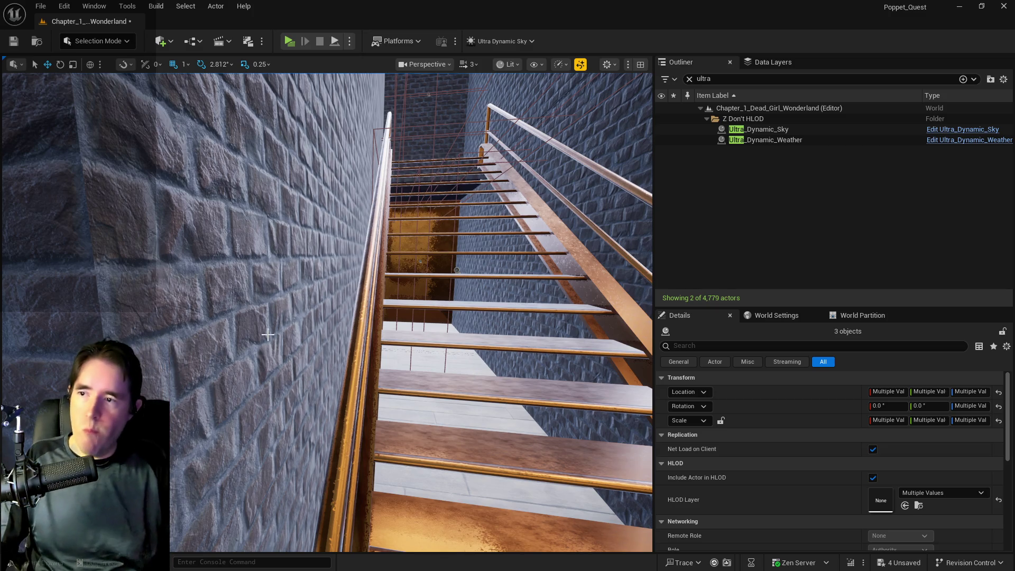
key(f)
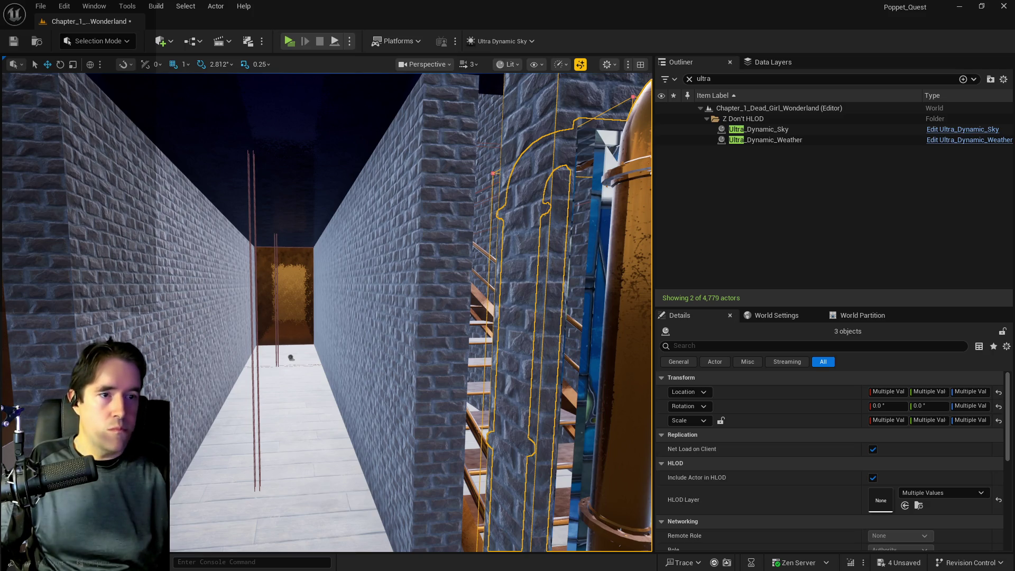
key(f)
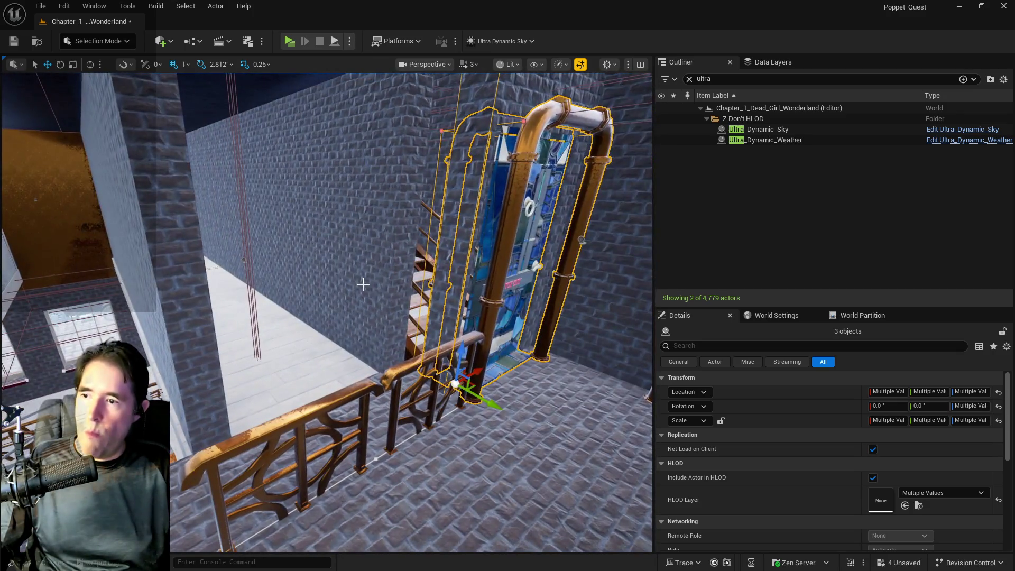
Step: Move Box Brush14 along Y to -4890 and stretch it to a Y scale of 29.5
click(363, 284)
key(f)
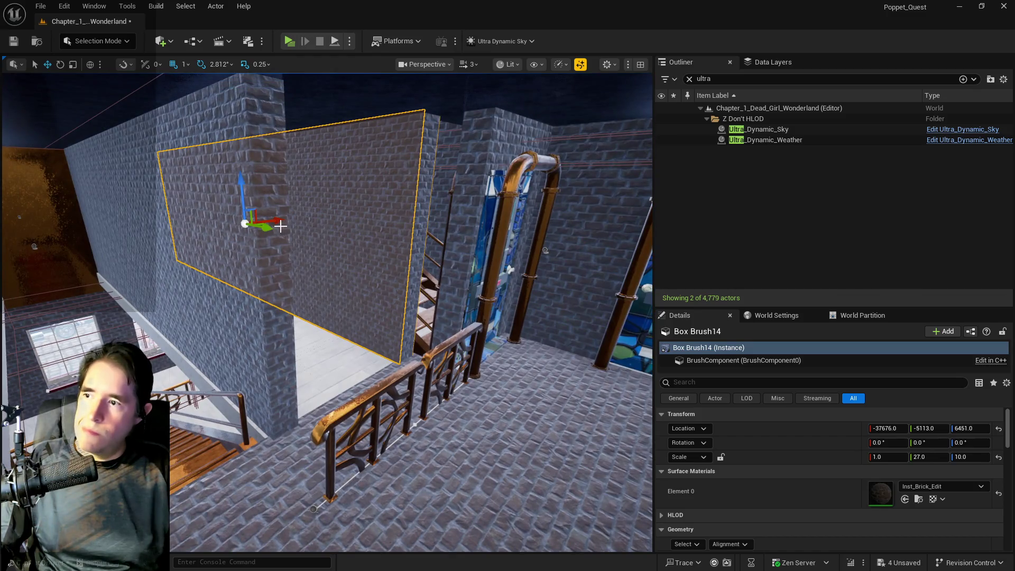
drag(267, 229, 279, 233)
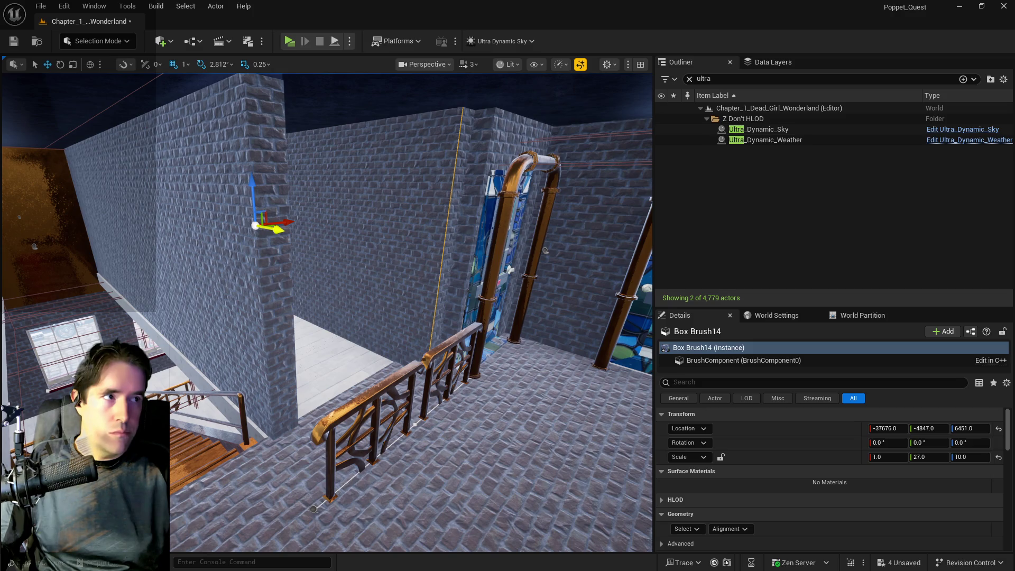
drag(544, 226, 459, 181)
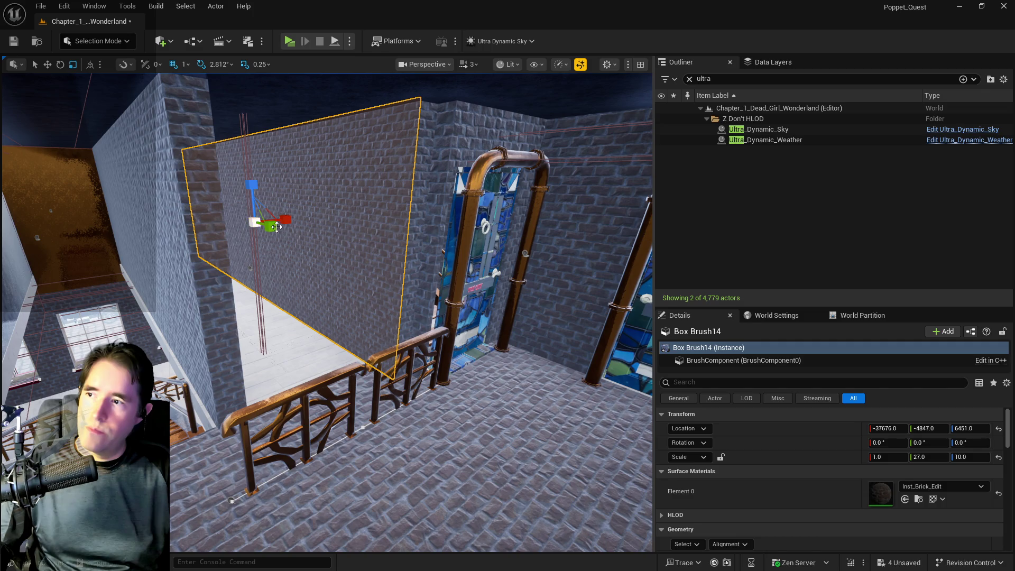
mouse_move(276, 228)
mouse_down()
mouse_move(344, 243)
mouse_move(359, 289)
mouse_move(391, 282)
mouse_move(391, 208)
mouse_move(422, 282)
mouse_up()
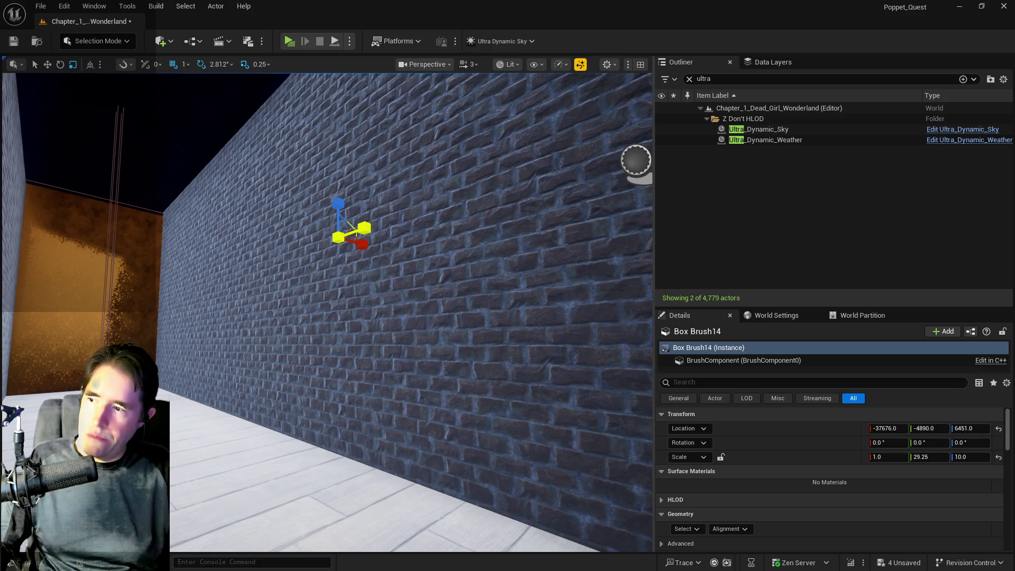
mouse_move(376, 316)
mouse_down()
mouse_move(323, 291)
mouse_move(338, 317)
mouse_move(492, 352)
mouse_up()
Step: Move BP_Toy_City_Railing back along Y to -2435 and adjust its spline points
click(264, 368)
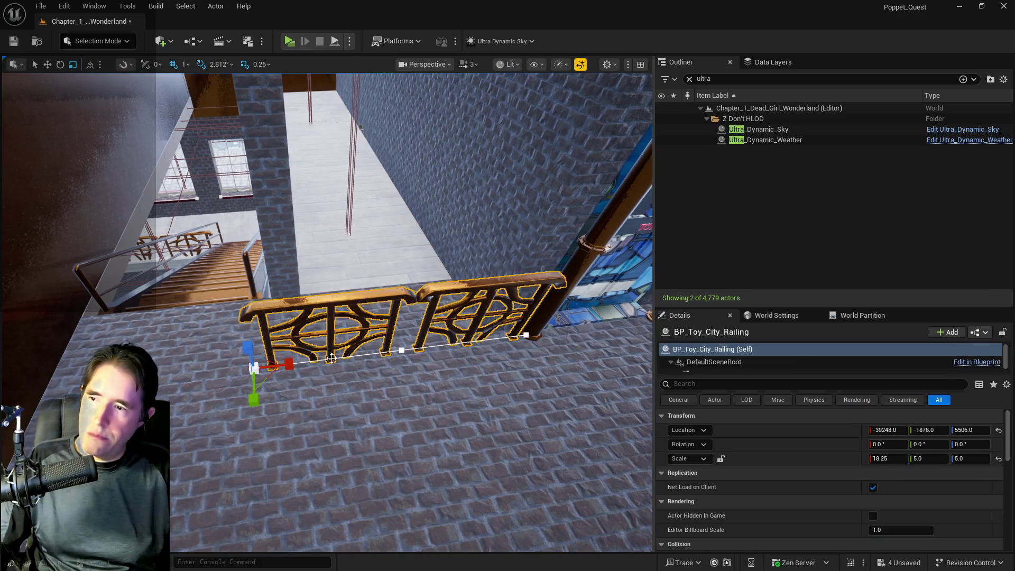
mouse_move(254, 393)
mouse_down()
mouse_move(255, 339)
mouse_move(357, 309)
mouse_up()
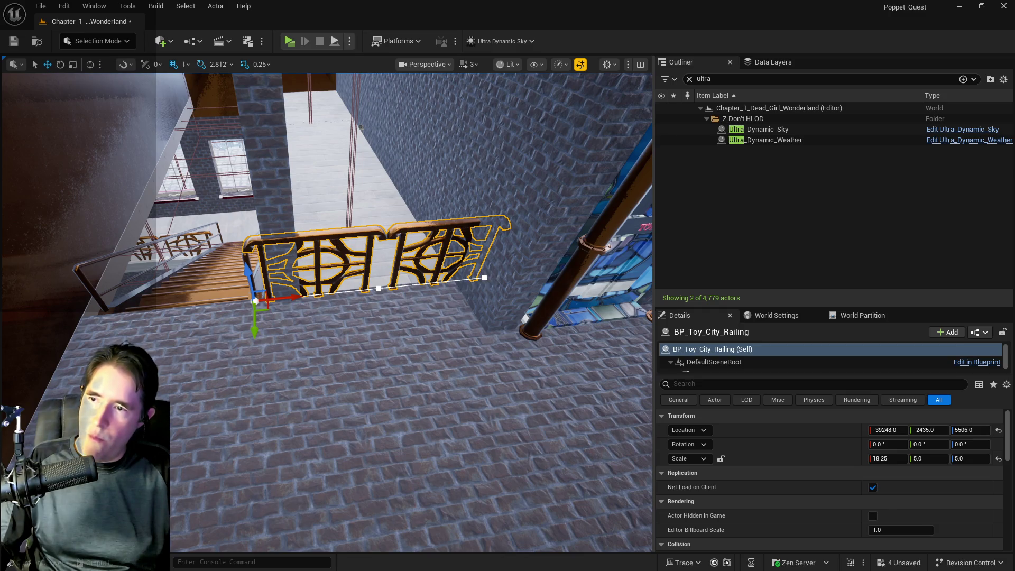
click(485, 278)
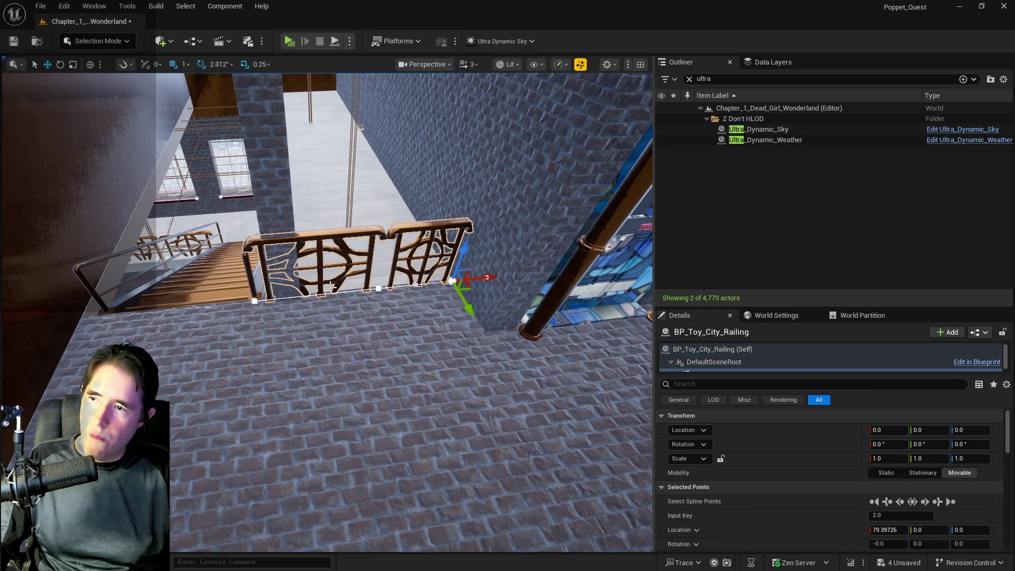
click(380, 287)
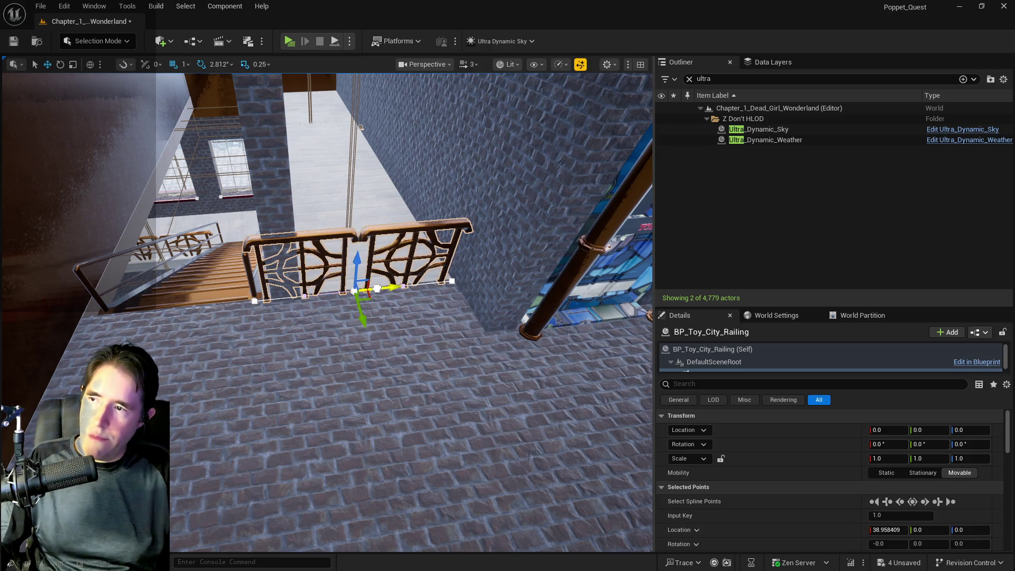
Step: Delete the Box Brush13 brick pillar beside the landing
click(283, 222)
drag(239, 200, 239, 201)
key(Delete)
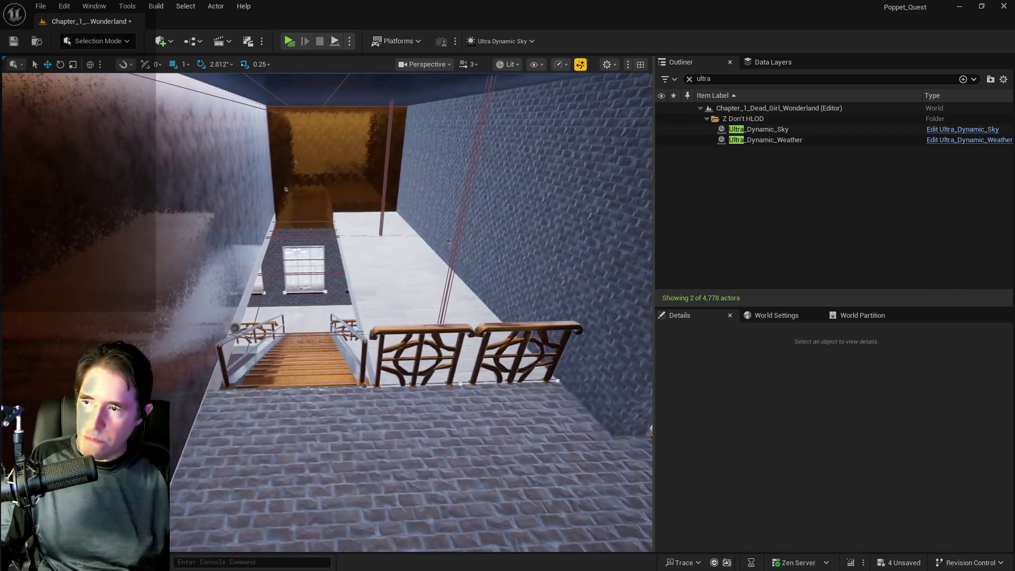
Step: Widen Box Brush11 to an X scale of 14.0 and position it at X -39162
click(345, 284)
click(345, 284)
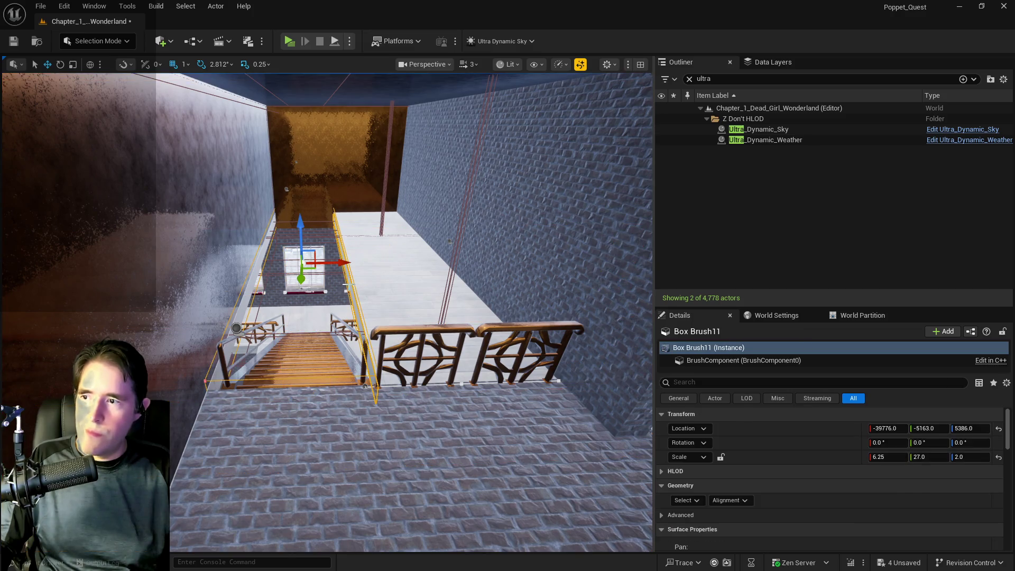
key(r)
drag(343, 264, 377, 263)
key(w)
key(r)
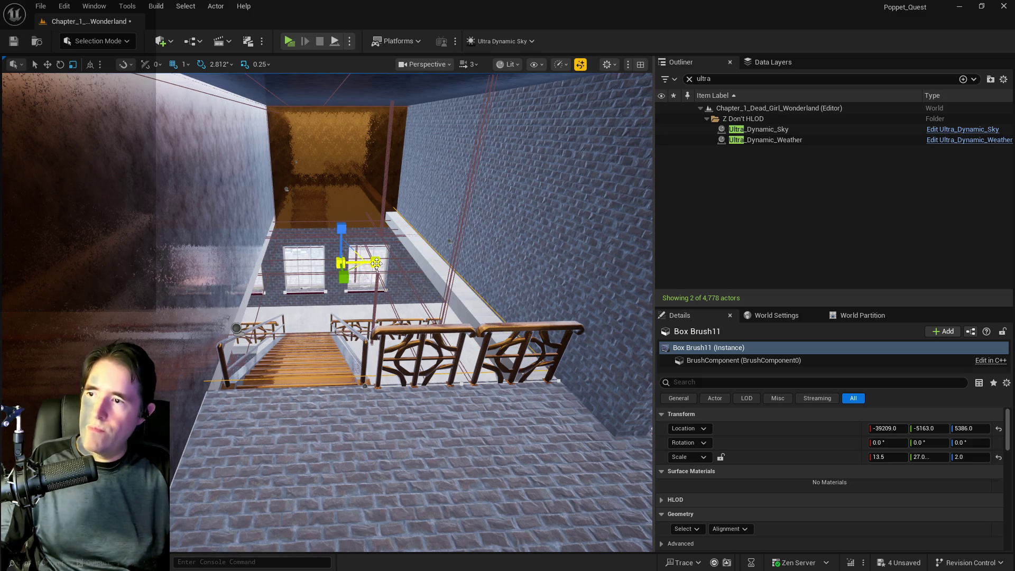
key(w)
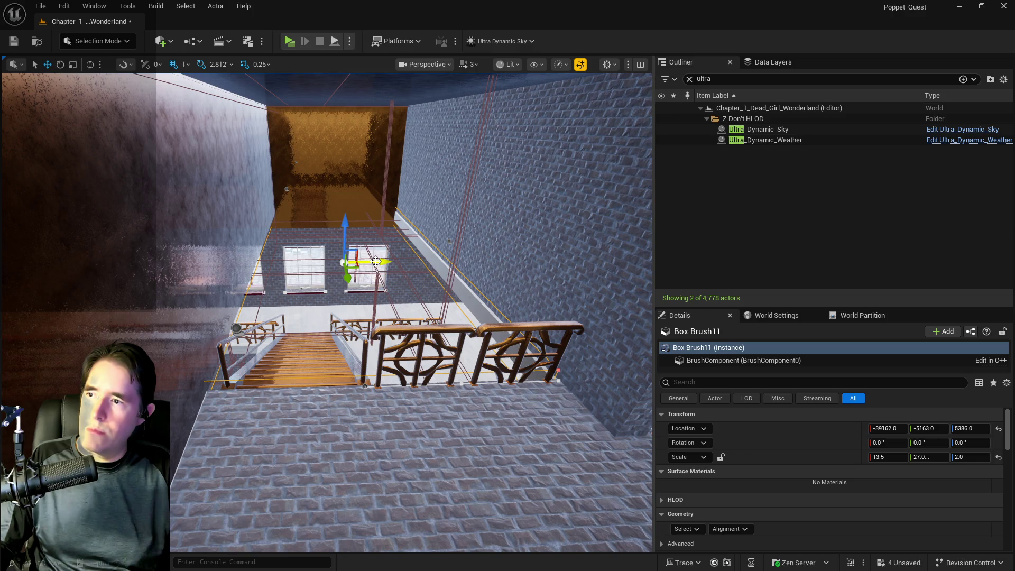
key(r)
drag(379, 263, 380, 263)
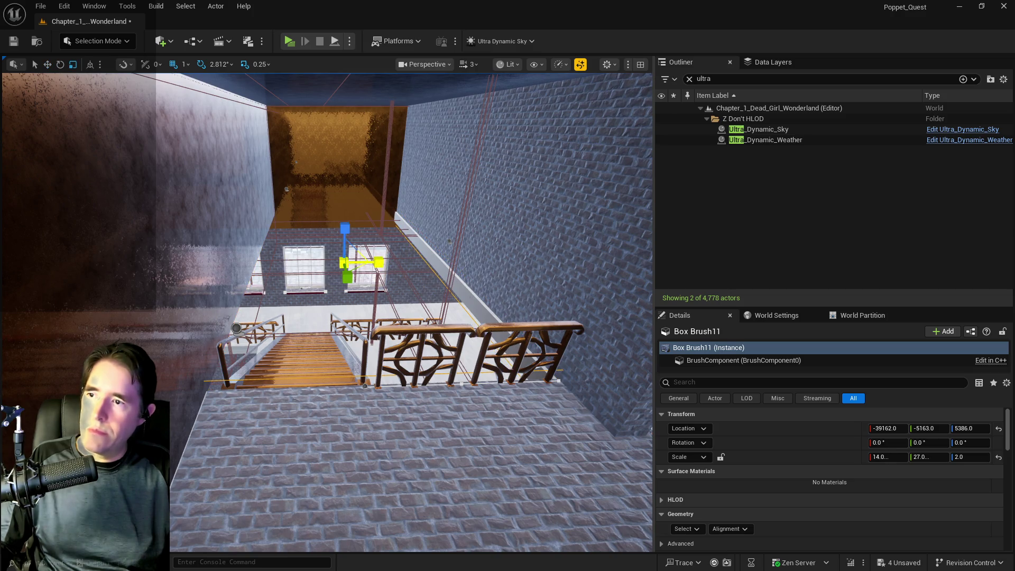
scroll(327, 312, up, 10)
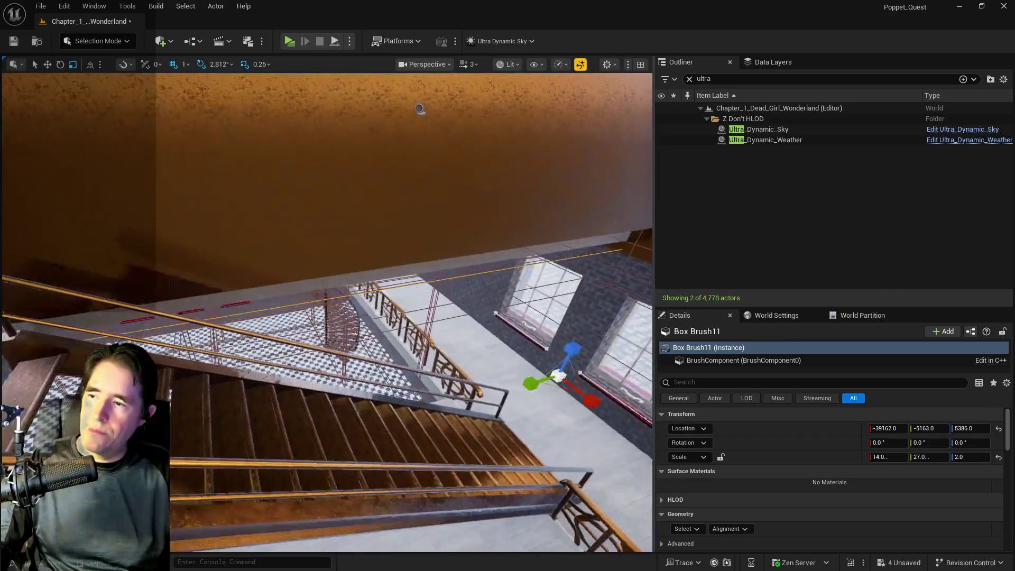
mouse_move(327, 312)
mouse_down()
mouse_move(349, 280)
mouse_move(360, 217)
mouse_up()
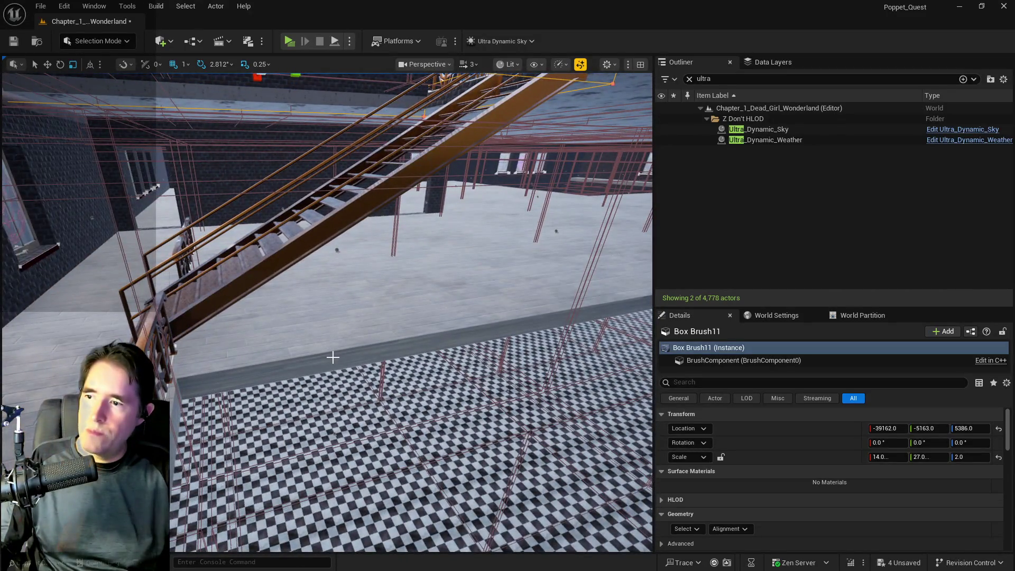
click(332, 357)
drag(333, 358, 333, 317)
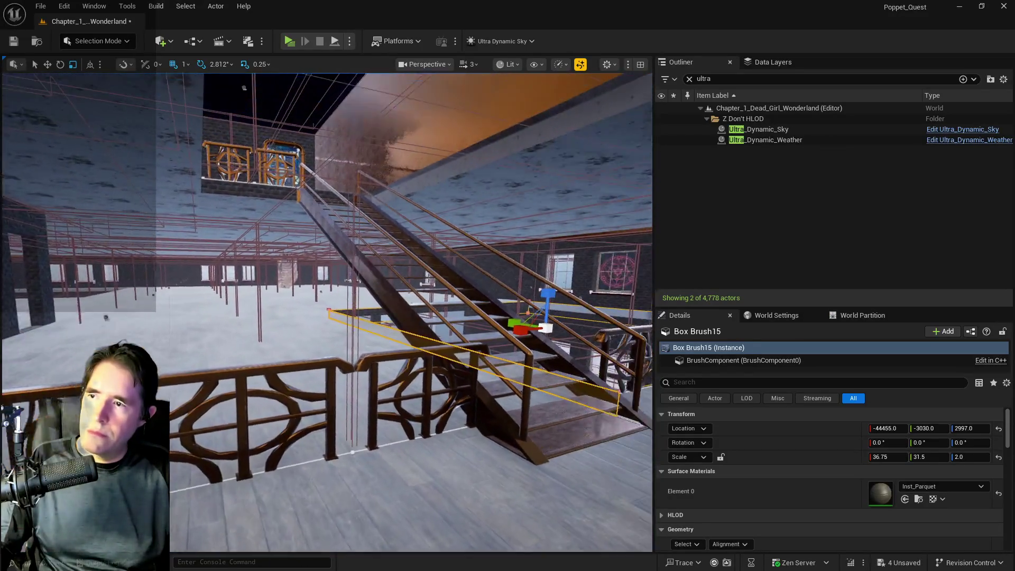
key(w)
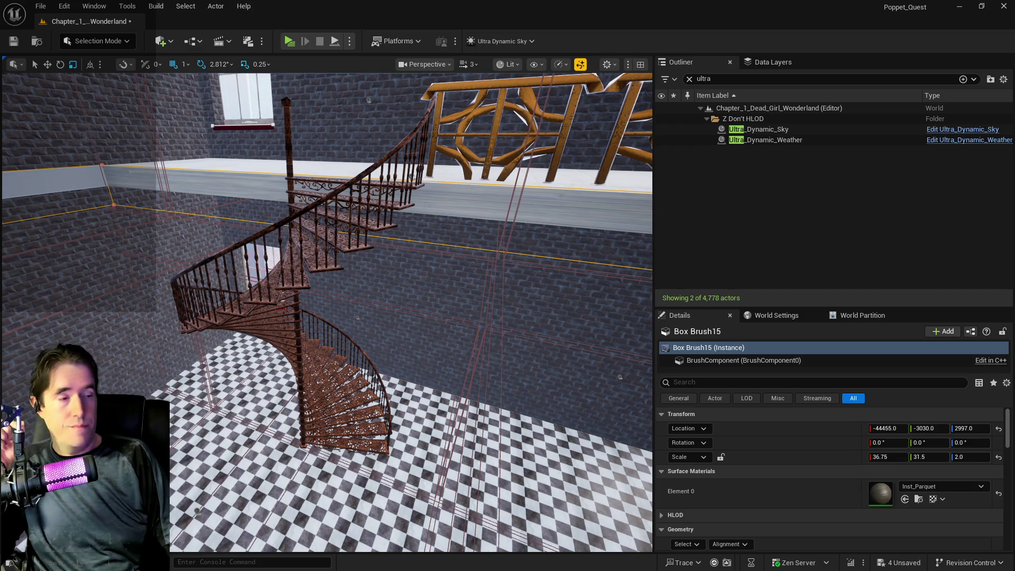
drag(507, 277, 507, 248)
mouse_move(320, 354)
mouse_down()
mouse_move(294, 353)
mouse_move(323, 371)
mouse_move(322, 389)
mouse_move(307, 381)
mouse_move(317, 418)
mouse_move(331, 386)
mouse_up()
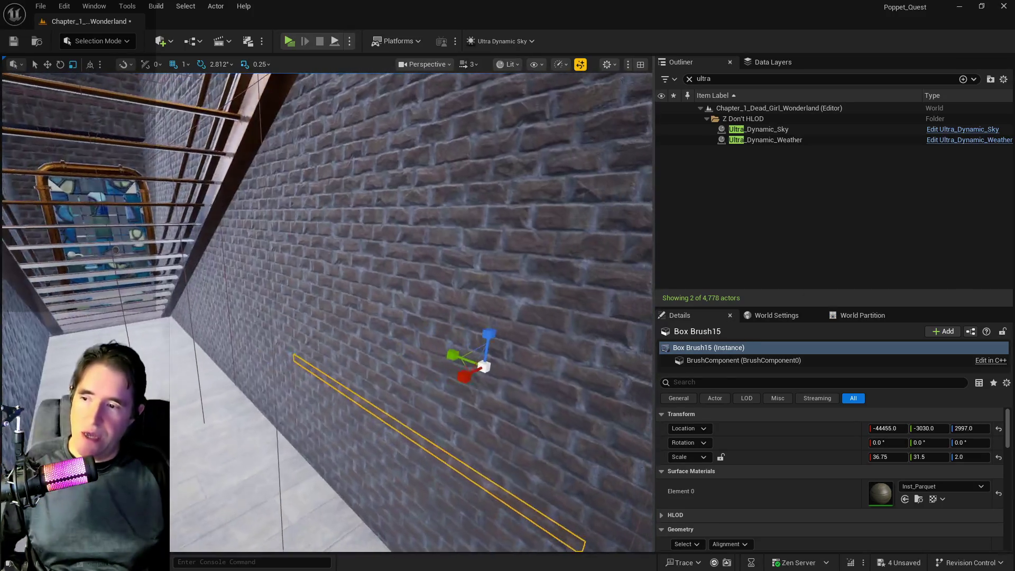
mouse_move(327, 312)
mouse_down()
mouse_move(275, 310)
mouse_move(275, 328)
mouse_up()
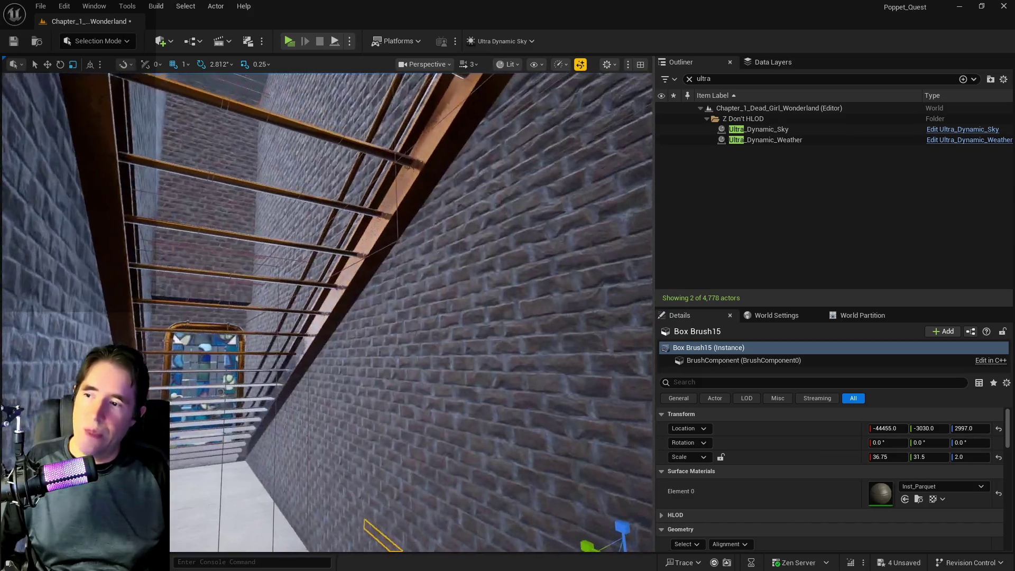
mouse_move(452, 299)
mouse_down()
mouse_move(431, 302)
mouse_move(452, 299)
mouse_move(451, 275)
mouse_move(402, 327)
mouse_move(391, 318)
mouse_move(339, 317)
mouse_move(328, 296)
mouse_move(343, 413)
mouse_move(318, 370)
mouse_up()
click(317, 370)
Step: Set BP_Door_94's Text 2 to TOY CITY and its main Text to TOYMAKER'S OFFICE
click(880, 545)
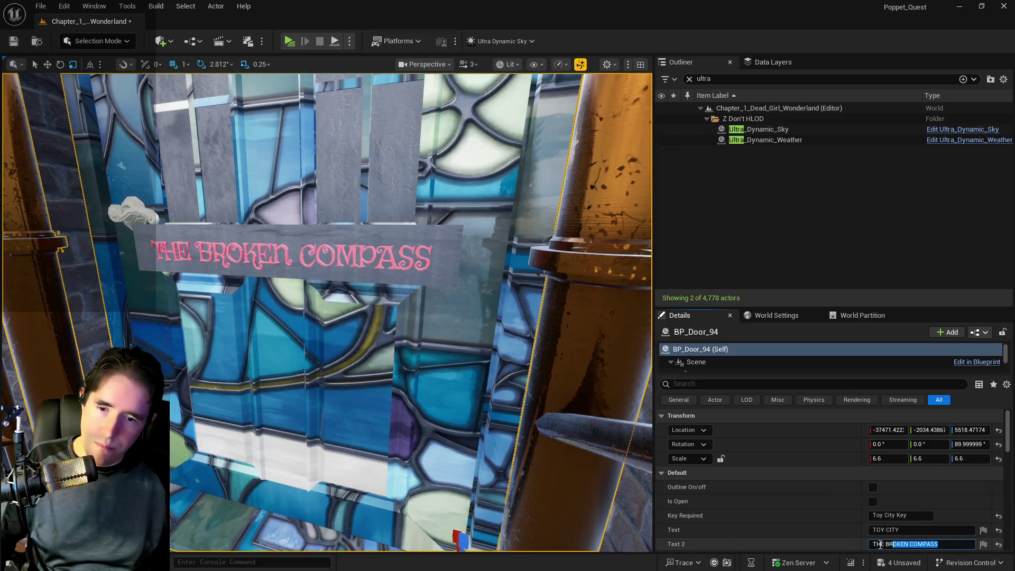
text(TOY CITY)
click(894, 530)
text(to)
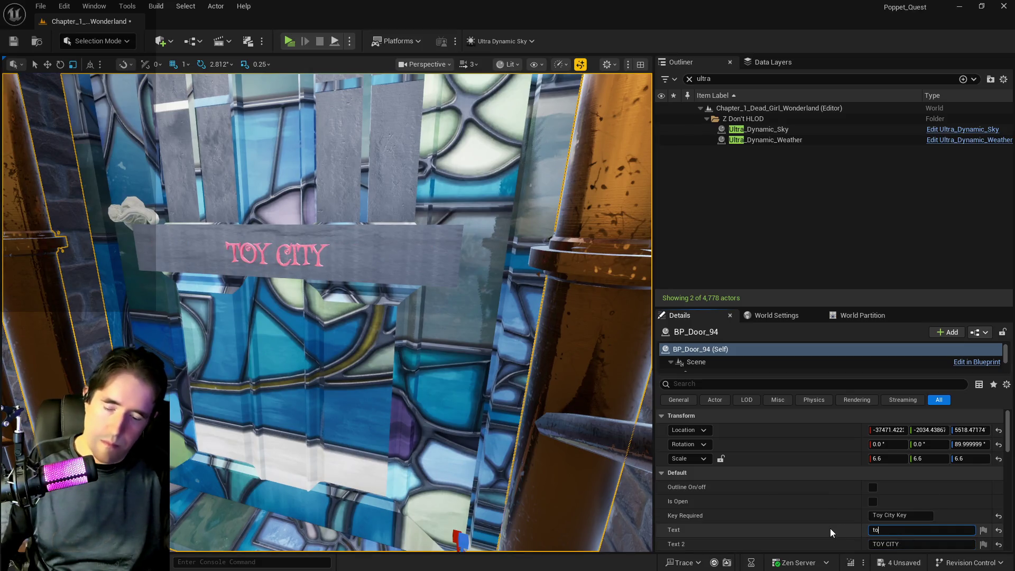
key(BackSpace)
key(BackSpace)
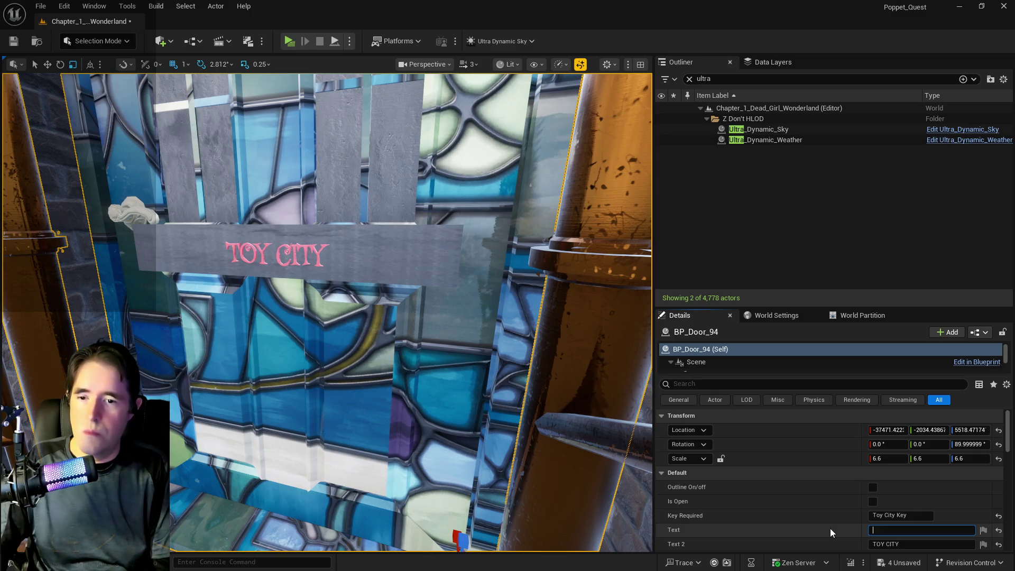
text(TOYM)
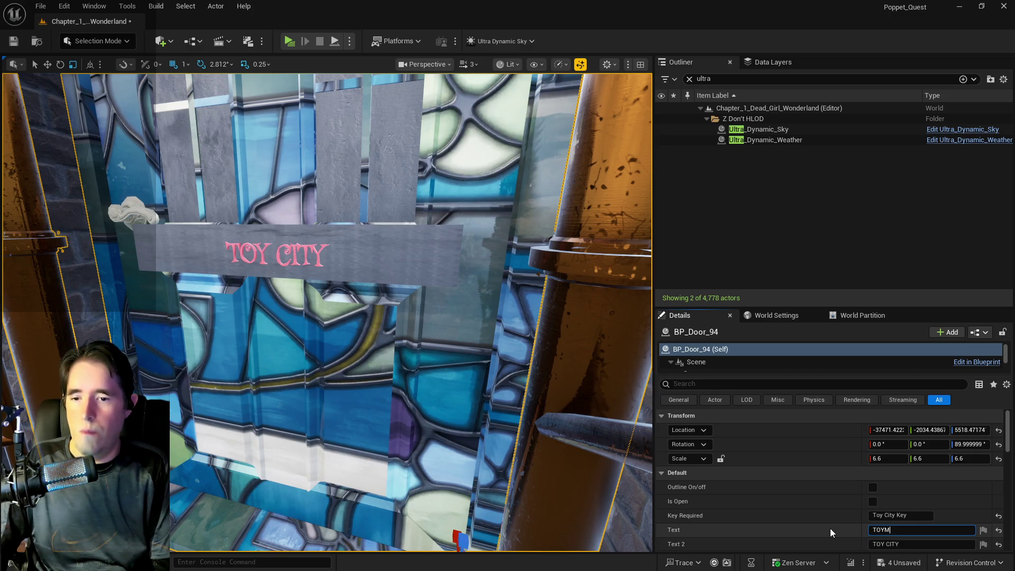
text(AKER'S)
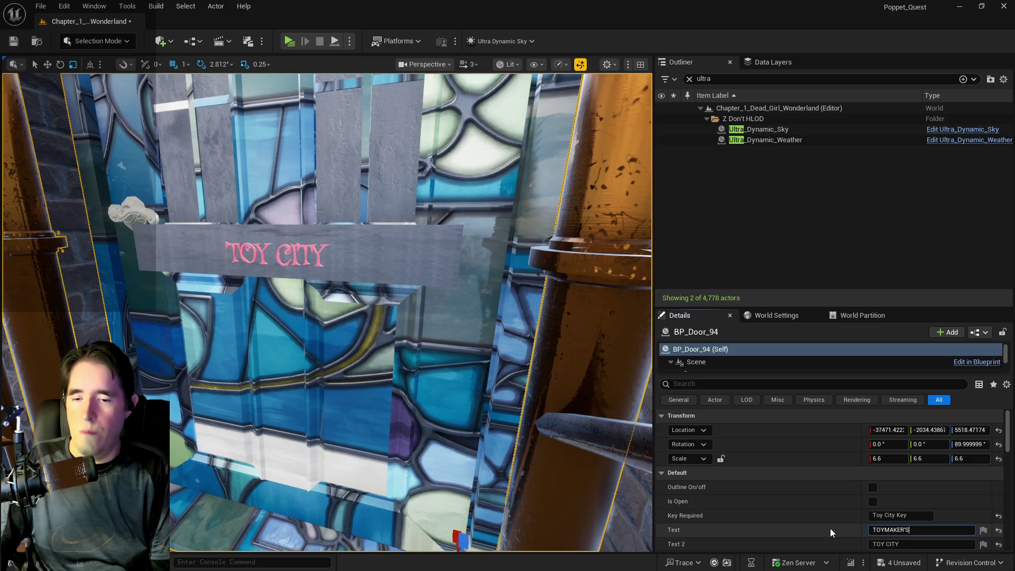
text( WROK)
key(BackSpace)
key(BackSpace)
key(BackSpace)
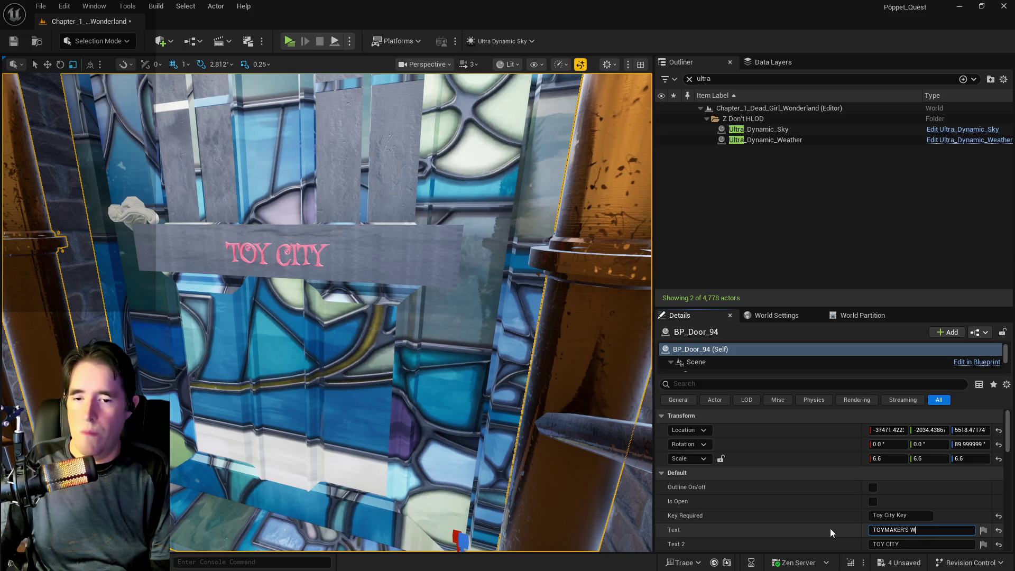
key(BackSpace)
text(OFFICE)
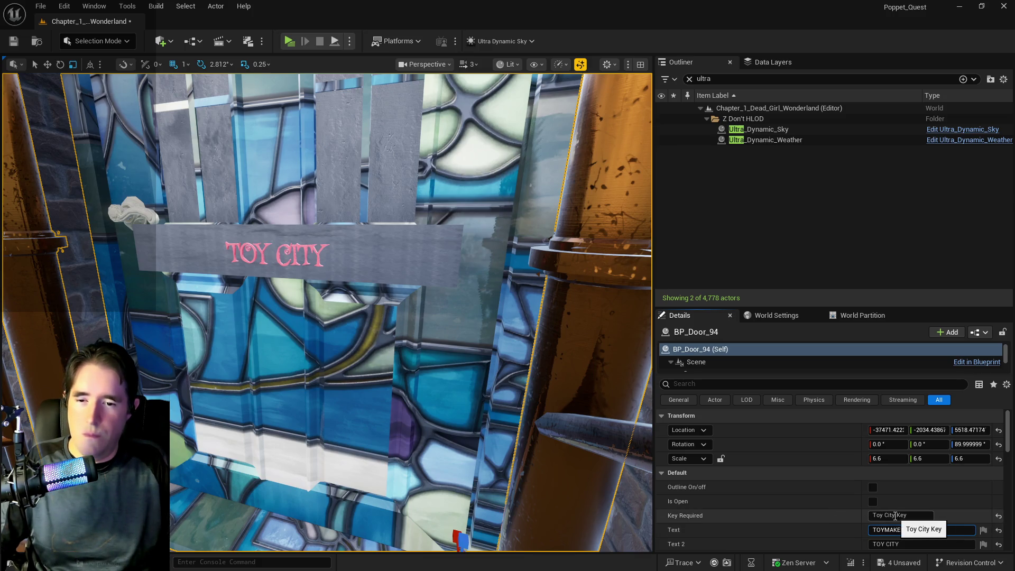
Step: Change the door's required key to the Toymaker's Office Key and save the map
drag(895, 516, 866, 517)
text(Toy Mak)
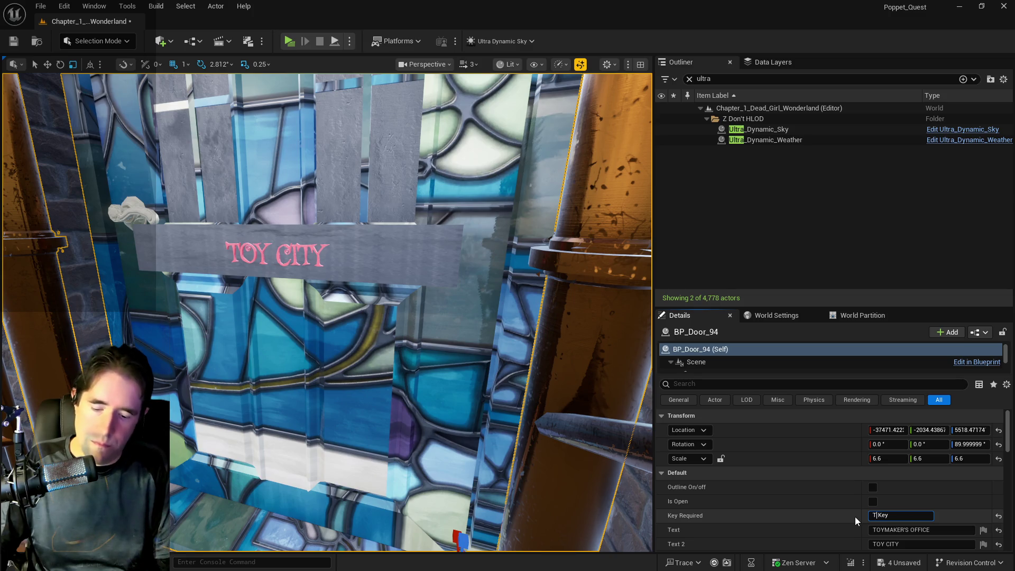
text(er's)
key(BackSpace)
key(BackSpace)
key(BackSpace)
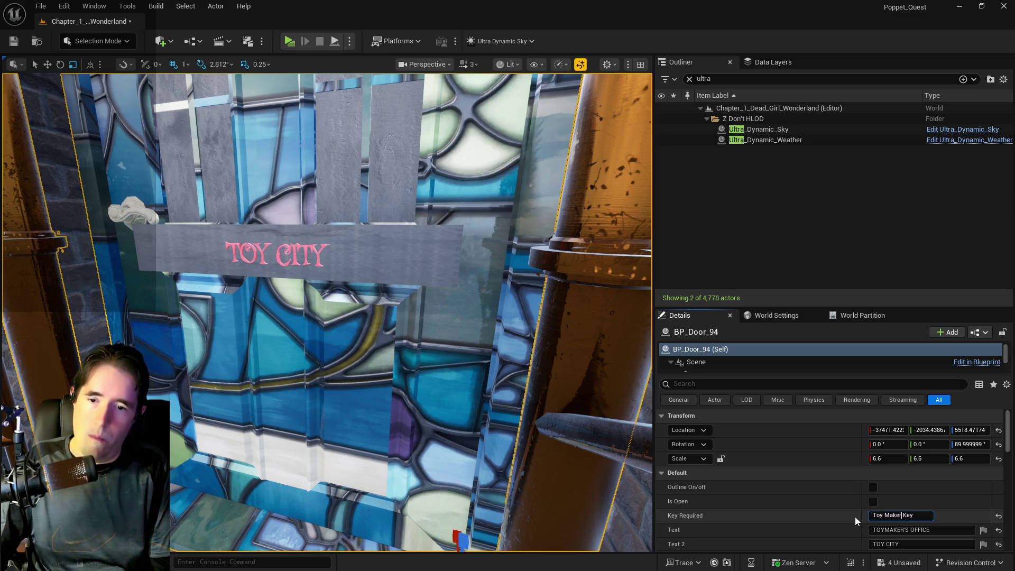
text(ymaker's O)
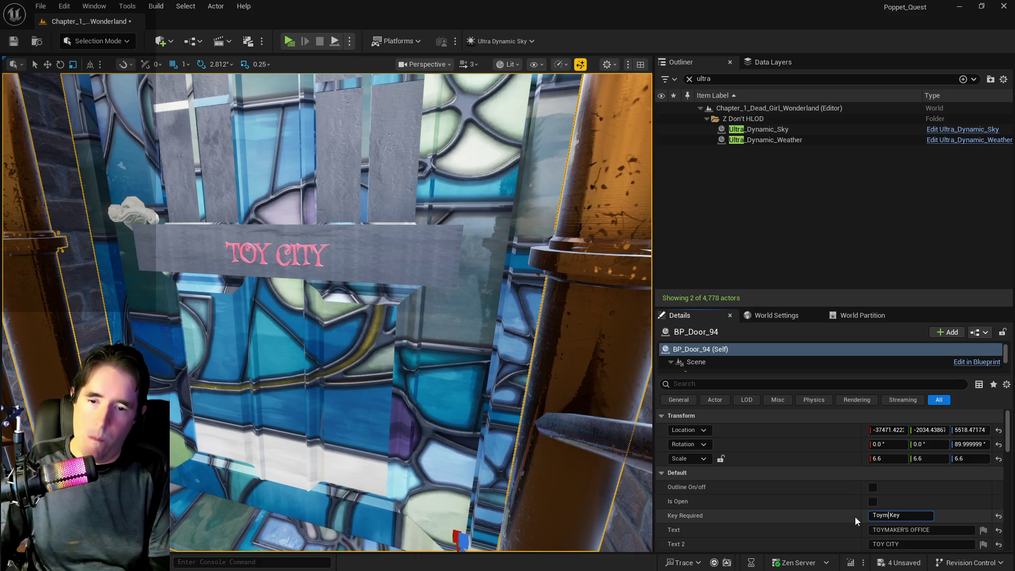
text(ffice)
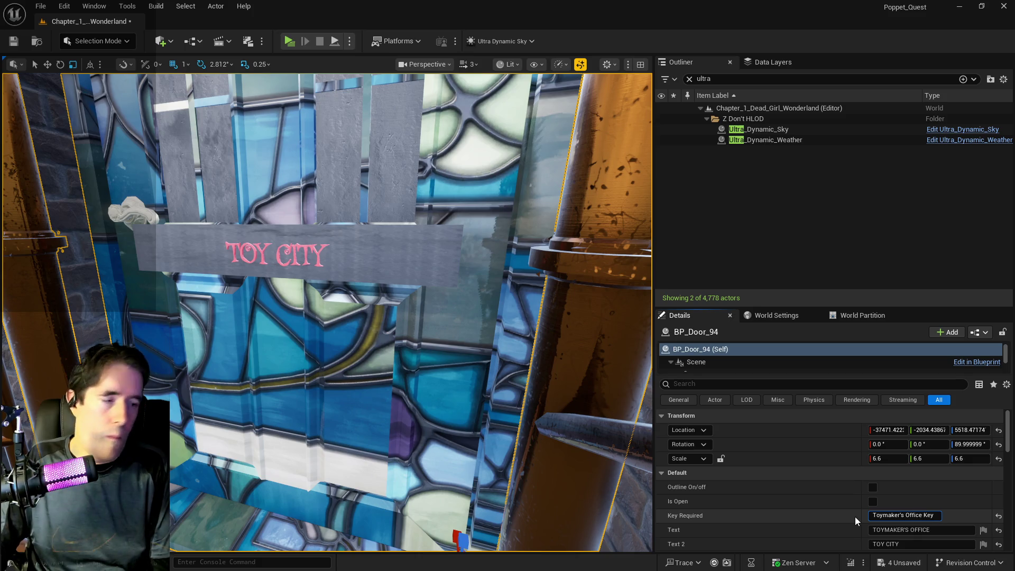
key(ctrl+s)
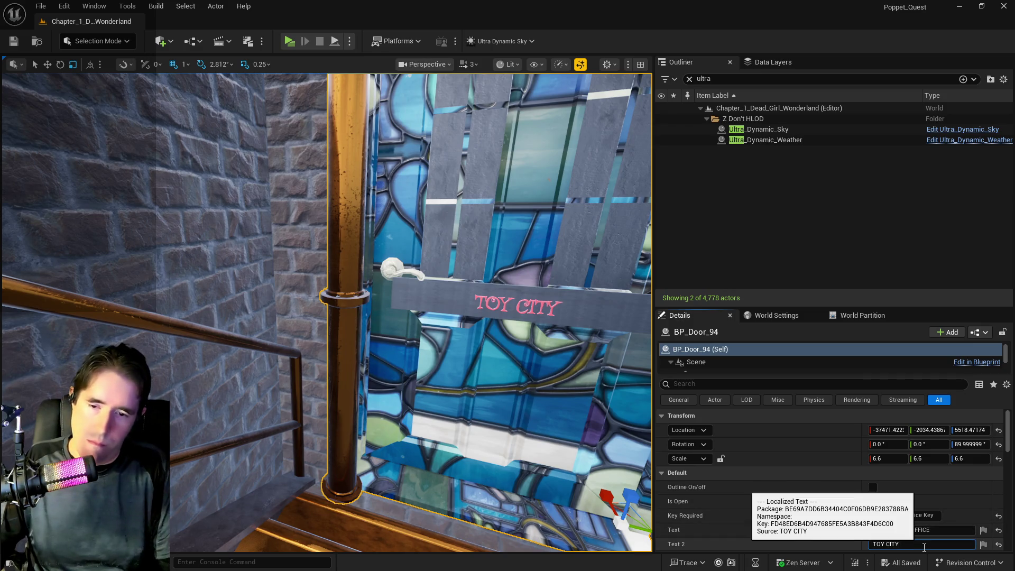
Step: Extend the door's Text 2 sign to read TOY CITY ENTRANCE
text(ENTRANCE)
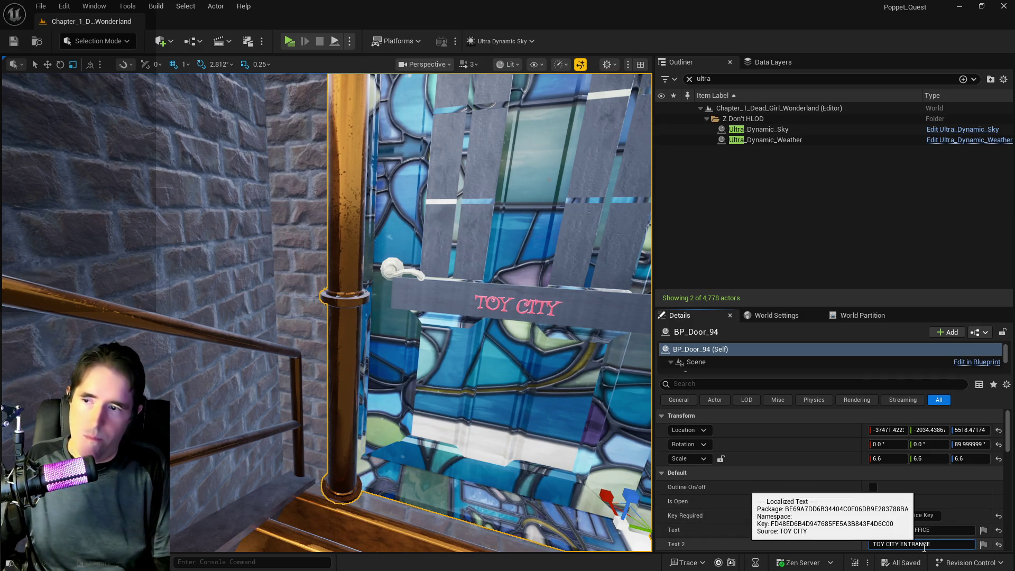
key(Return)
mouse_move(327, 312)
mouse_down()
mouse_move(167, 222)
mouse_move(595, 208)
mouse_move(500, 290)
mouse_move(340, 210)
mouse_up()
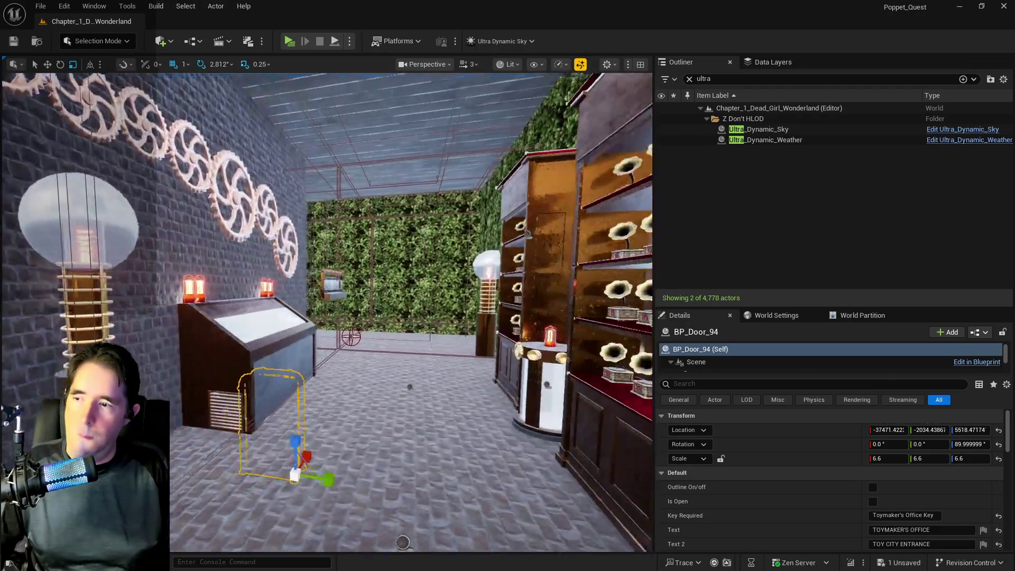
mouse_move(403, 542)
mouse_down()
mouse_move(218, 167)
mouse_move(586, 474)
mouse_up()
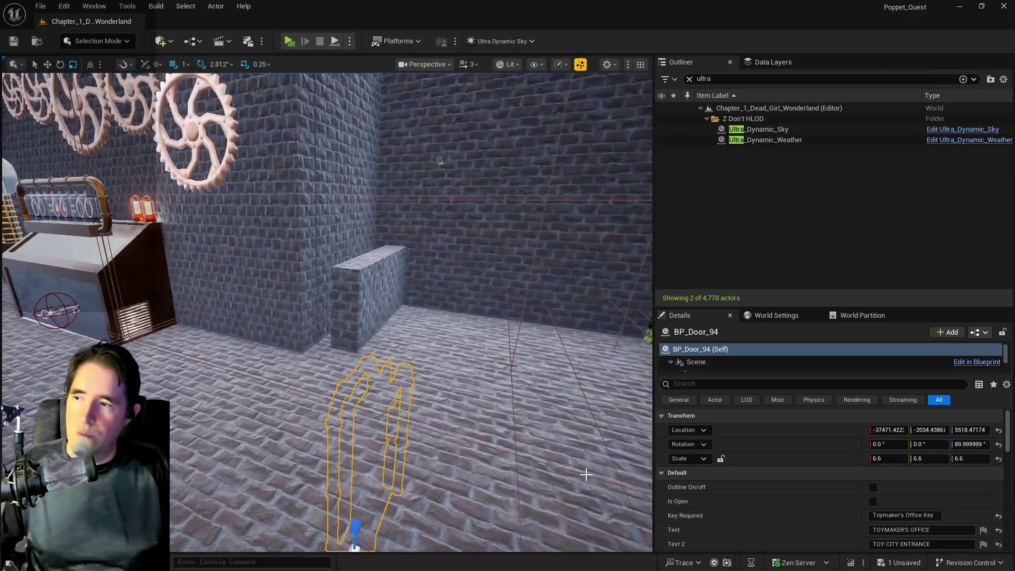
Step: Slide the stained-glass door's pipe frame and glass panel sideways along Y
click(440, 160)
mouse_move(440, 160)
mouse_down()
mouse_move(439, 346)
mouse_move(374, 258)
mouse_up()
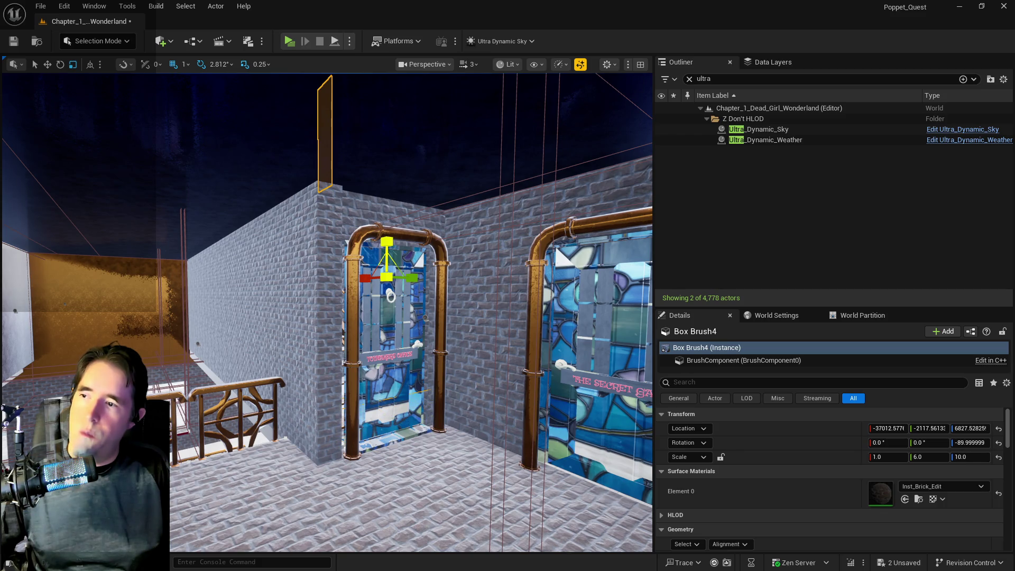
click(366, 165)
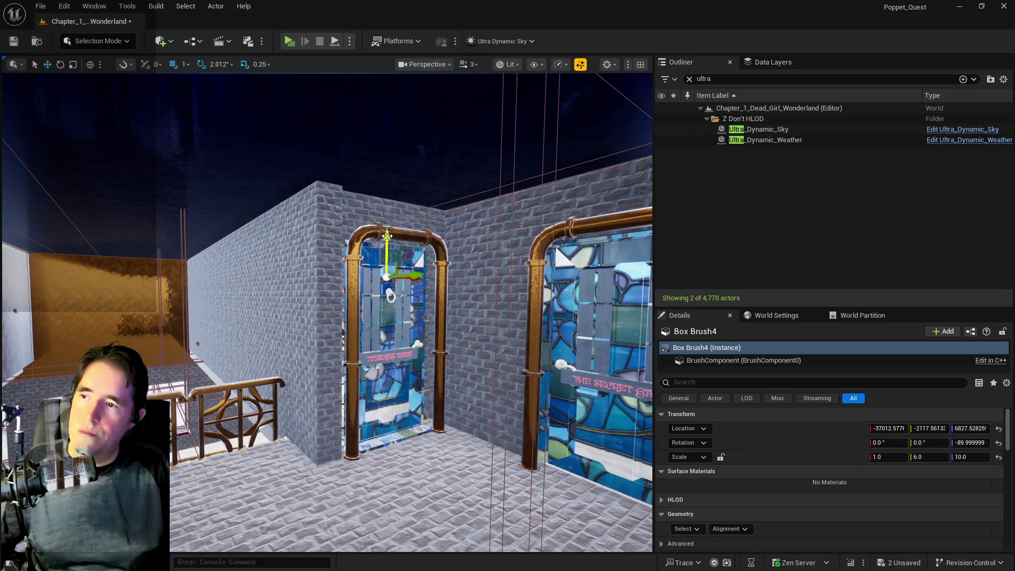
mouse_move(410, 276)
mouse_down()
mouse_move(396, 310)
mouse_move(422, 333)
mouse_up()
ctrl+click(406, 314)
ctrl+click(422, 321)
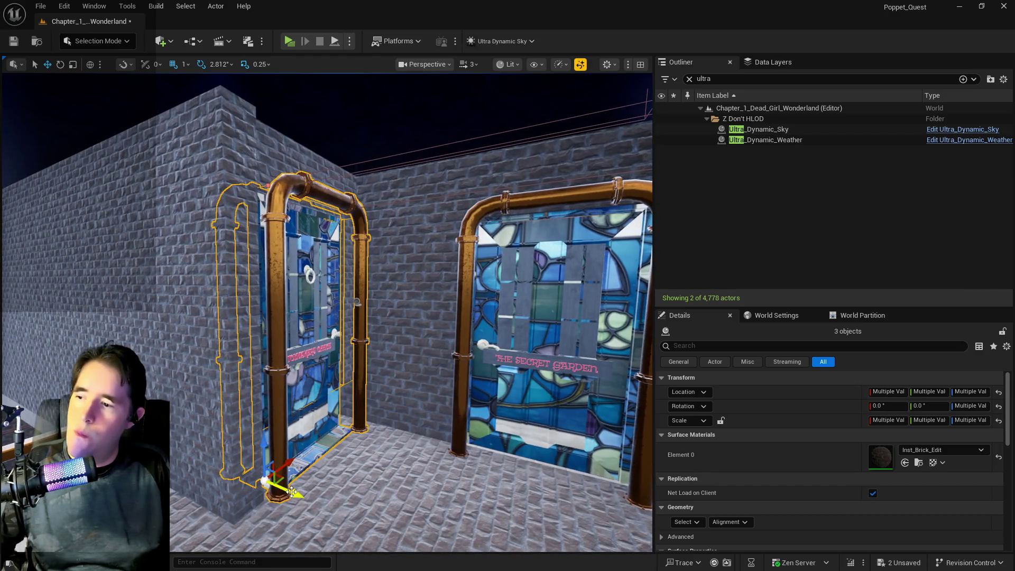
drag(292, 492, 305, 499)
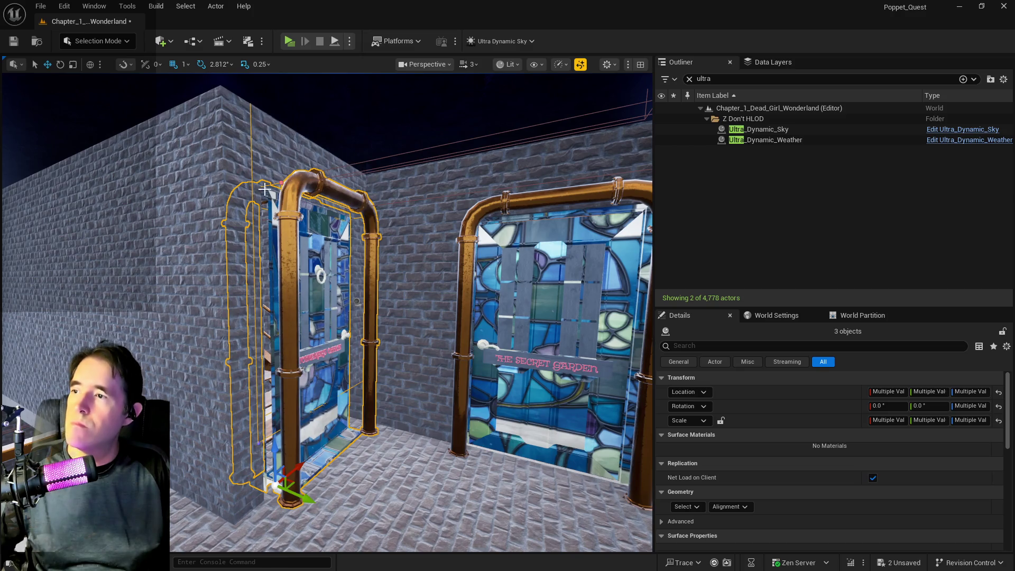
Step: Shorten wall brush Box Brush4 above the door to Z scale 9.75, then select BP_Door_94
click(264, 189)
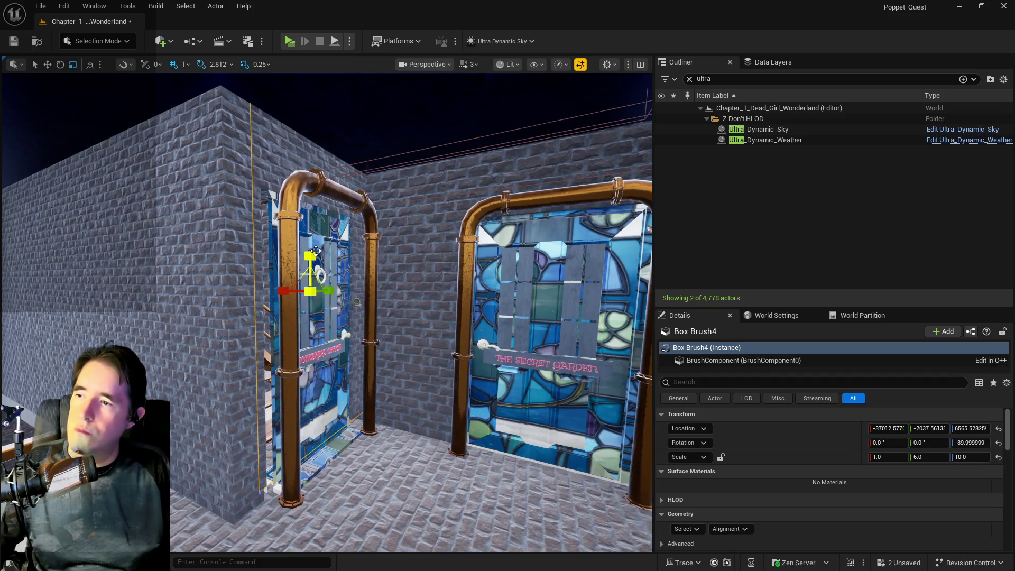
key(w)
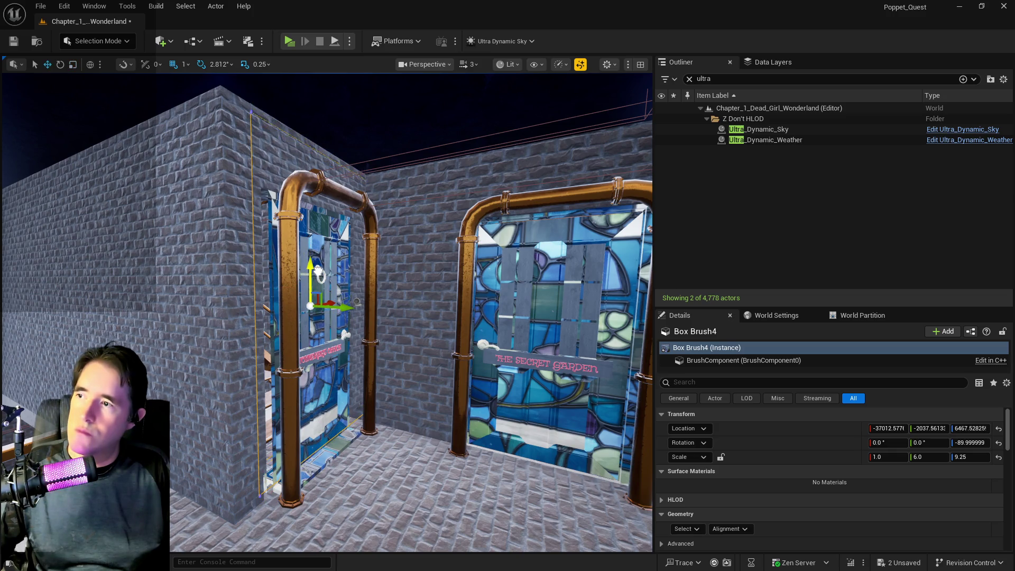
key(r)
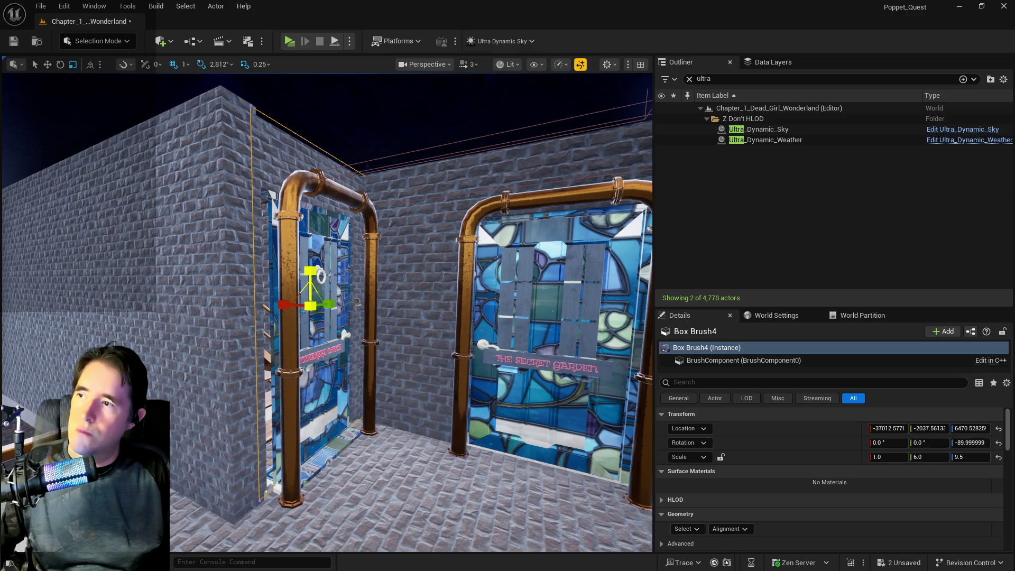
mouse_move(310, 291)
mouse_down()
mouse_move(380, 316)
mouse_move(357, 367)
mouse_move(377, 371)
mouse_move(400, 359)
mouse_up()
click(357, 367)
key(w)
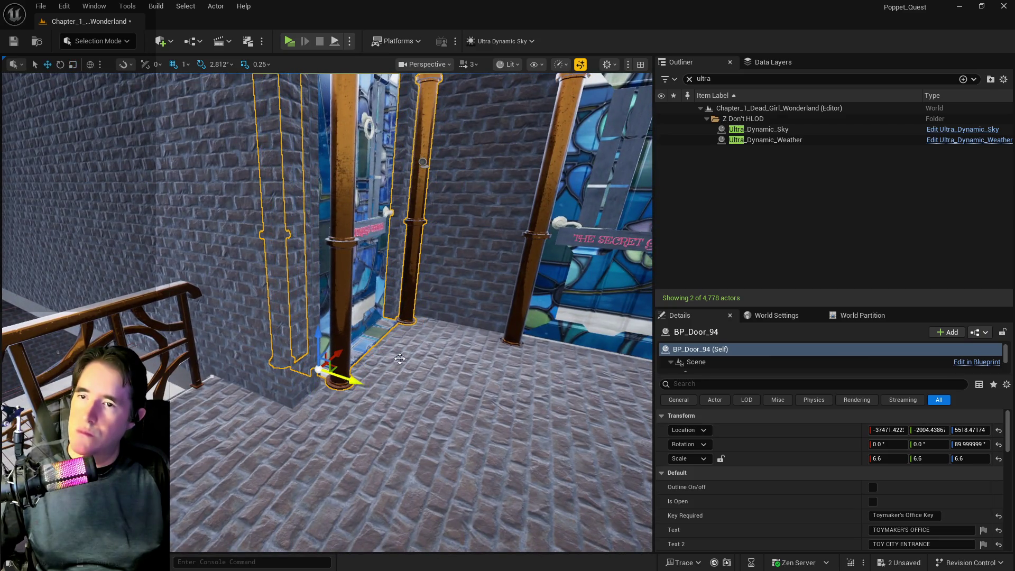
Step: Delete brick wall brushes Box Brush3 and Box Brush2 by the stairs, leaving 4,776 actors
click(690, 81)
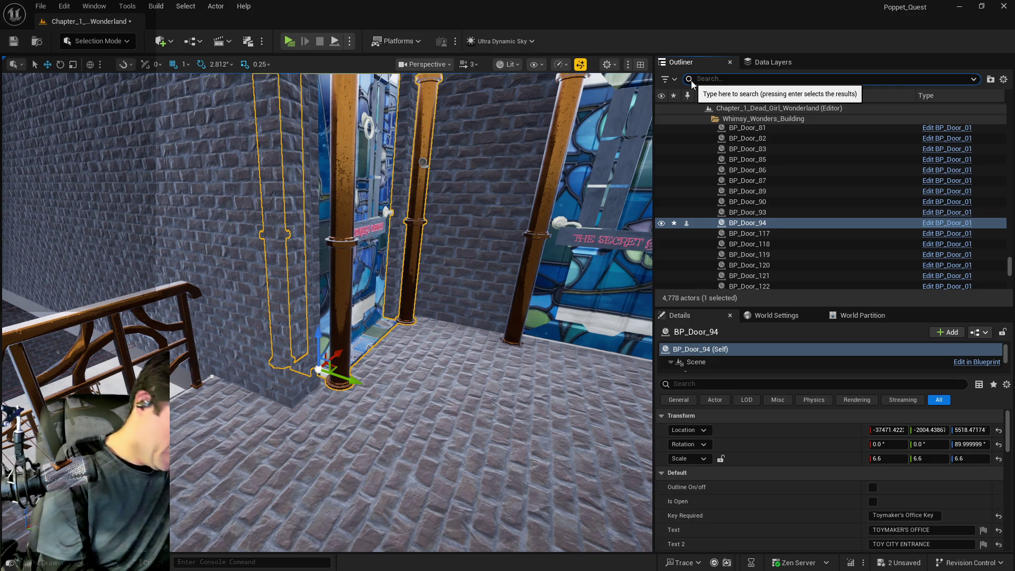
key(f)
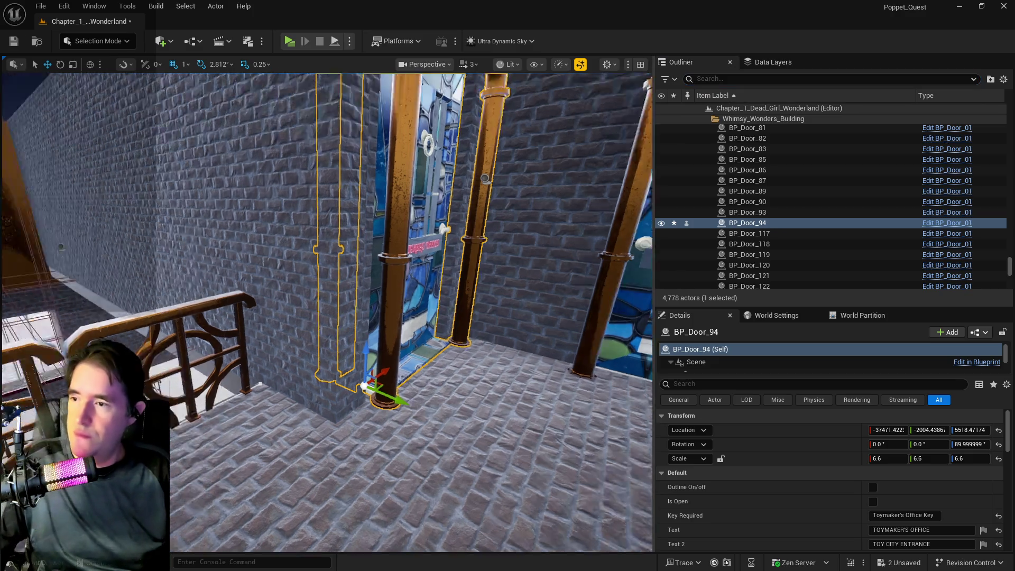
key(w)
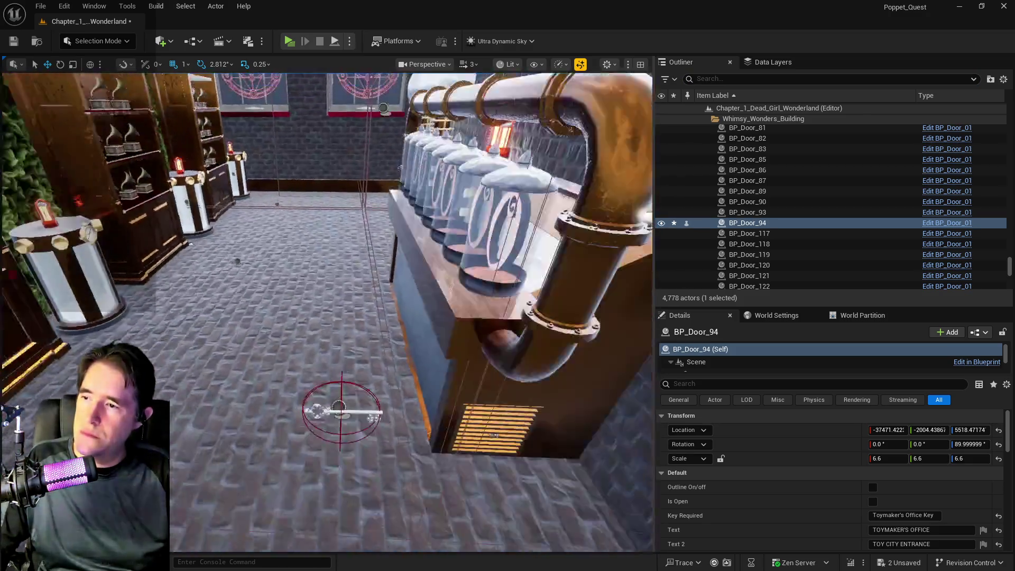
key(s)
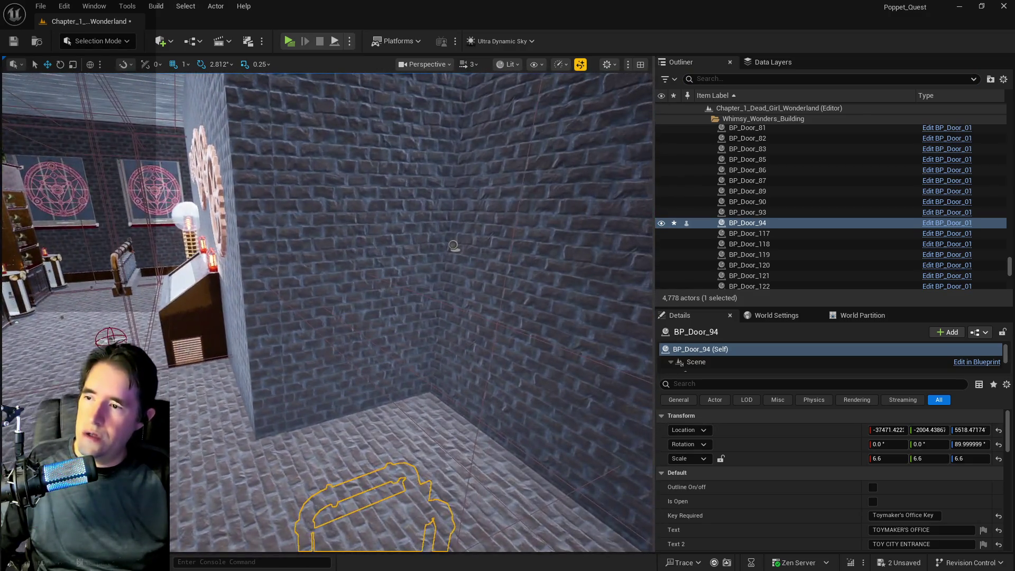
click(371, 289)
key(w)
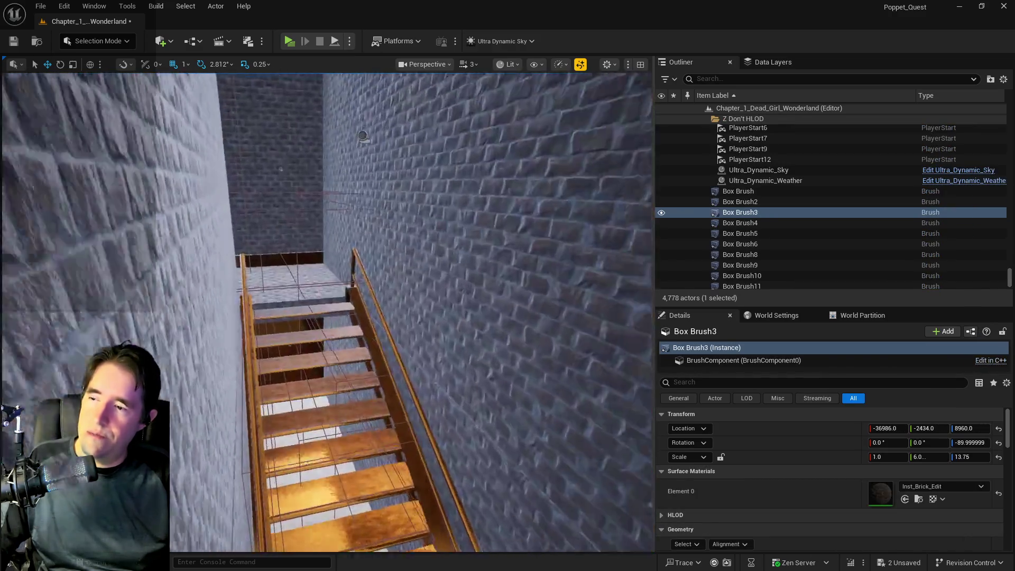
key(s)
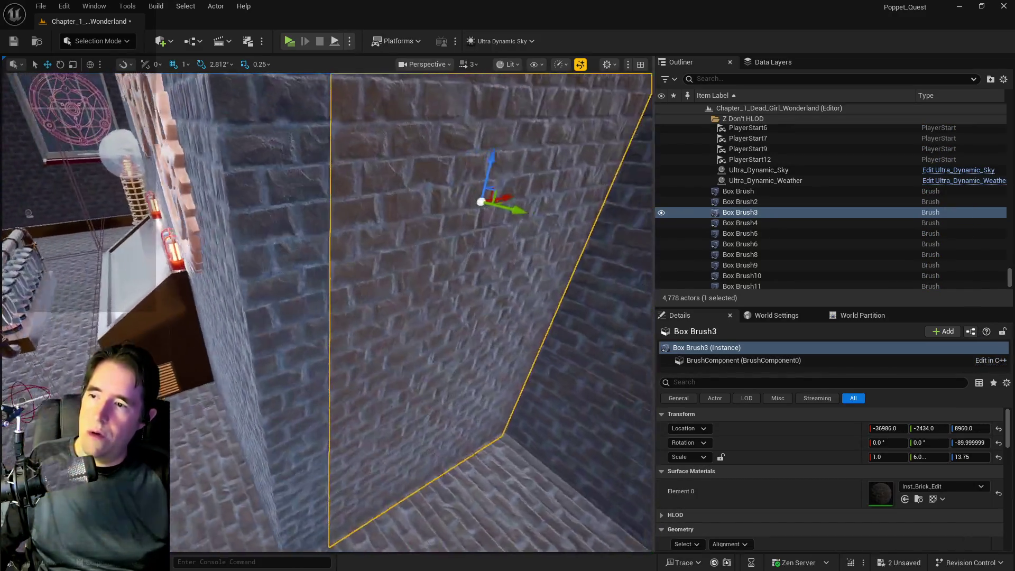
ctrl+click(256, 340)
key(a)
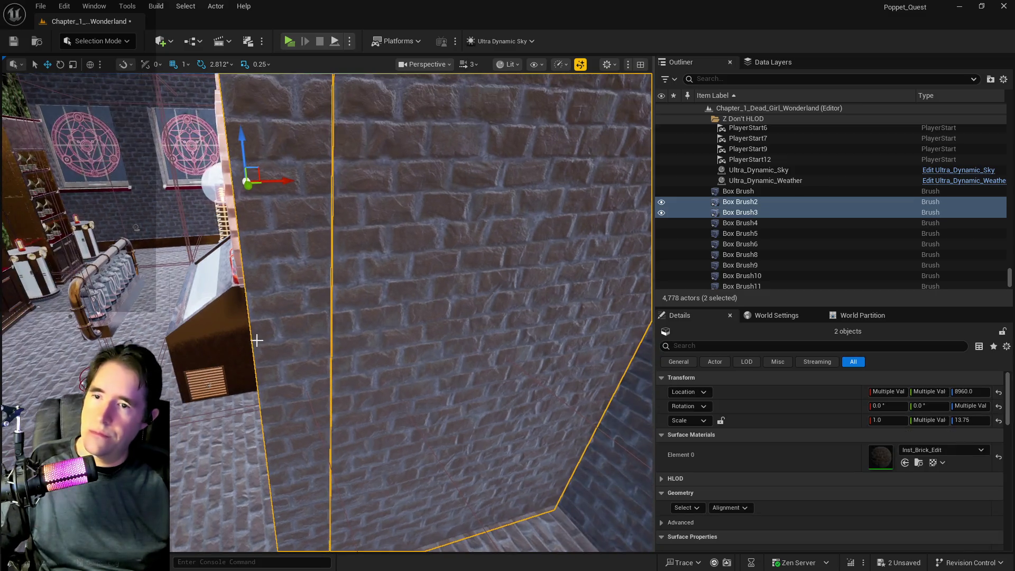
key(Delete)
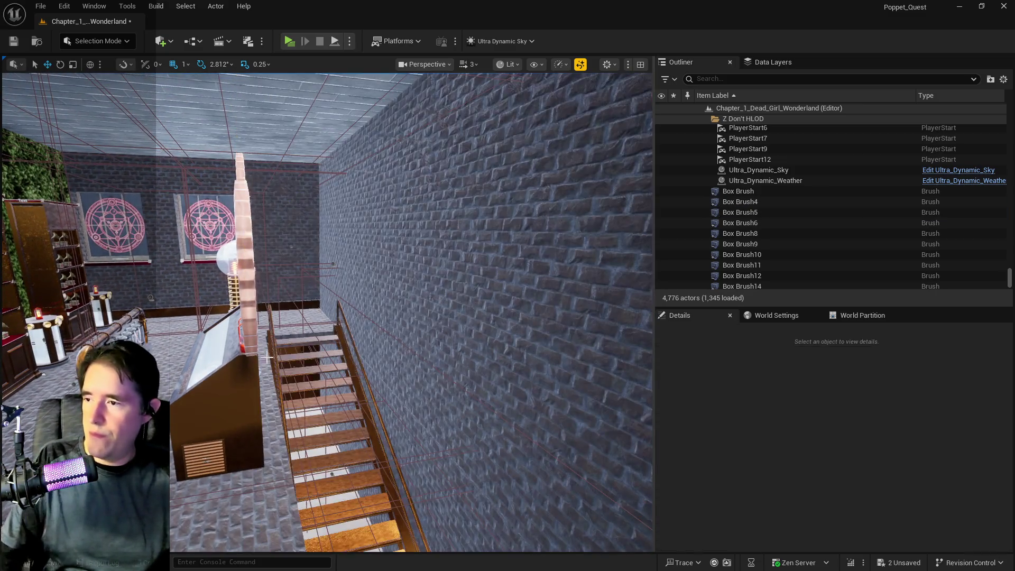
Step: Paste a copy of the stairwell railing, rotate it to 78.75 degrees, and slide it along Y
key(w)
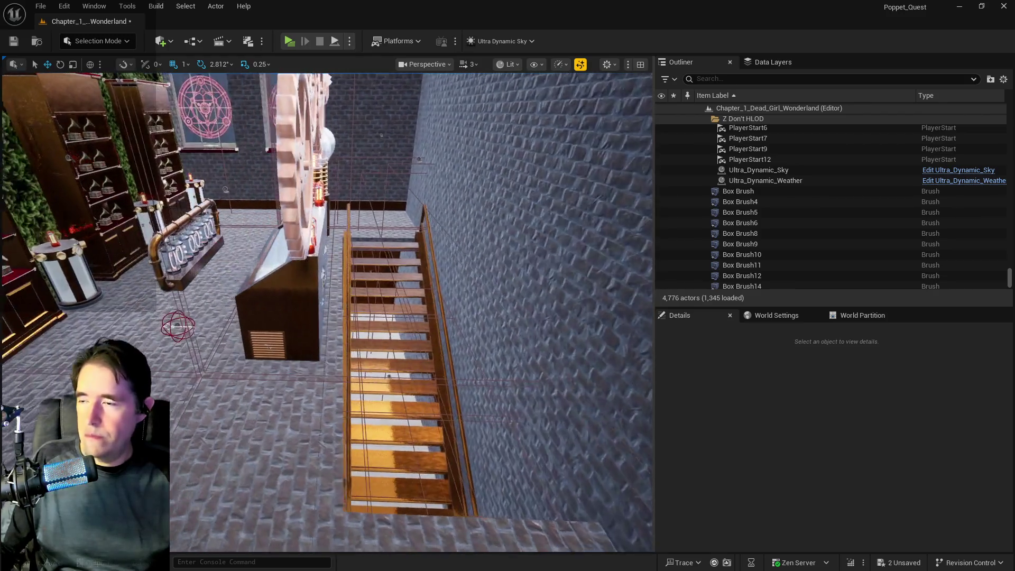
key(s)
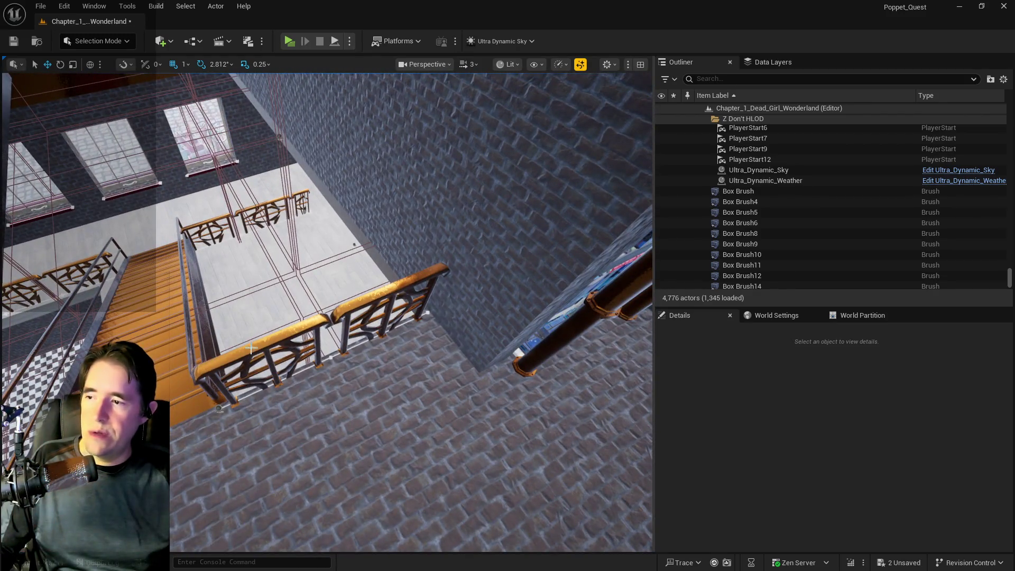
click(252, 347)
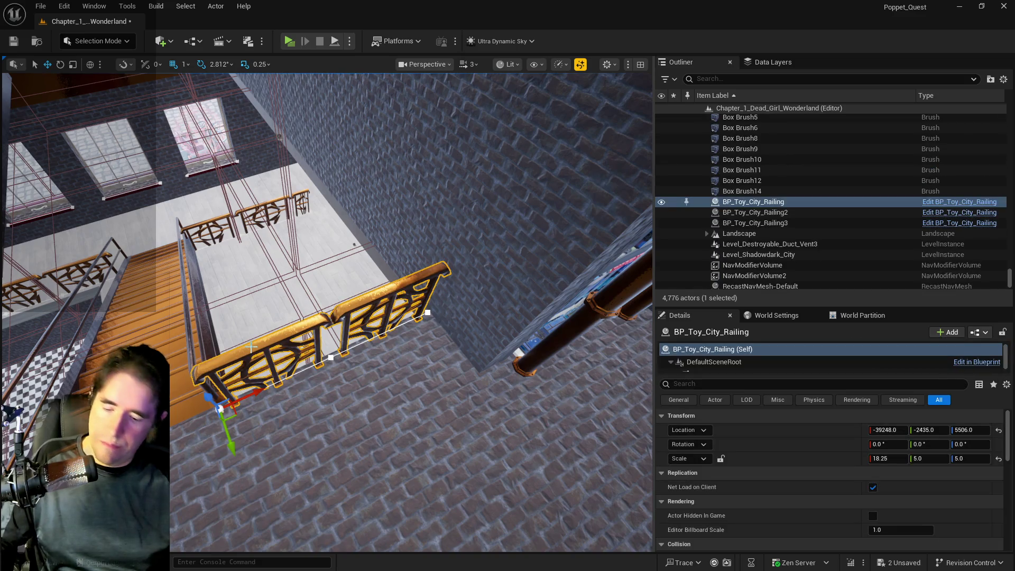
key(w)
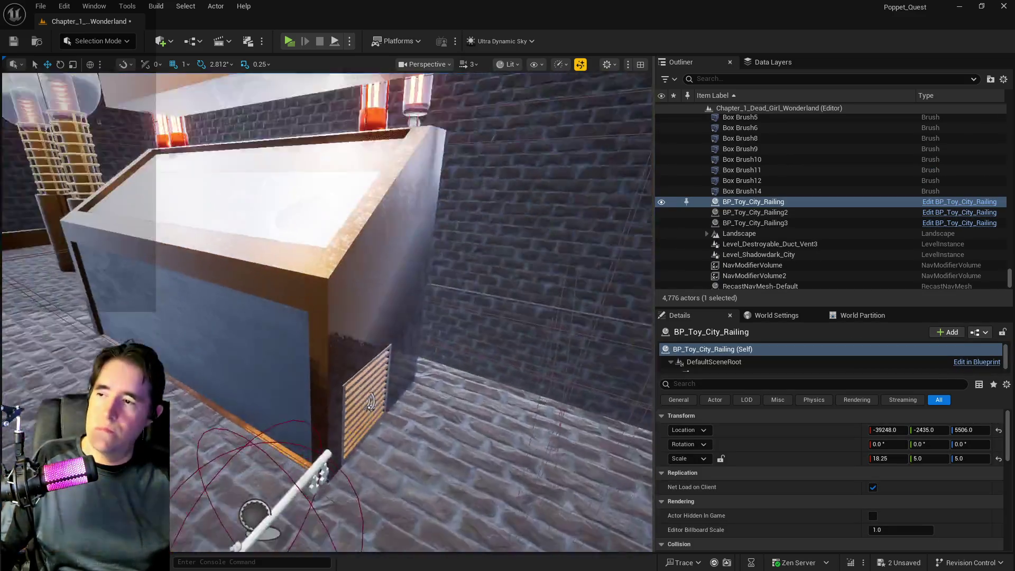
key(s)
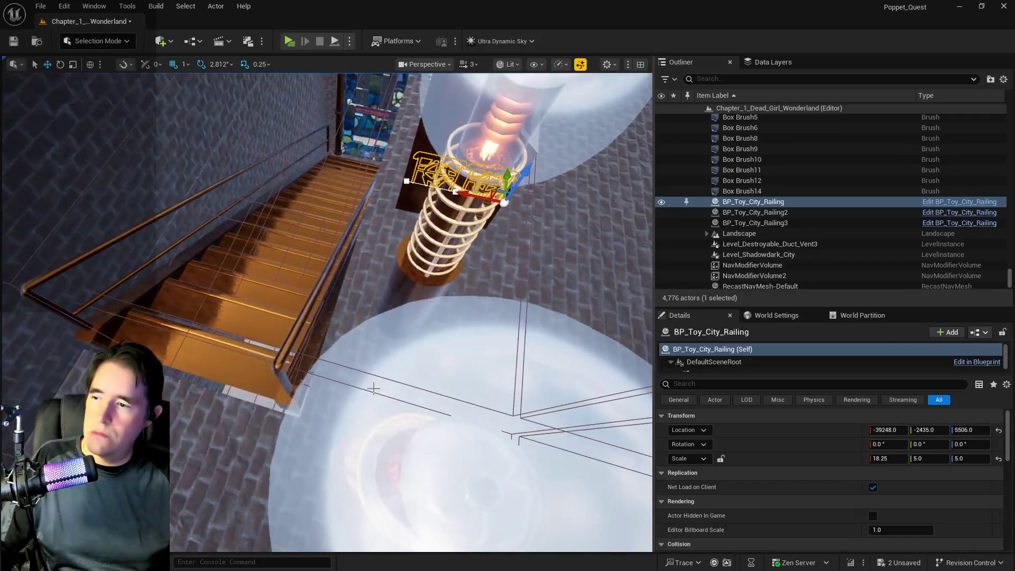
right_click(343, 326)
mouse_move(385, 388)
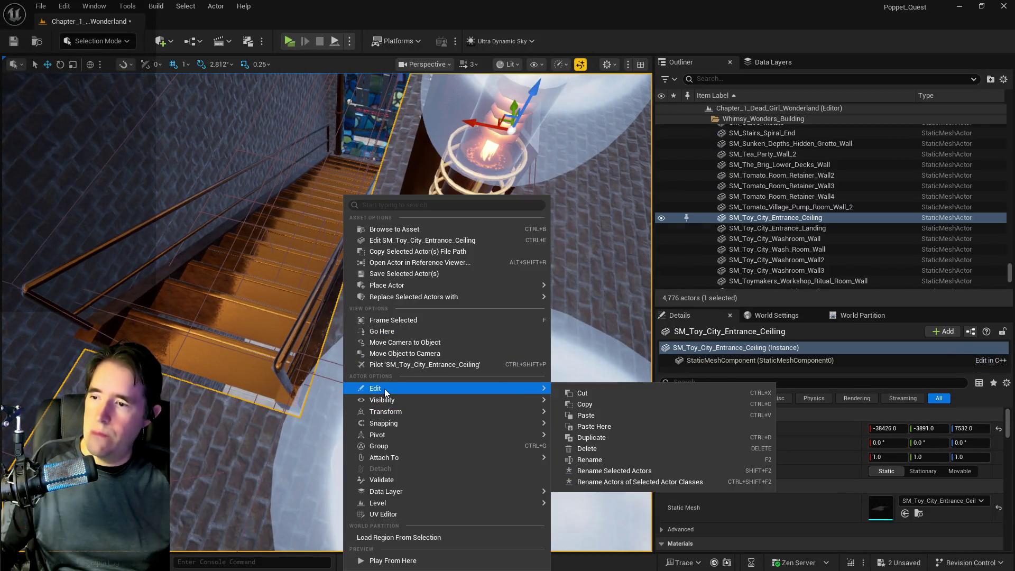
click(594, 427)
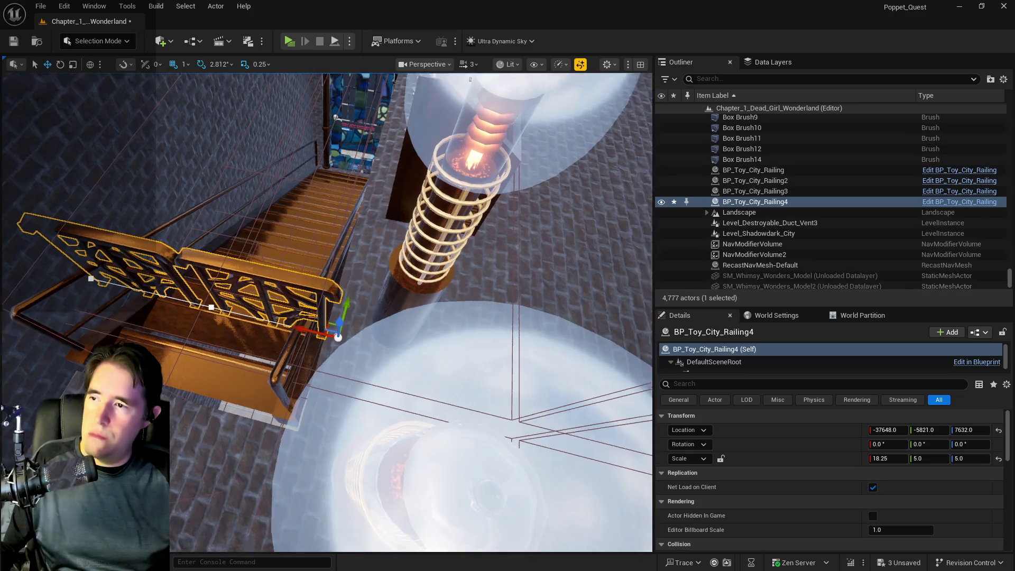
scroll(397, 356, down, 5)
key(e)
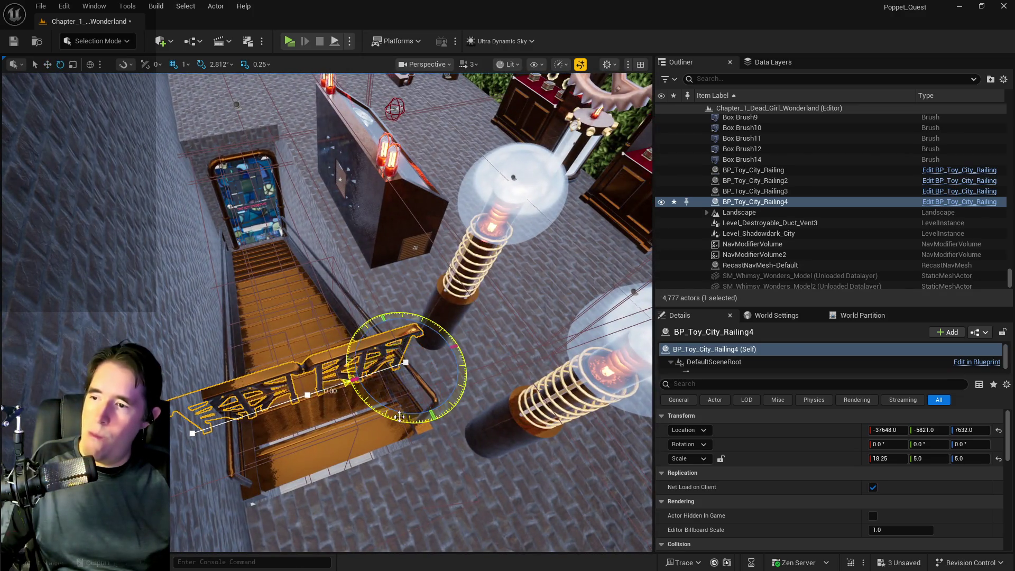
mouse_move(433, 415)
mouse_down()
mouse_move(373, 320)
mouse_move(398, 417)
mouse_move(438, 412)
mouse_up()
key(w)
mouse_move(361, 420)
mouse_down()
mouse_move(451, 472)
mouse_move(241, 277)
mouse_move(201, 210)
mouse_up()
Step: Add two spline points to the new railing and extend its end along X
click(305, 343)
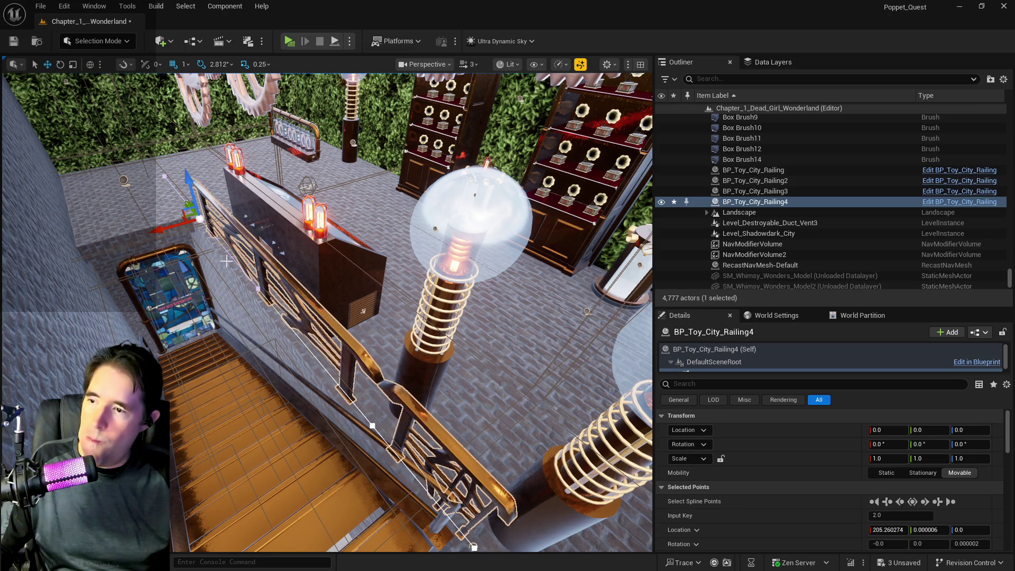
right_click(266, 301)
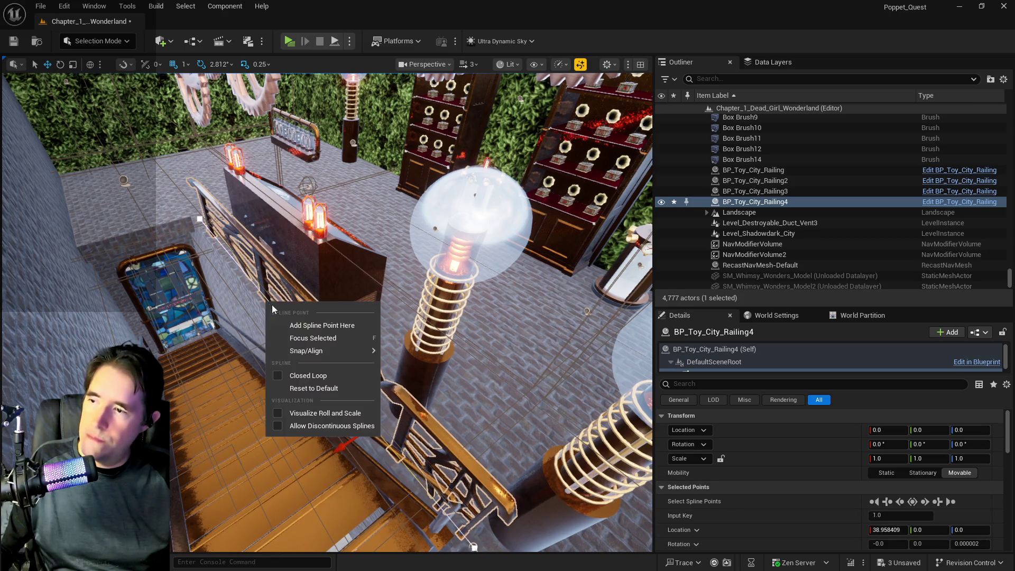
click(288, 340)
mouse_move(218, 244)
mouse_down()
mouse_move(264, 209)
mouse_move(382, 310)
mouse_move(496, 329)
mouse_up()
right_click(501, 347)
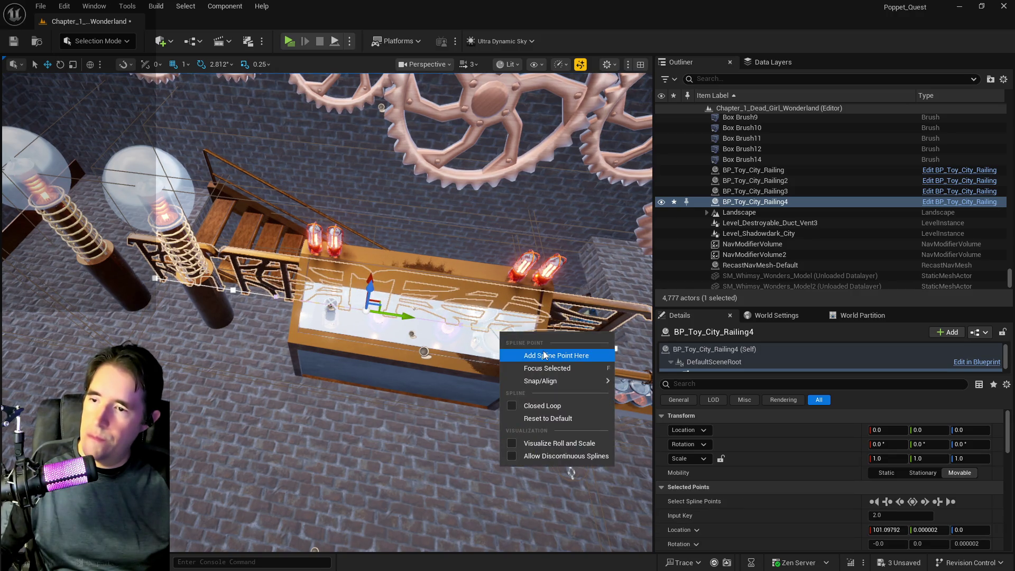
click(534, 356)
key(f)
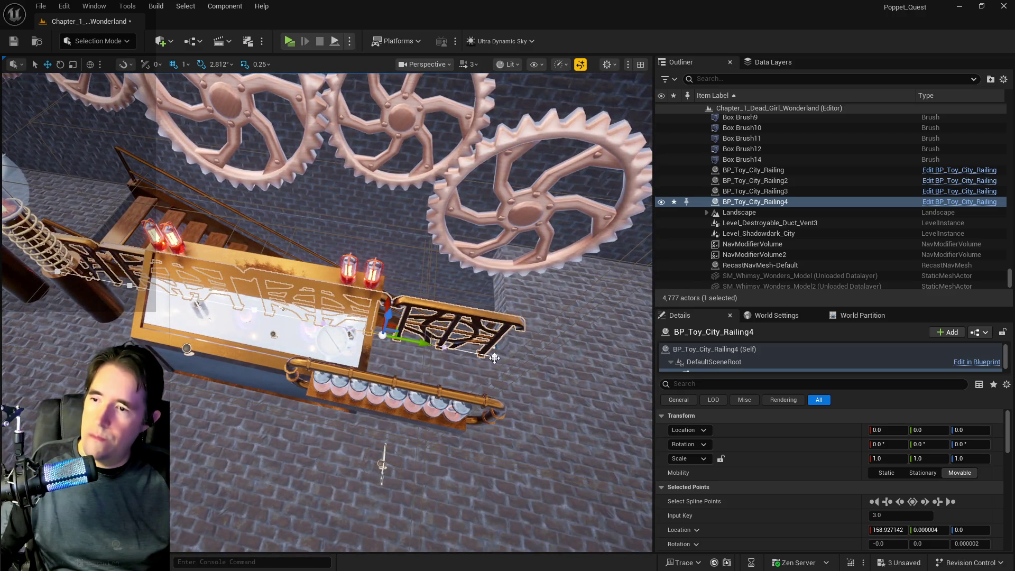
drag(508, 362, 555, 369)
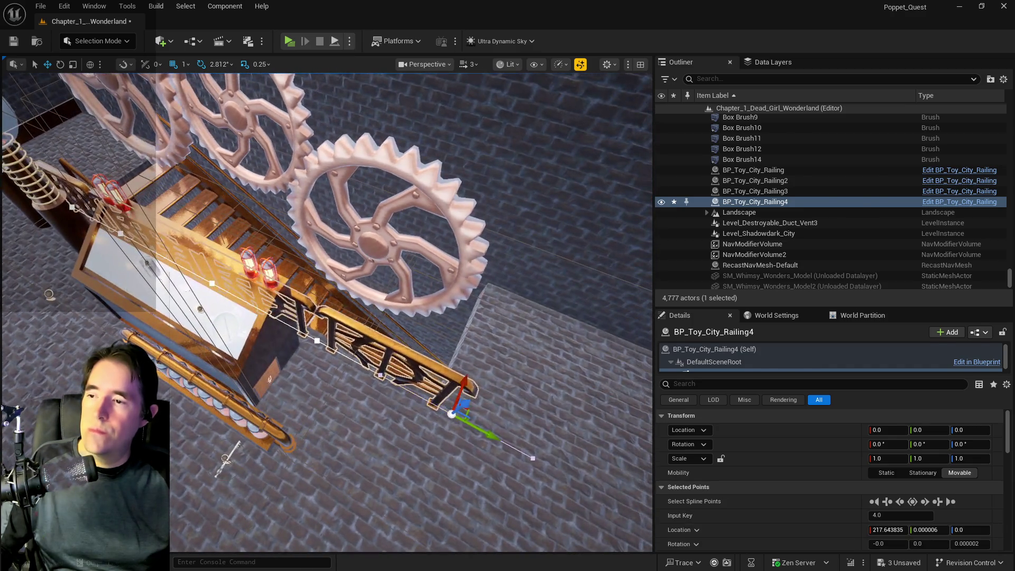
Step: Alt-drag BP_Toy_City_Railing4 to duplicate it as Railing5 along the landing
click(382, 363)
click(373, 347)
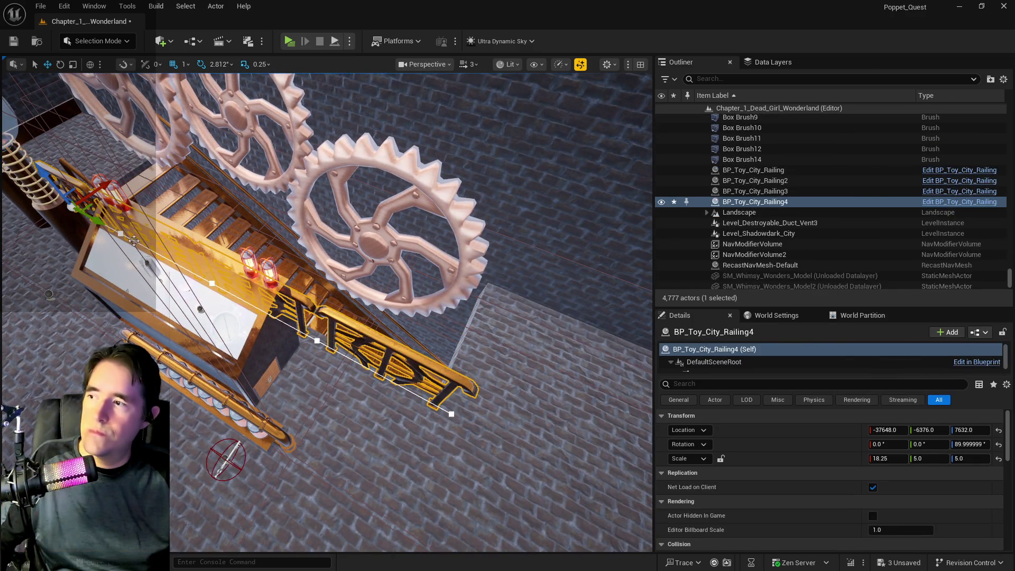
mouse_move(98, 217)
alt+mouse_down()
mouse_move(296, 381)
mouse_move(511, 422)
alt+mouse_up()
Step: Rotate the railing copy across the landing and delete two of its starting spline points
key(e)
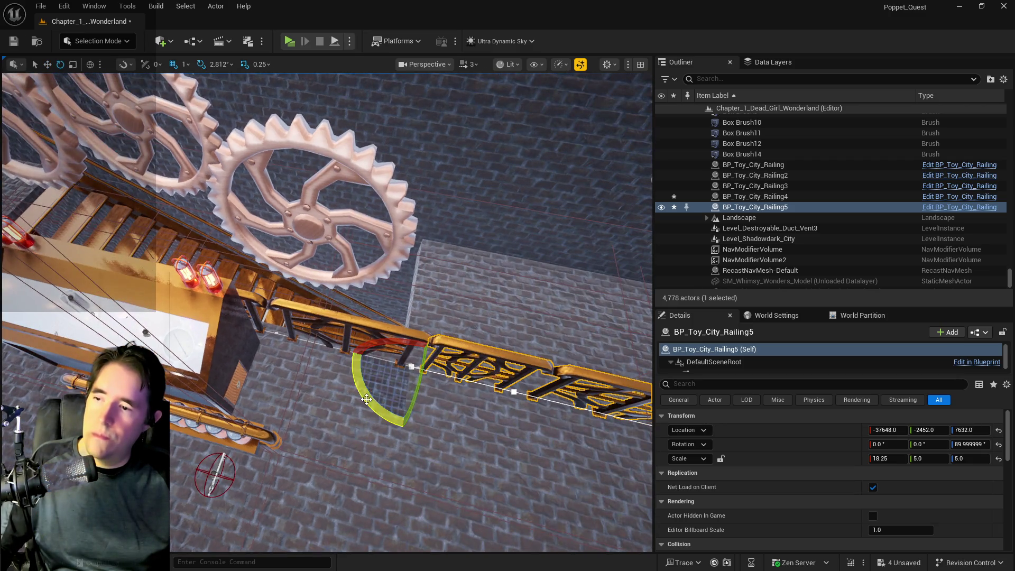
mouse_move(396, 351)
mouse_down()
mouse_move(351, 331)
mouse_move(343, 350)
mouse_move(400, 336)
mouse_move(379, 260)
mouse_up()
click(184, 222)
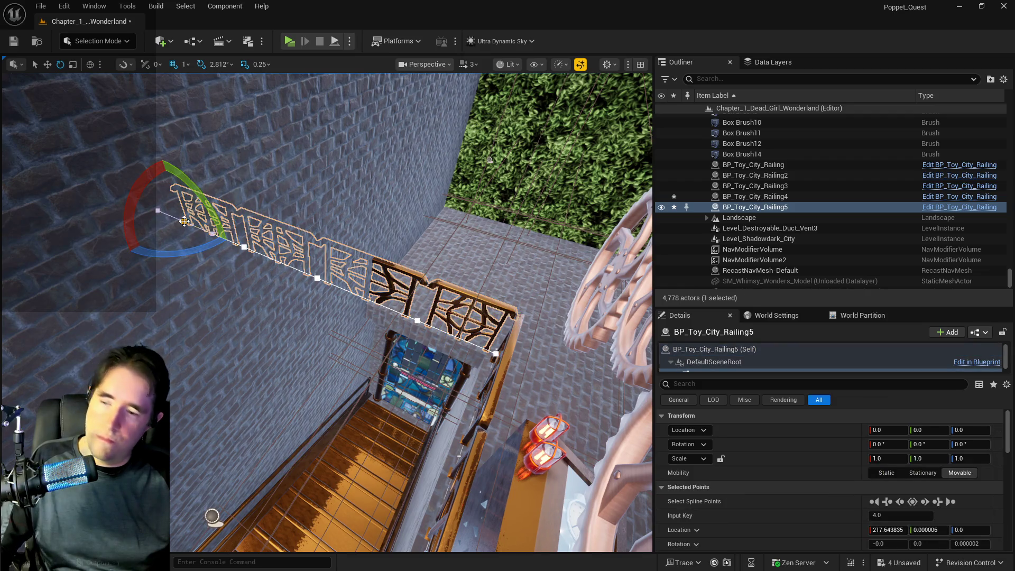
key(Delete)
key(Delete)
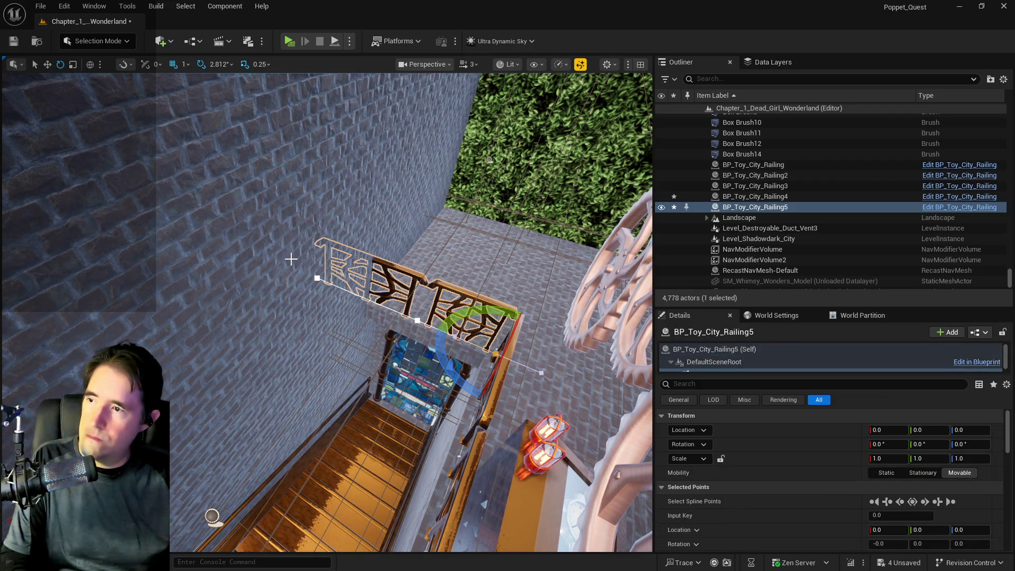
click(316, 276)
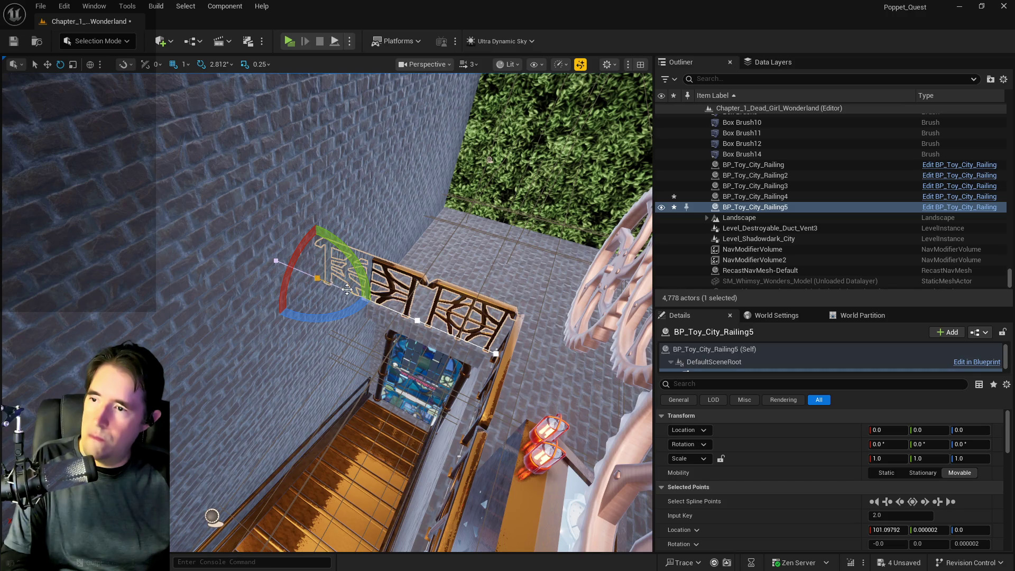
key(Delete)
Step: Pull the railing's end point outward, add a mid-railing spline point, and save the level
key(r)
click(417, 323)
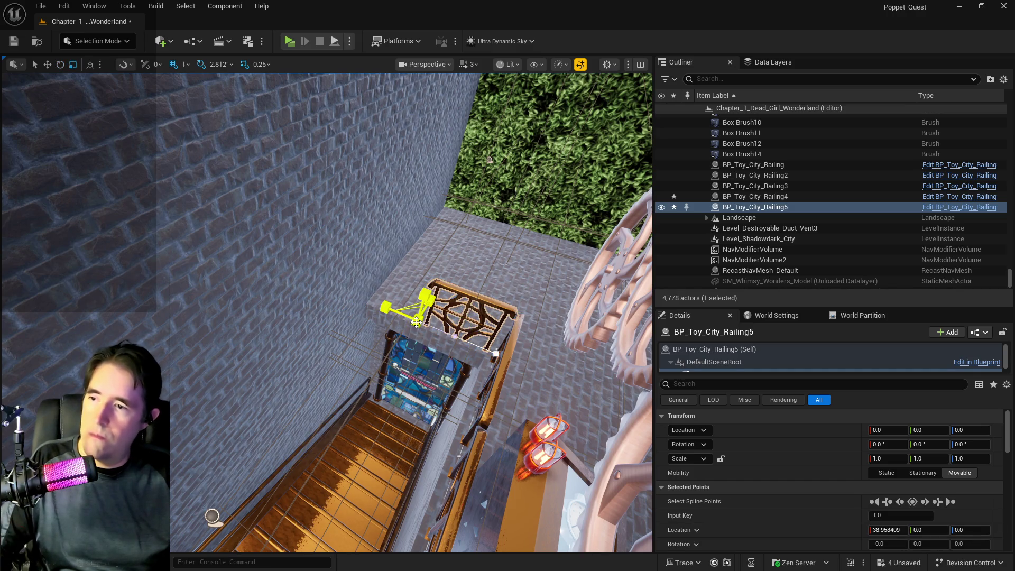
drag(390, 312, 347, 288)
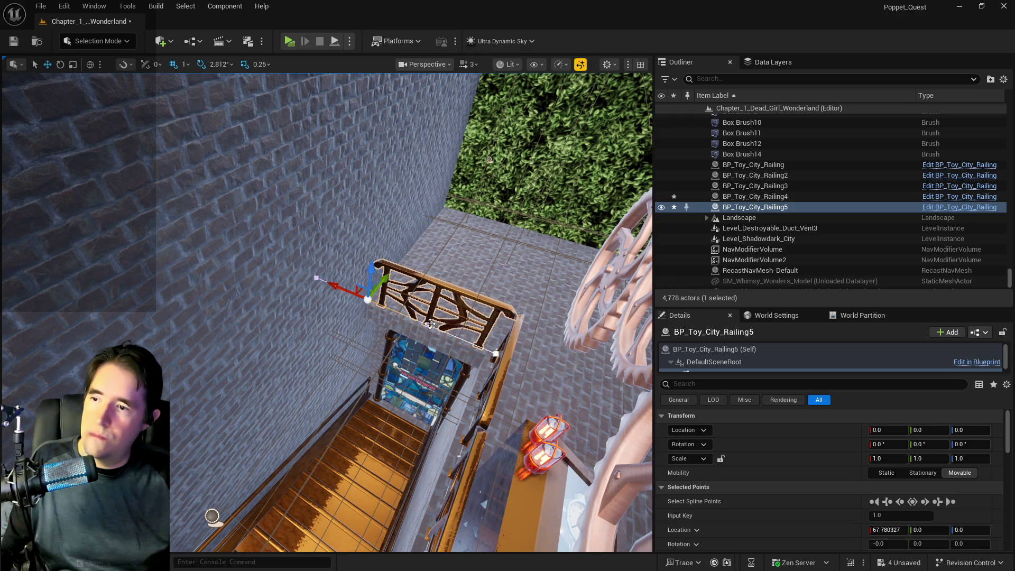
right_click(430, 324)
click(437, 326)
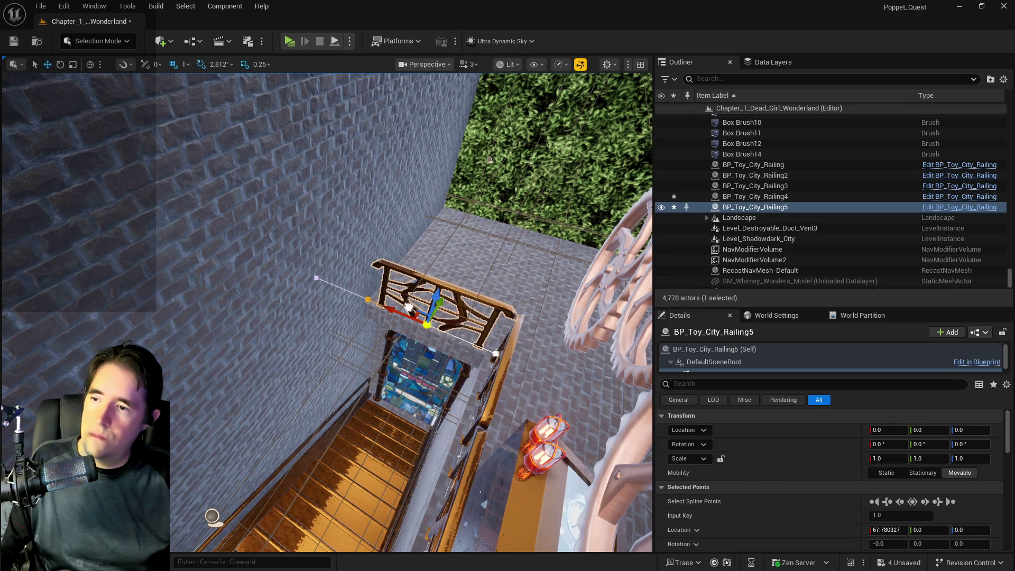
right_click(434, 332)
click(454, 345)
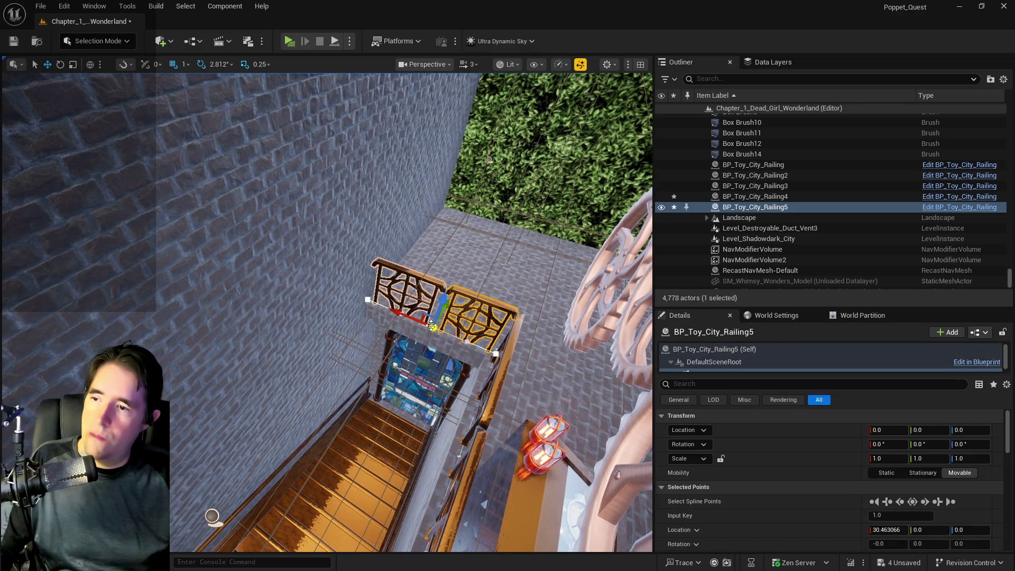
drag(420, 320, 414, 317)
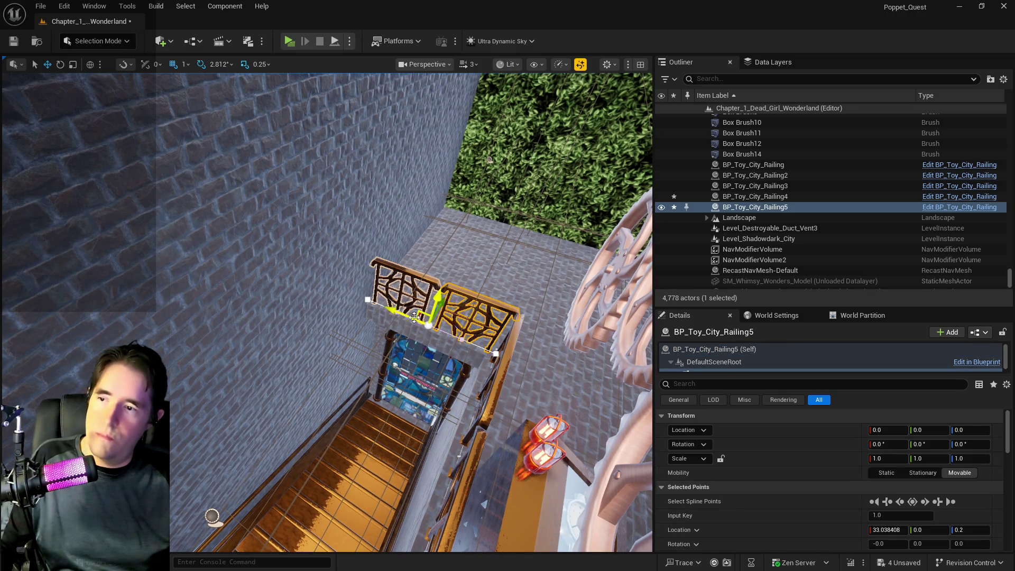
key(ctrl+z)
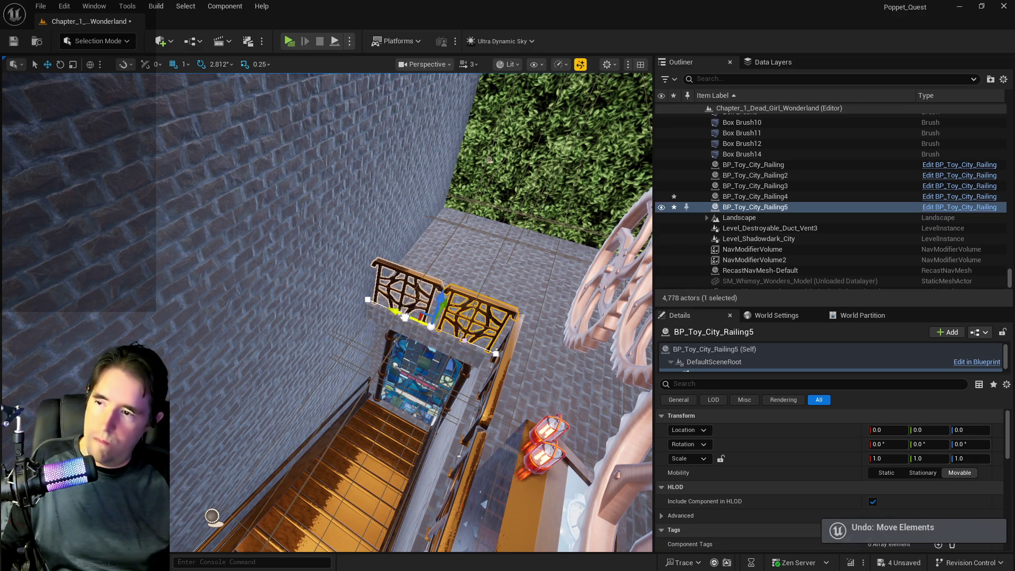
key(ctrl+s)
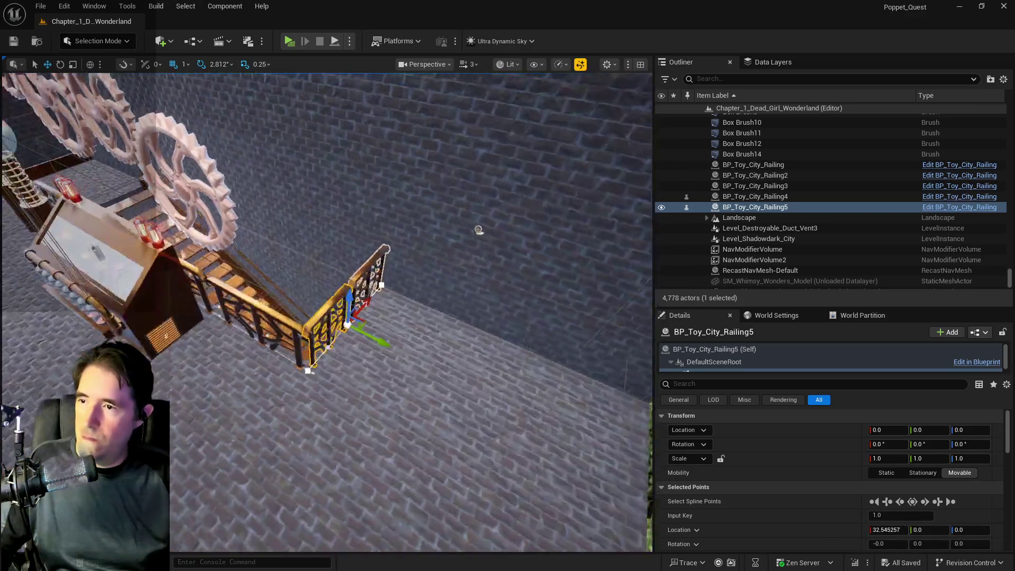
Step: Select the seven wall gears BP_Gear7 through BP_Gear73
drag(479, 229, 453, 296)
click(344, 275)
key(f)
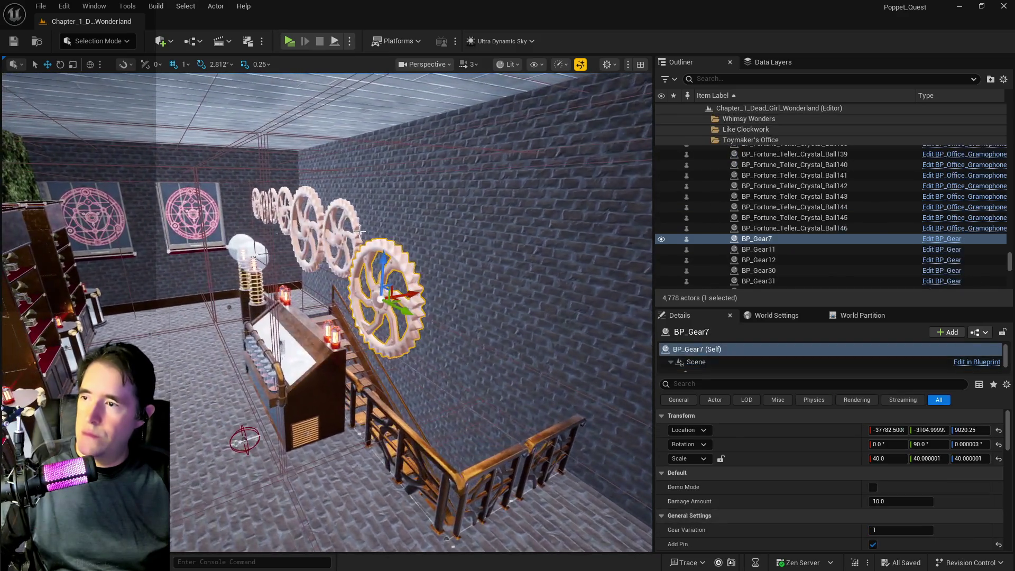
scroll(751, 263, down, 3)
shift+click(759, 218)
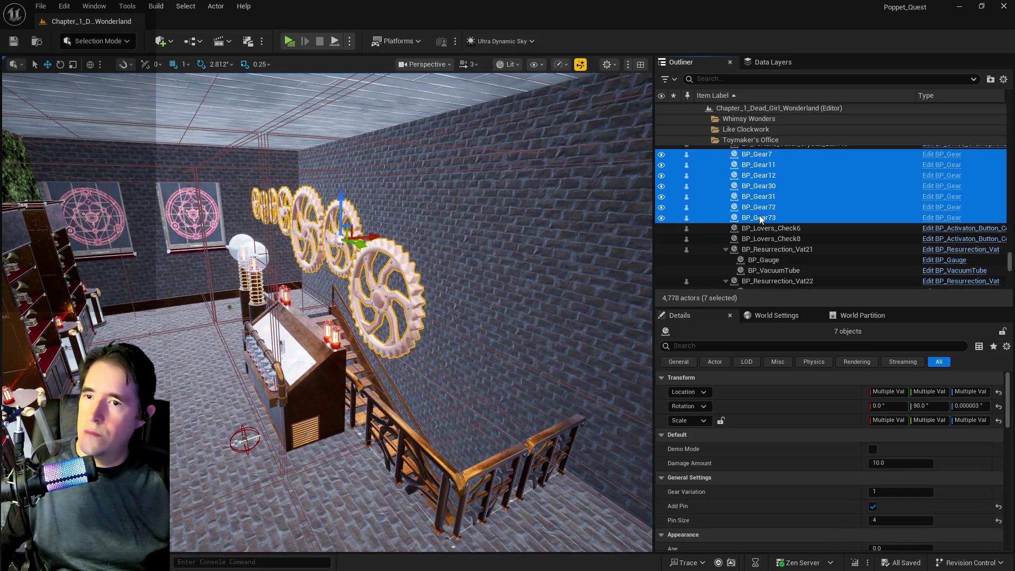
Step: Move the seven wall gears up and along the wall, then select BP_Control_Console15
mouse_move(374, 234)
mouse_down()
mouse_move(500, 222)
mouse_move(463, 288)
mouse_up()
click(364, 297)
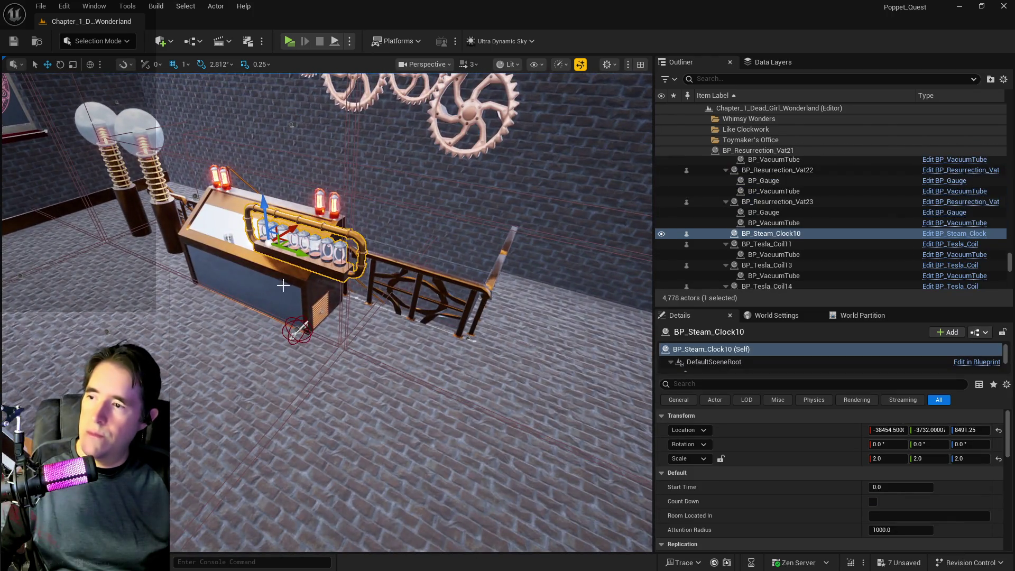
click(283, 286)
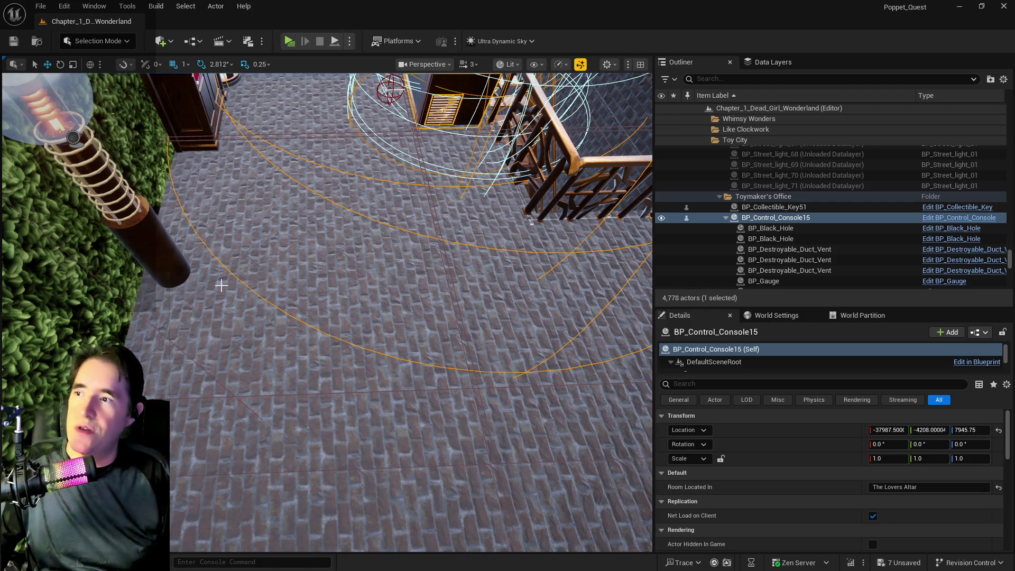
Step: Orbit toward the office shelves and select bookshelf L_Bookshelf_Empty7
key(f)
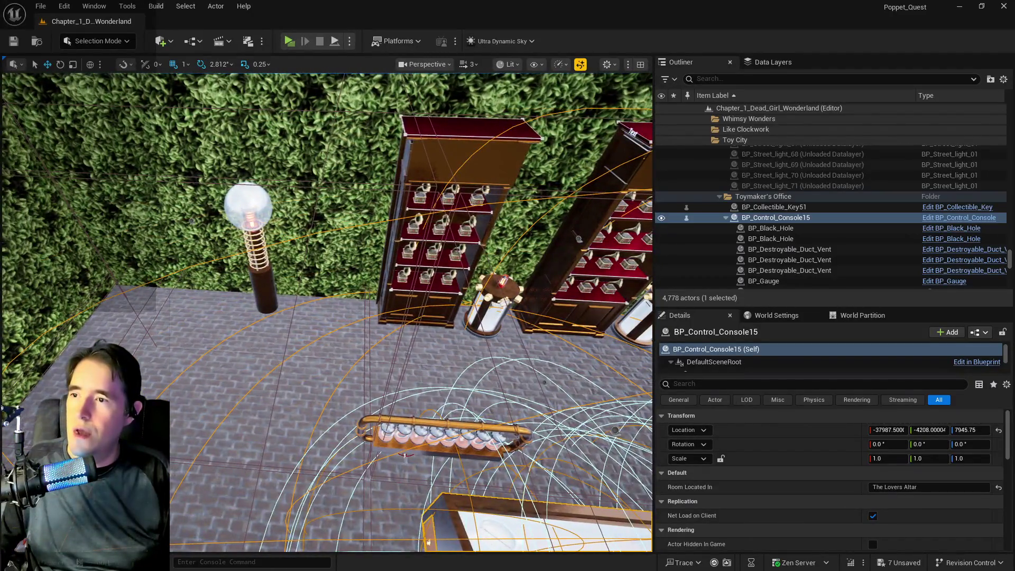
mouse_move(222, 284)
mouse_down()
mouse_move(248, 254)
mouse_move(222, 284)
mouse_up()
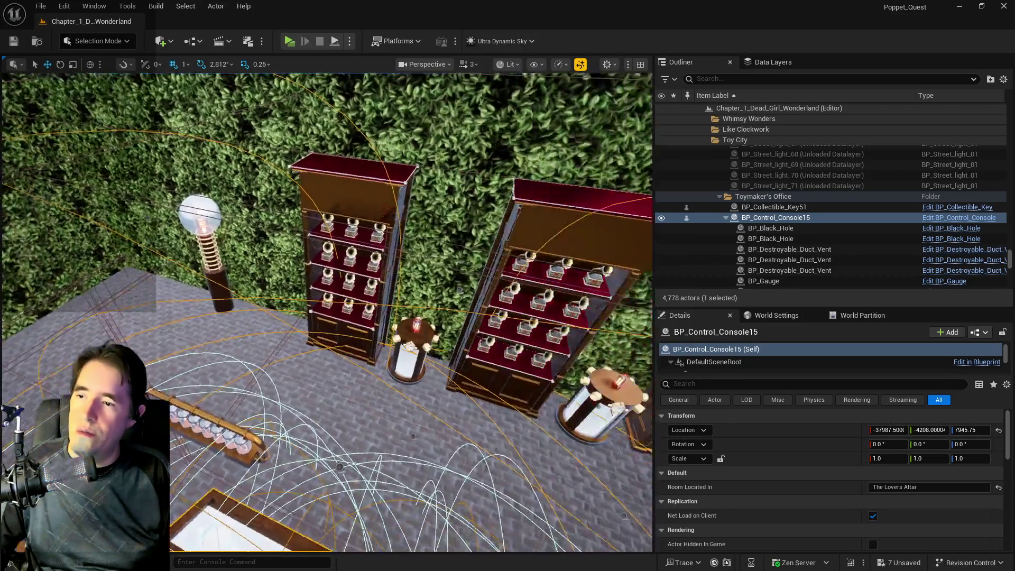
drag(435, 243, 402, 275)
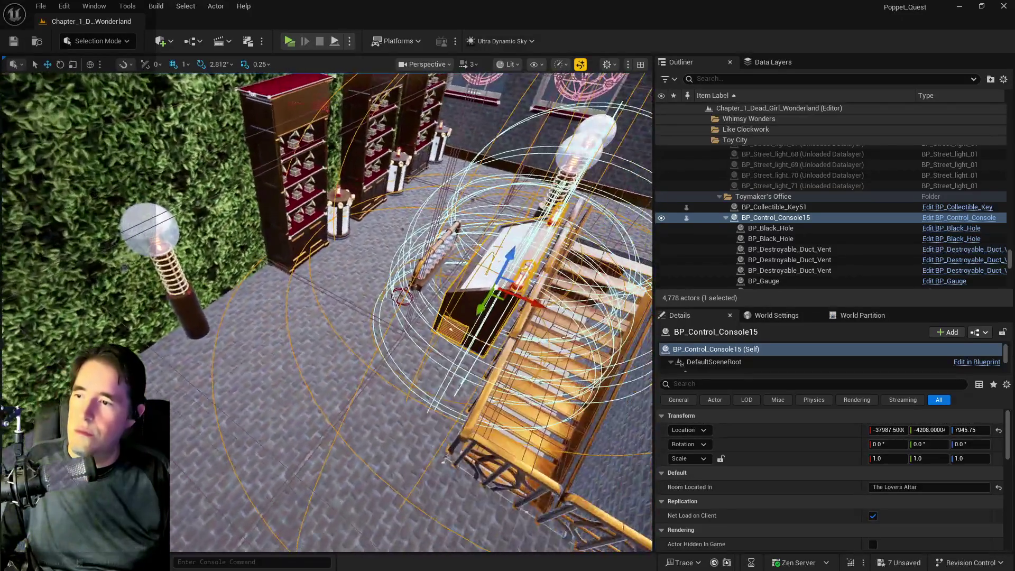
mouse_move(462, 251)
mouse_down()
mouse_move(449, 256)
mouse_move(463, 251)
mouse_up()
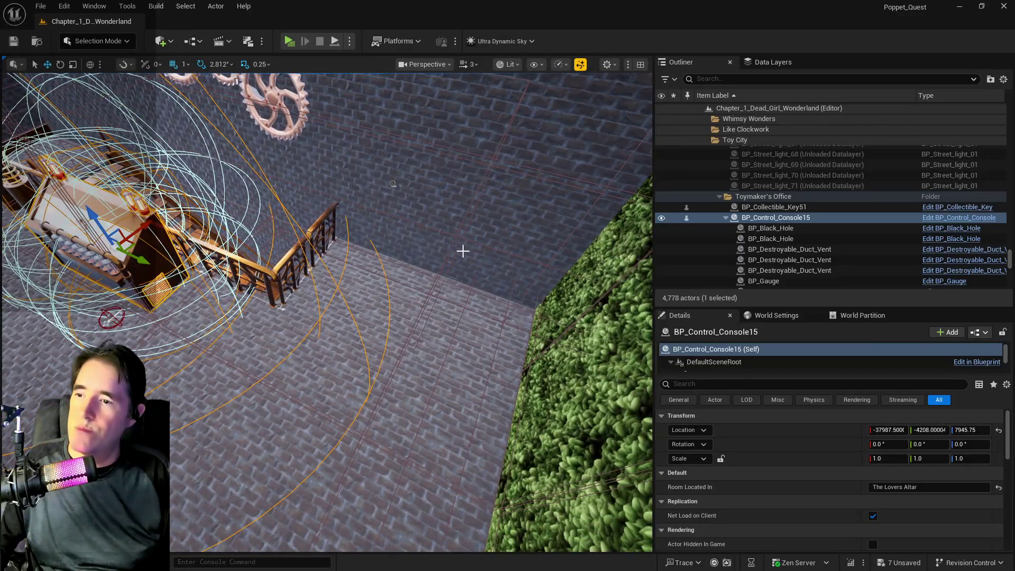
drag(479, 436, 162, 304)
drag(284, 357, 291, 249)
click(291, 212)
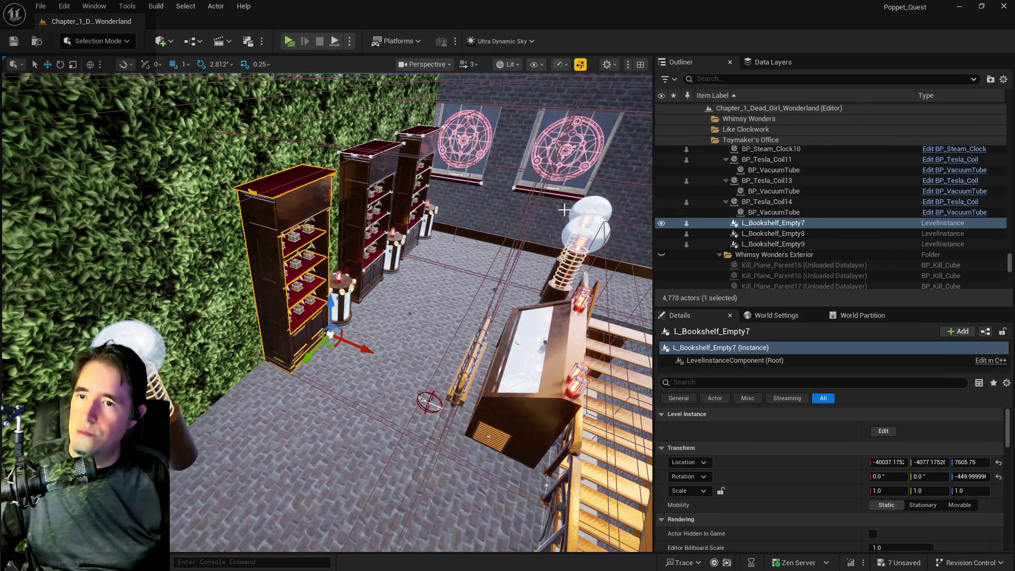
Step: Select Crystal_Ball111–146, three bookshelves and the resurrection vats including BP_Resurrection_Vat22
key(f)
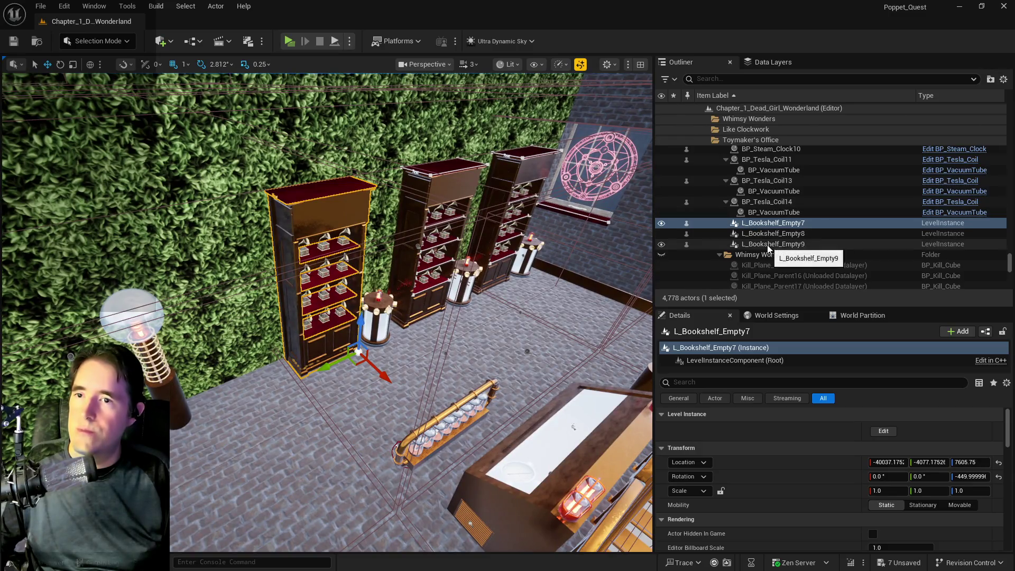
scroll(767, 246, up, 5)
scroll(767, 245, up, 3)
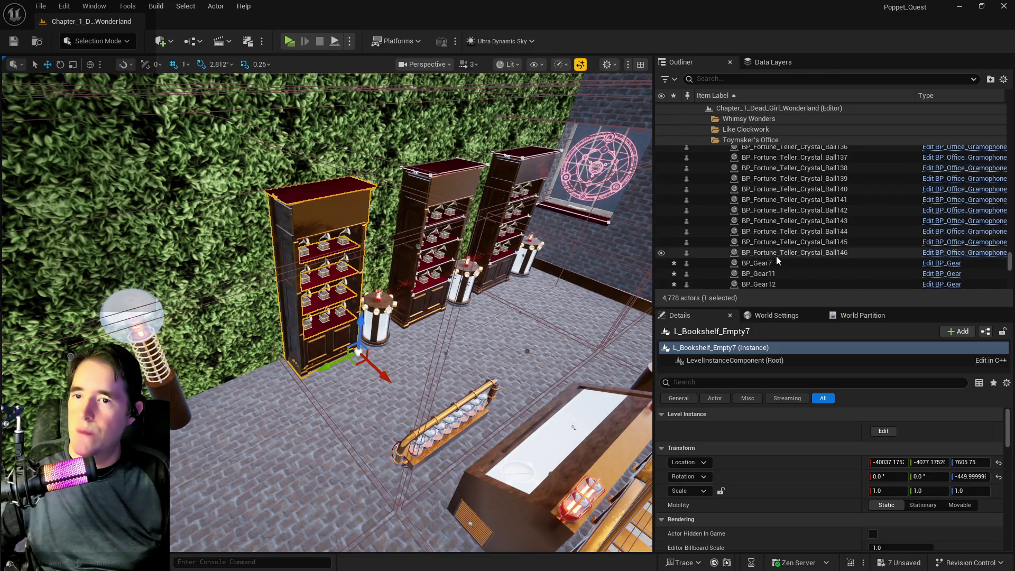
click(776, 256)
scroll(776, 256, up, 4)
scroll(777, 256, up, 7)
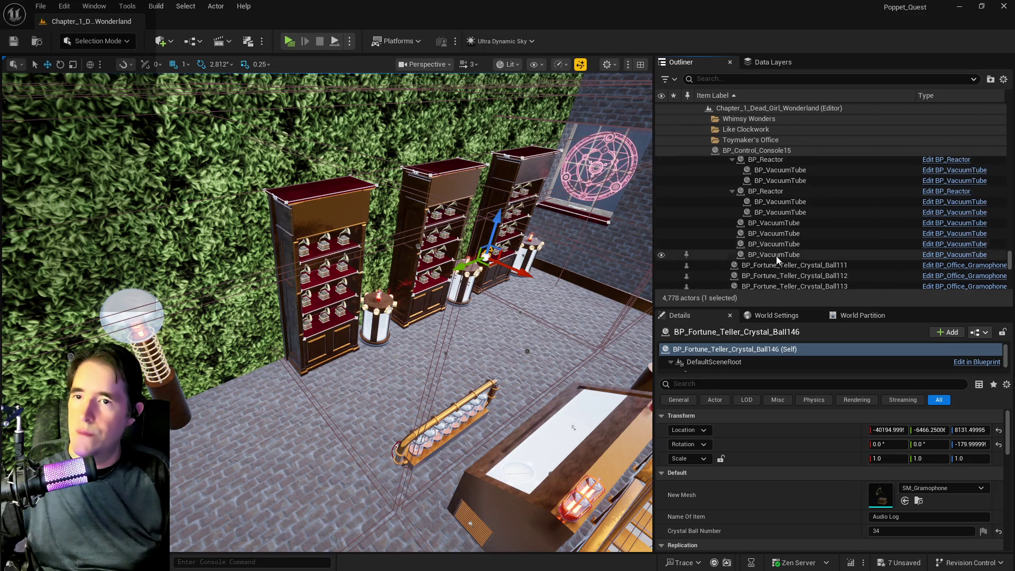
shift+click(763, 225)
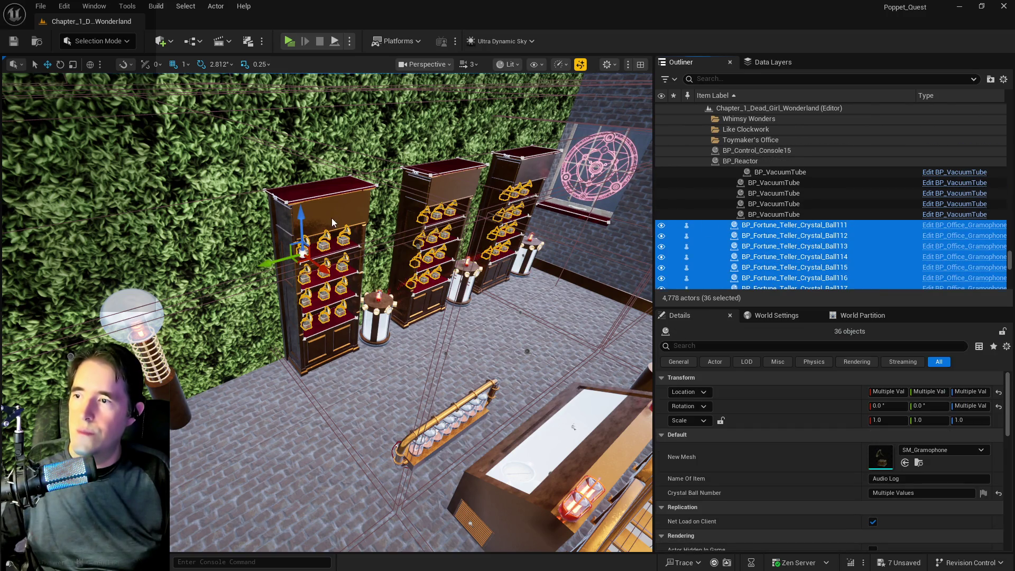
ctrl+click(332, 218)
ctrl+click(439, 222)
ctrl+click(516, 216)
scroll(516, 217, up, 3)
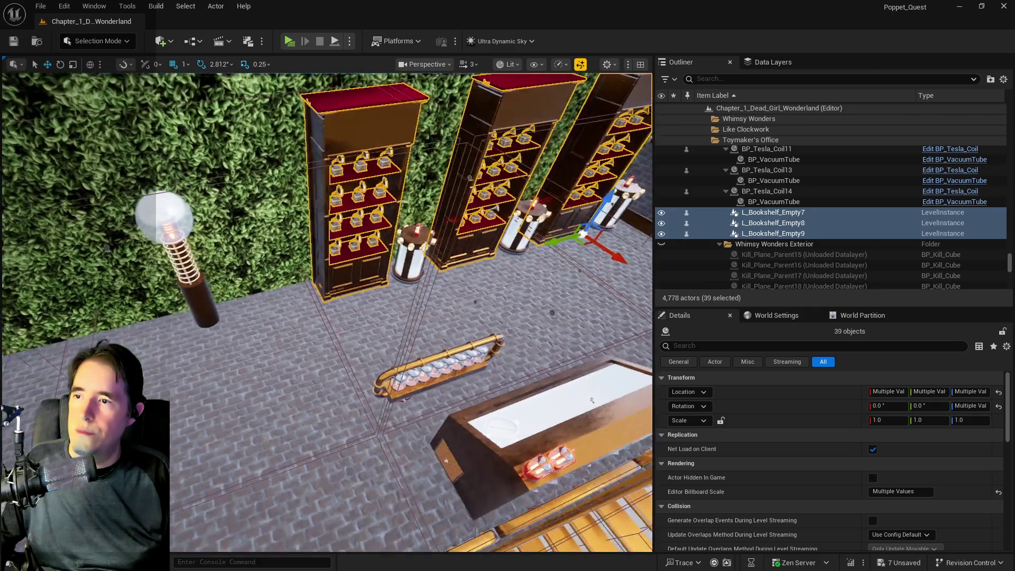
scroll(326, 312, up, 3)
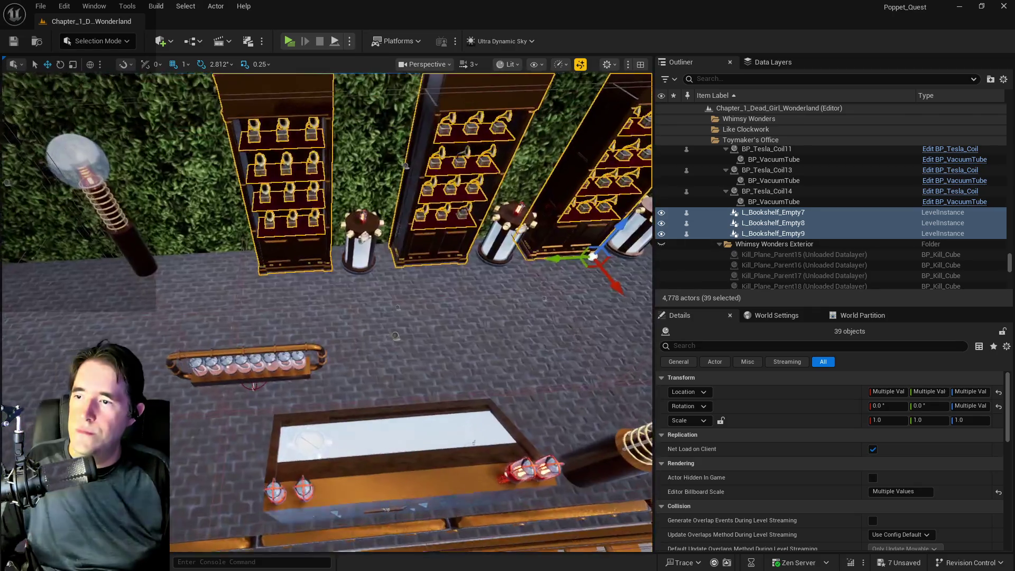
scroll(409, 229, up, 1)
ctrl+click(512, 224)
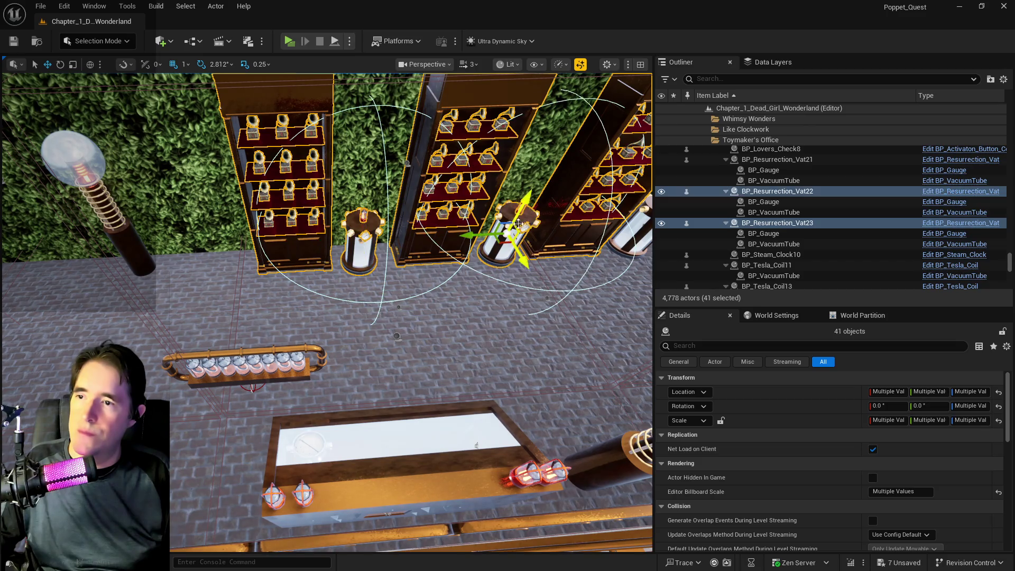
ctrl+click(559, 189)
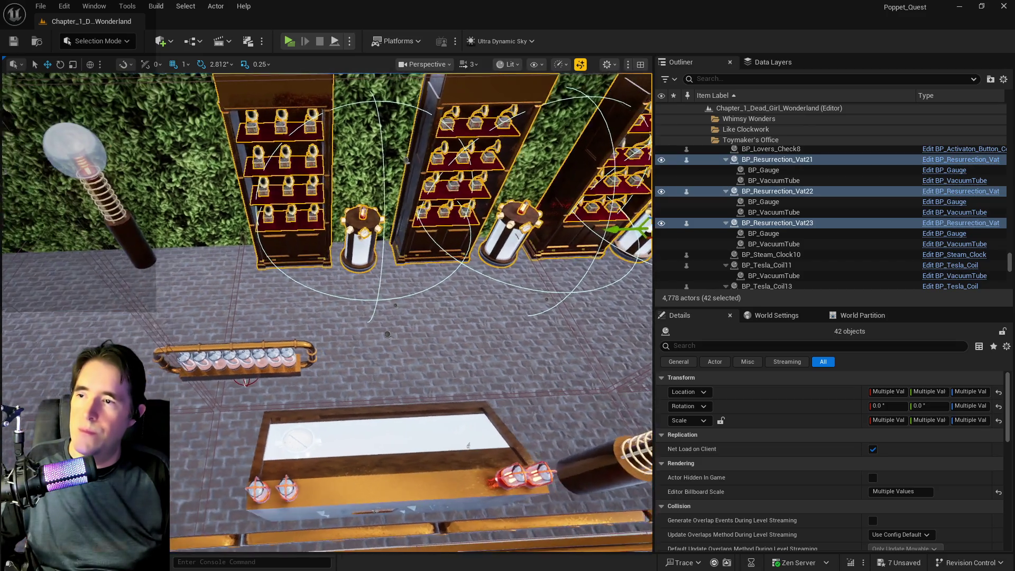
Step: Slide the shelves-and-vats group left, rotate it, then move it back and up
drag(592, 233, 408, 239)
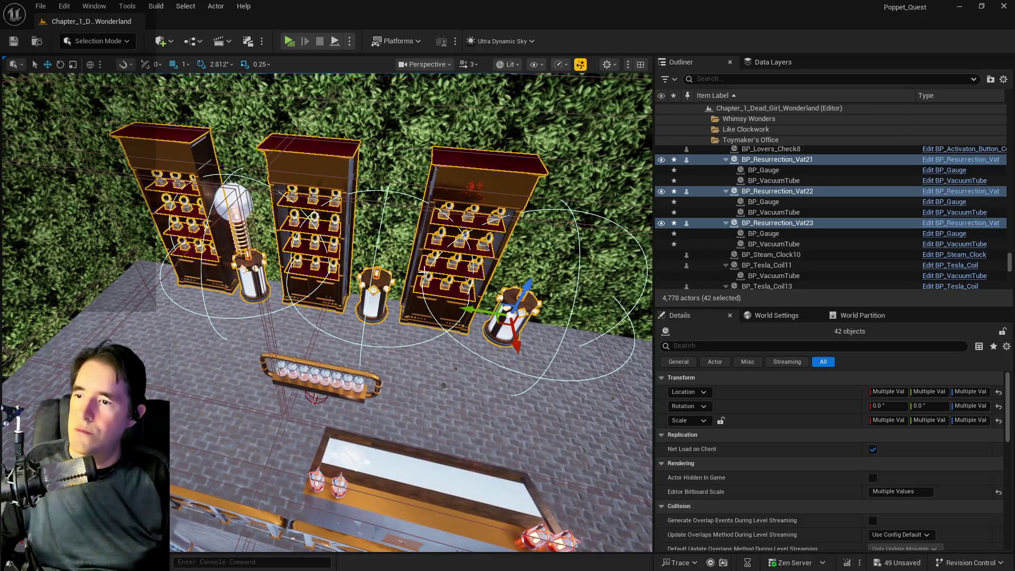
drag(476, 311, 421, 303)
key(e)
mouse_move(421, 337)
mouse_down()
mouse_move(466, 359)
mouse_move(515, 350)
mouse_move(527, 317)
mouse_up()
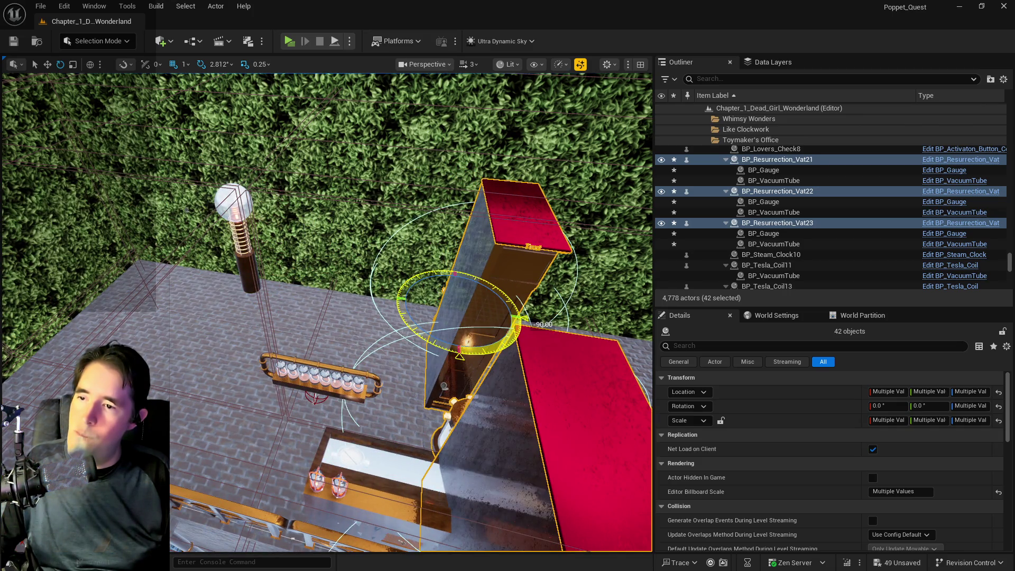
key(w)
key(f)
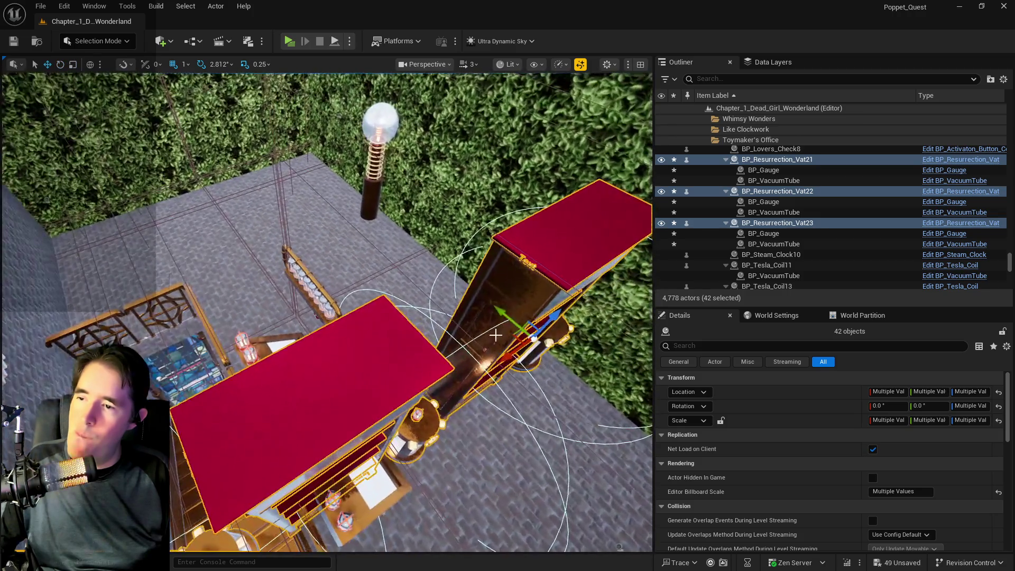
scroll(328, 312, up, 3)
mouse_move(410, 219)
mouse_down()
mouse_move(291, 135)
mouse_move(318, 148)
mouse_move(360, 201)
mouse_move(383, 193)
mouse_up()
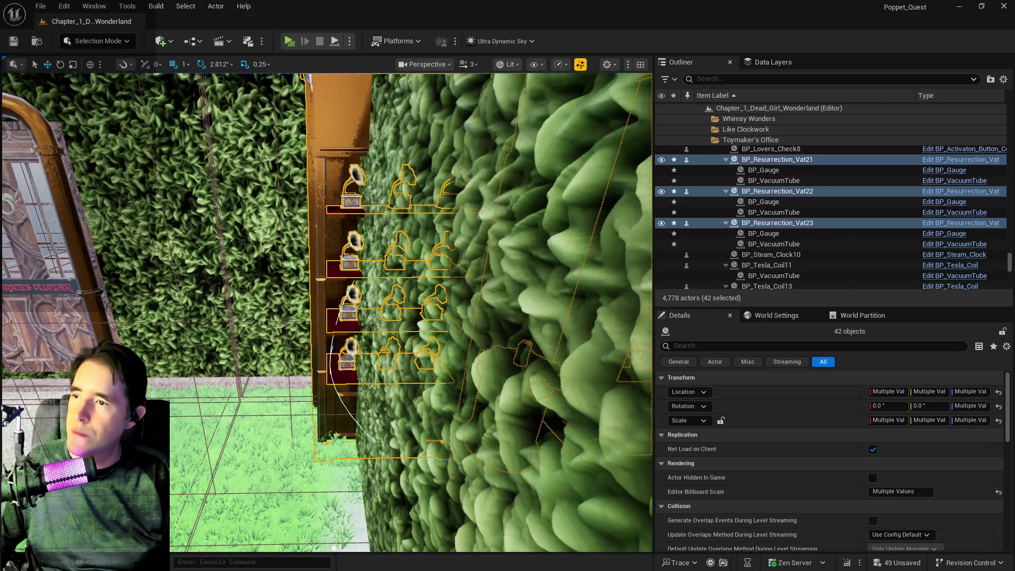
Step: Rotate gramophones Ball111–Ball121, the empty bookshelf and Vat23 about 95° along the brick wall
click(353, 182)
scroll(759, 230, down, 3)
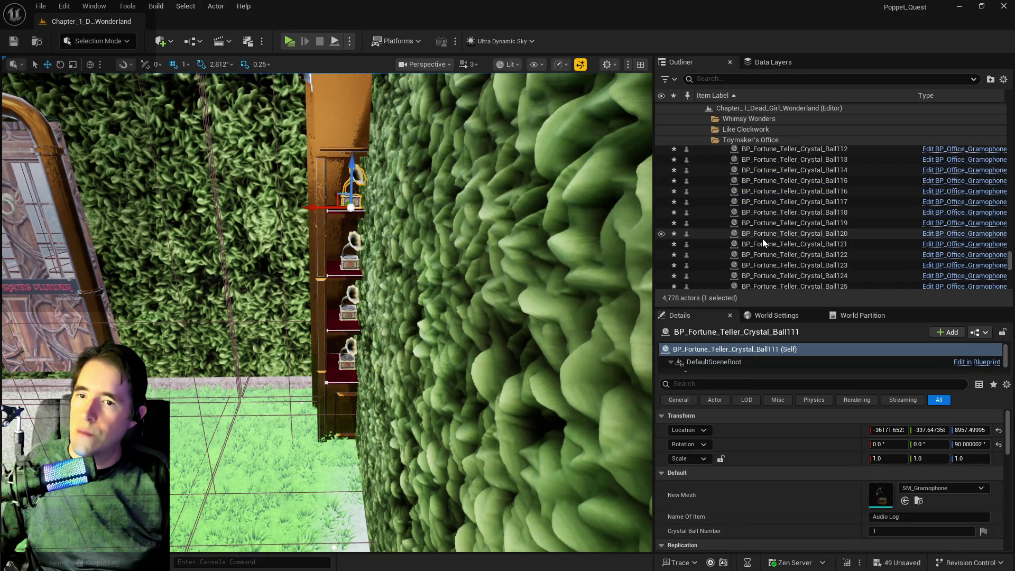
shift+click(765, 244)
drag(370, 264, 392, 265)
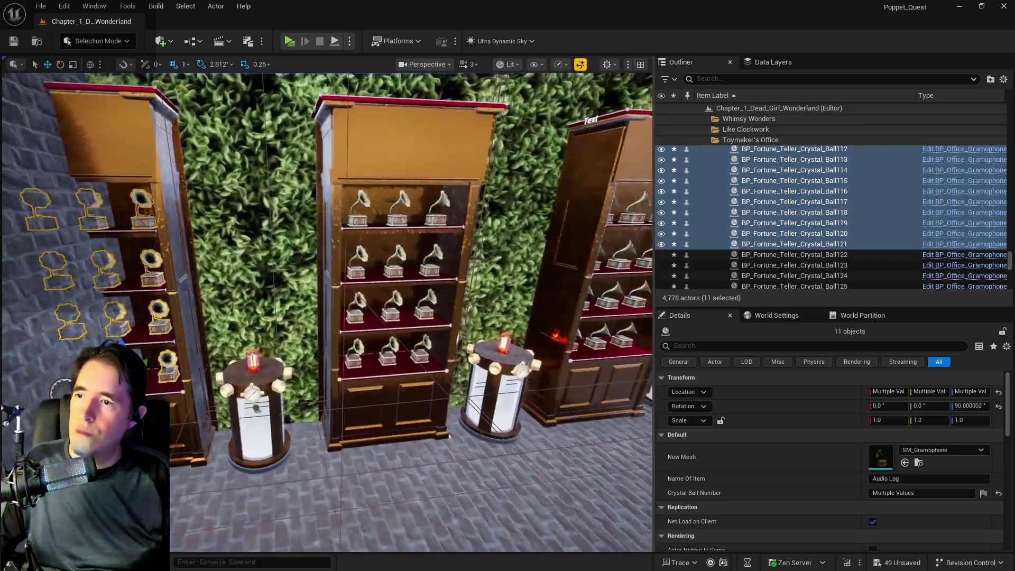
mouse_move(389, 324)
mouse_down()
mouse_move(439, 301)
mouse_move(448, 271)
mouse_move(336, 319)
mouse_up()
ctrl+click(387, 324)
ctrl+click(433, 313)
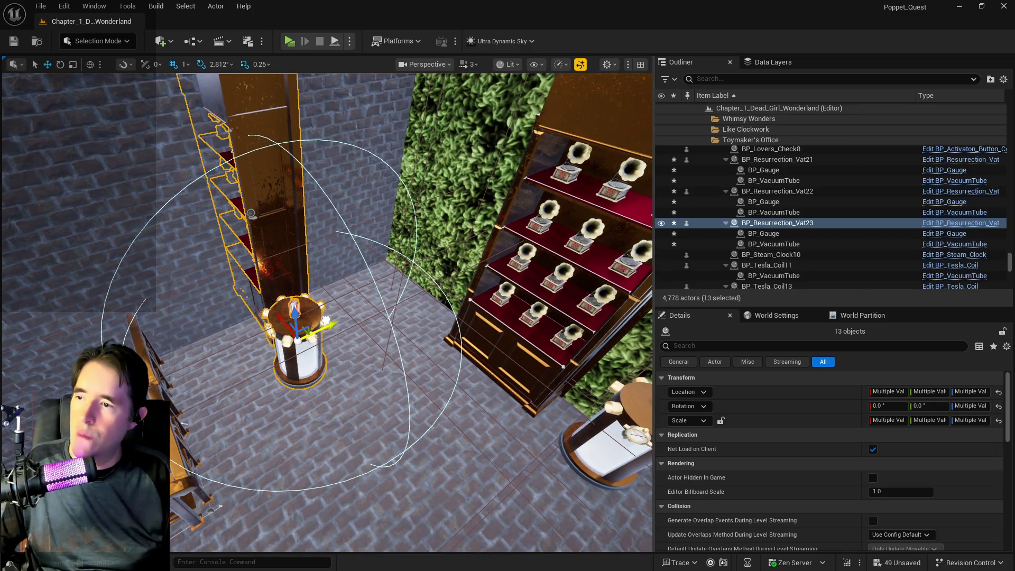
key(e)
mouse_move(290, 389)
mouse_down()
mouse_move(236, 389)
mouse_move(319, 362)
mouse_move(377, 321)
mouse_move(360, 297)
mouse_move(309, 284)
mouse_move(309, 244)
mouse_move(288, 232)
mouse_up()
key(w)
drag(328, 305, 328, 305)
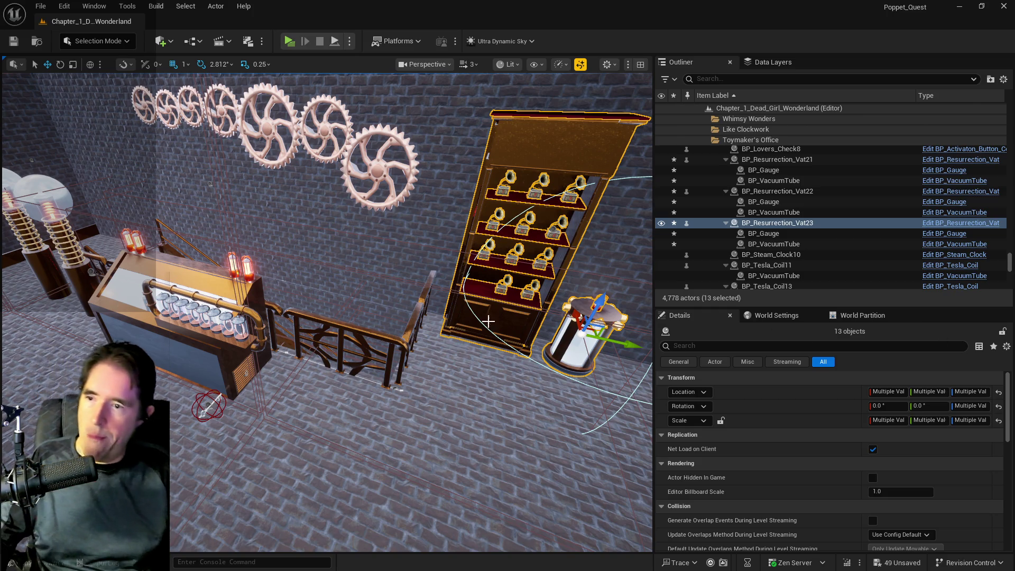
key(f)
key(f)
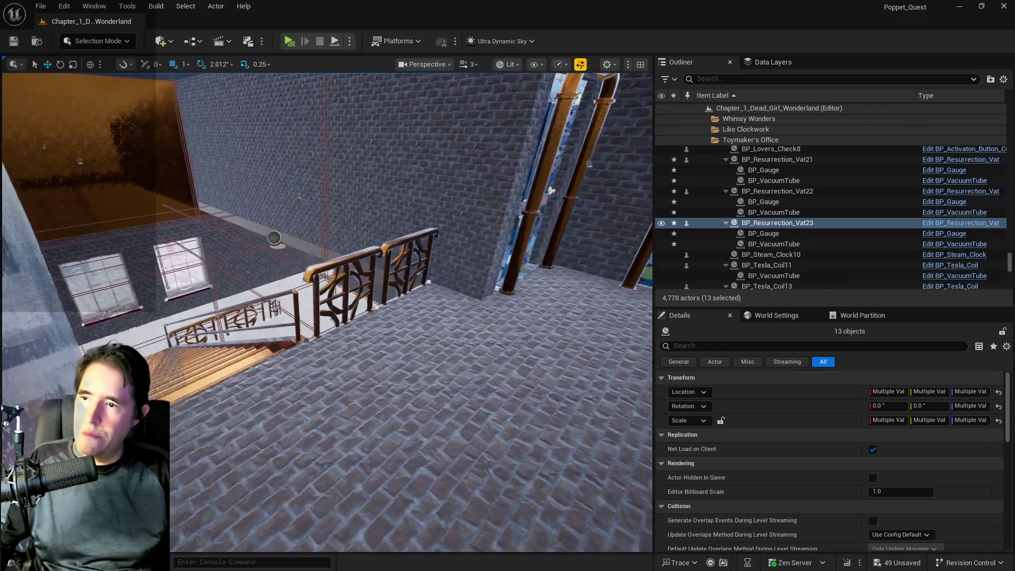
Step: Raise the SM_Toy_City_Entrance_Landing floor to height 5406
key(w)
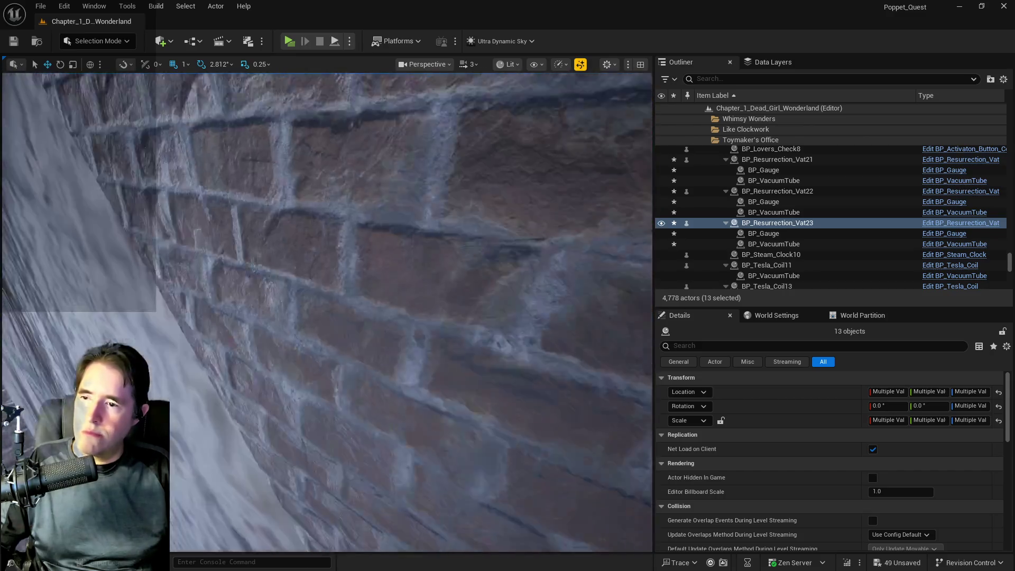
key(w)
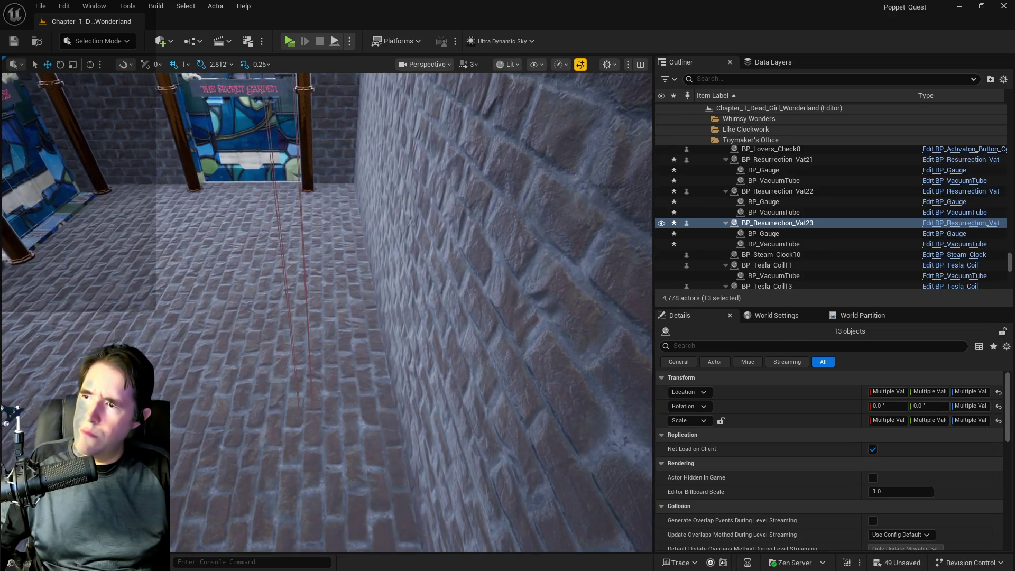
click(238, 396)
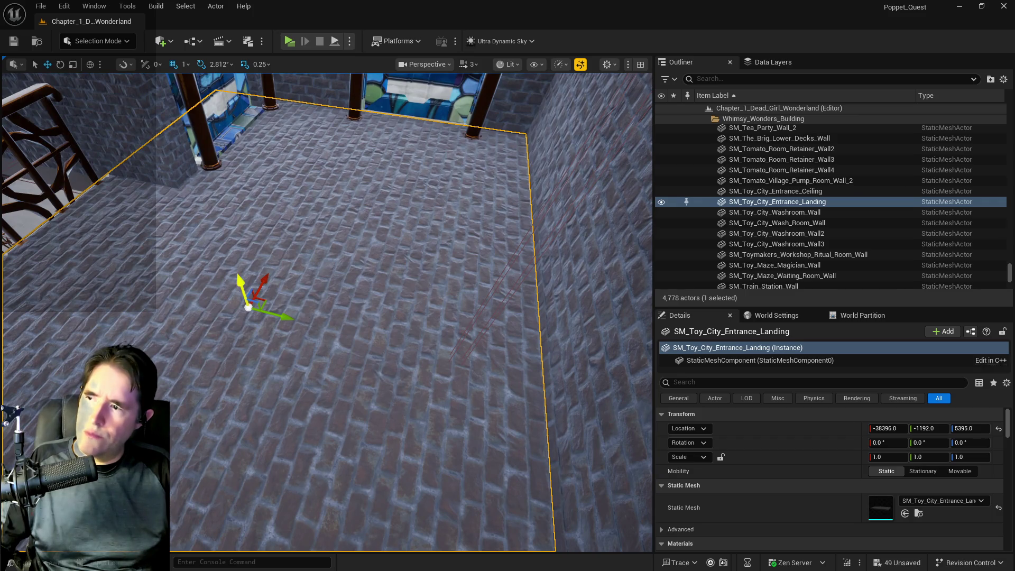
drag(241, 286, 240, 282)
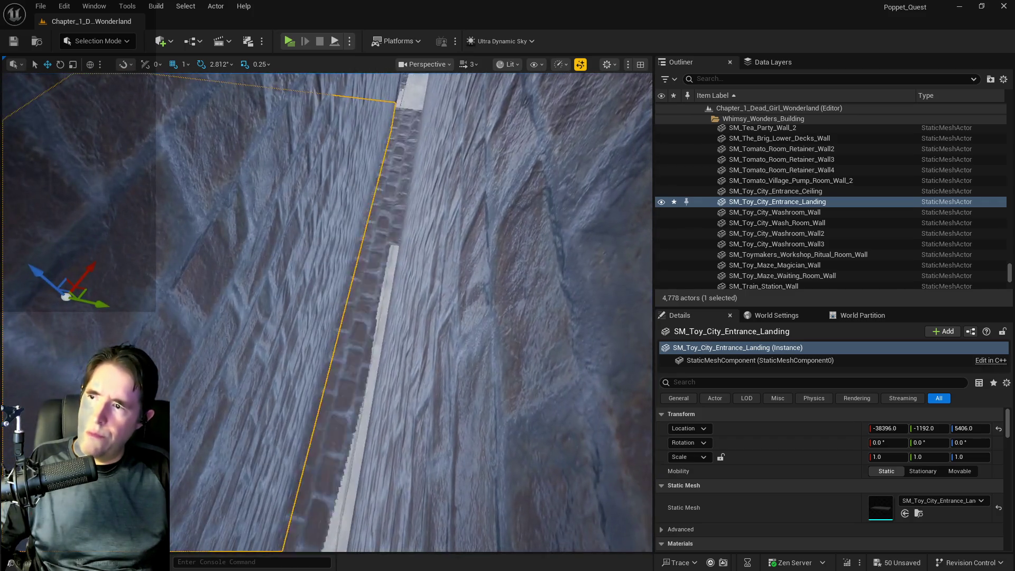
Step: Raise floor brush Box Brush10 to height 5406 after undoing an overshoot
click(354, 290)
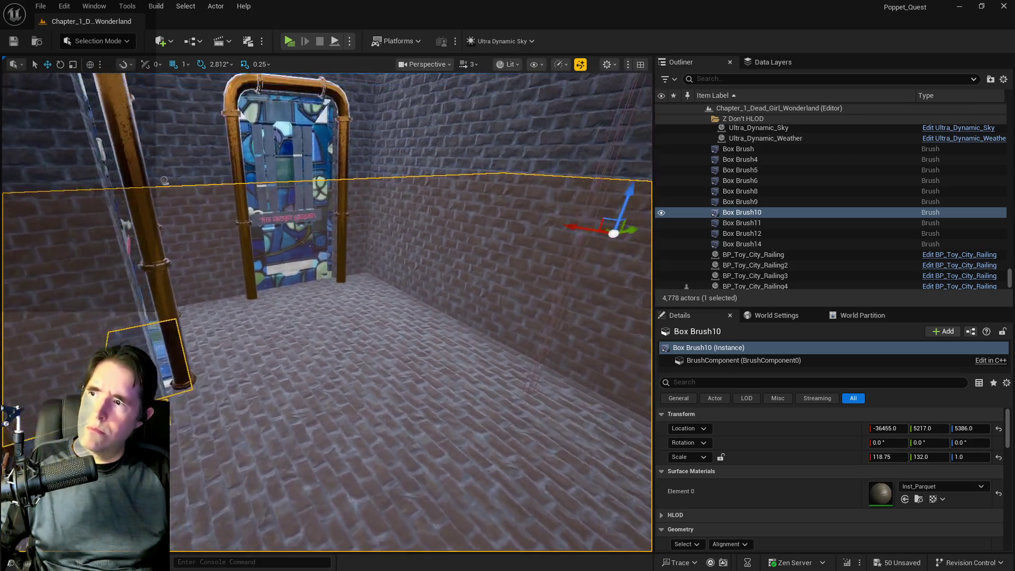
scroll(551, 214, down, 3)
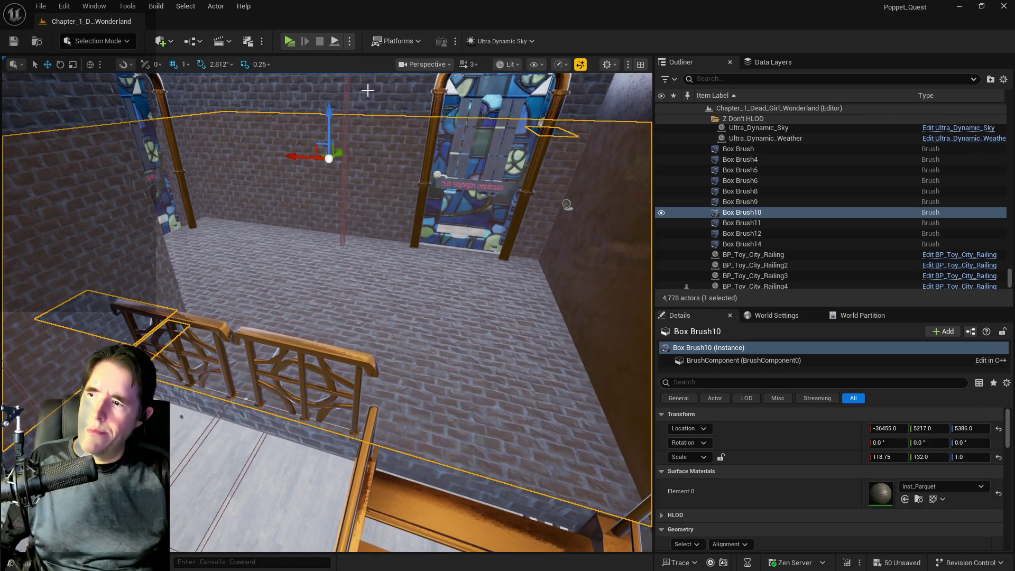
drag(335, 114, 336, 103)
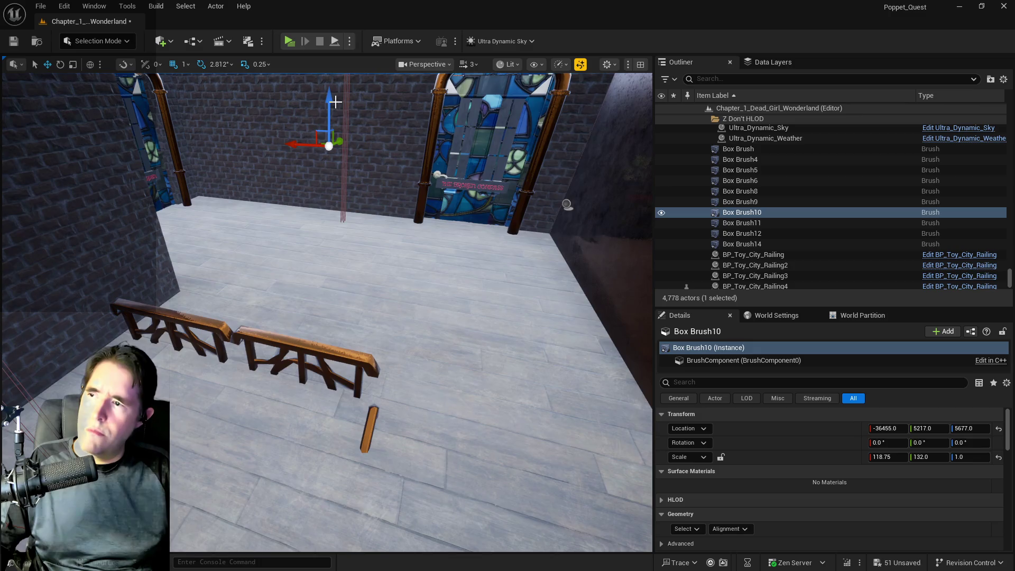
key(ctrl+z)
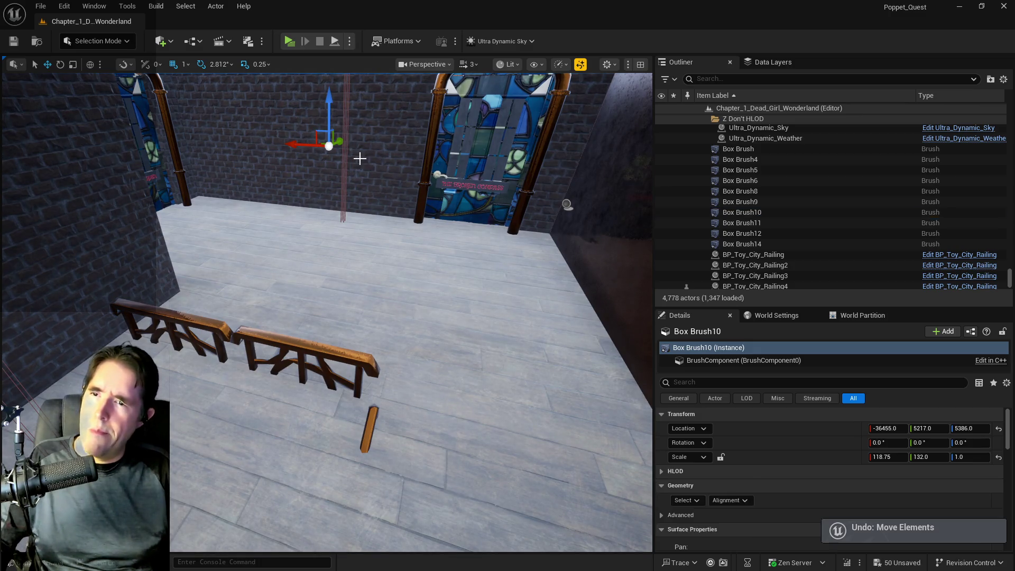
scroll(360, 222, up, 10)
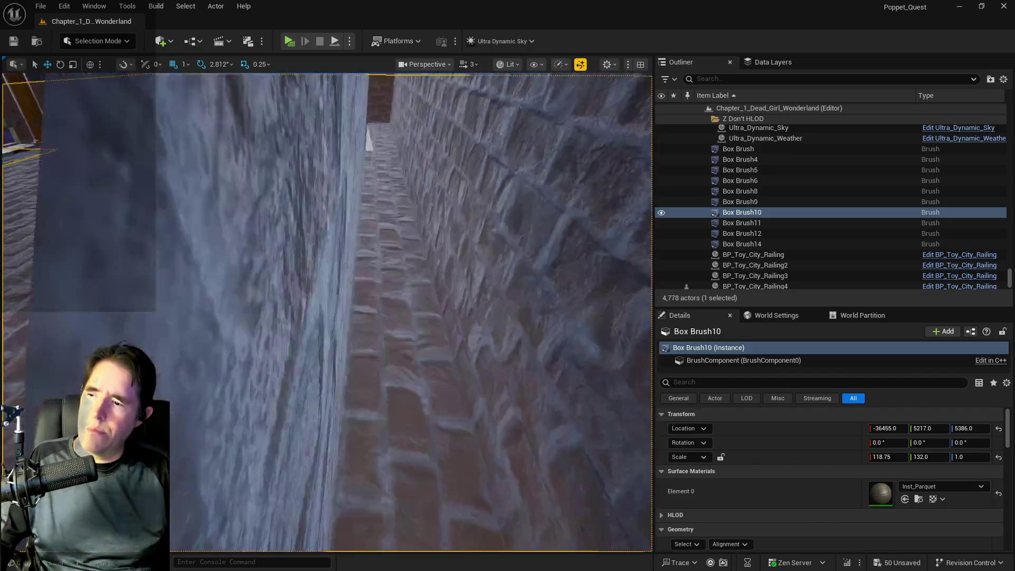
scroll(360, 222, down, 5)
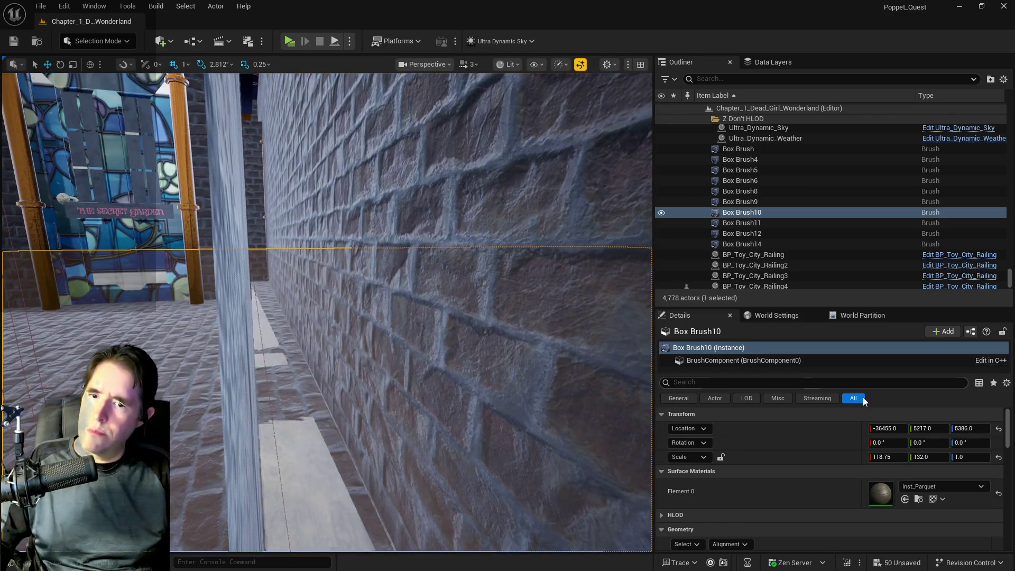
key(f)
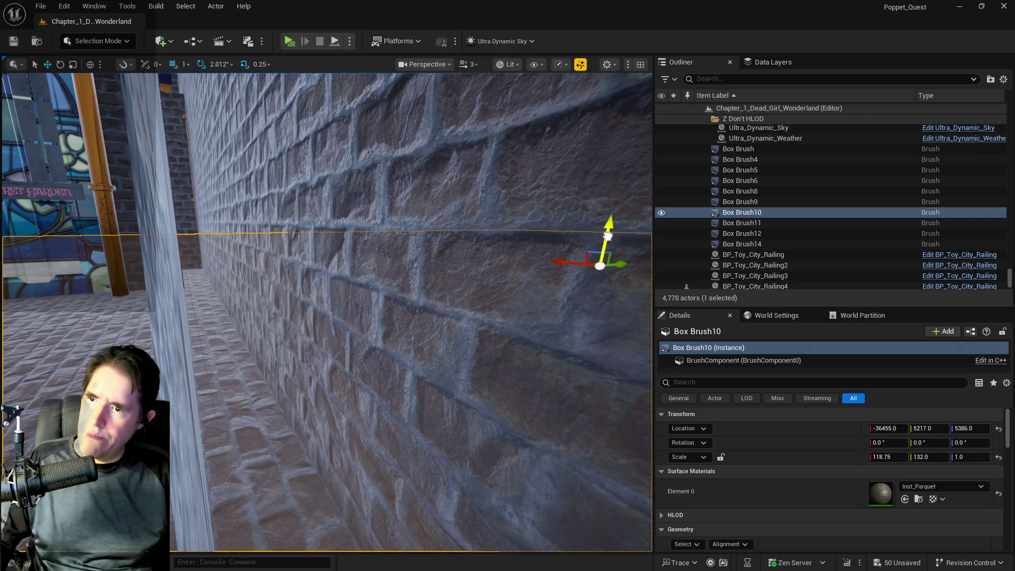
drag(608, 236, 608, 225)
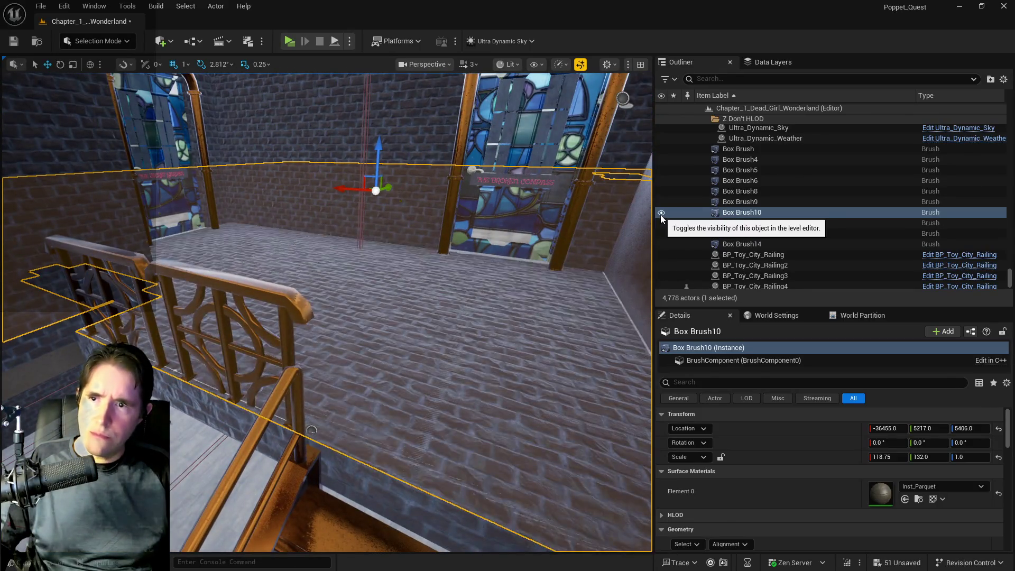
Step: Toggle Box Brush10's visibility, raise the entrance landing to Z 5413, and save the map
click(661, 213)
click(434, 314)
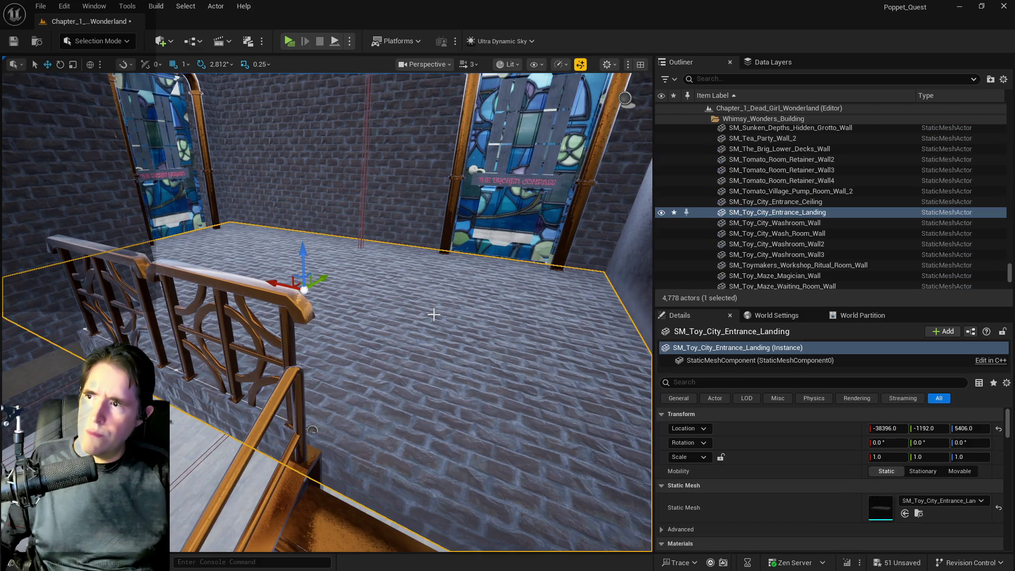
key(ctrl+z)
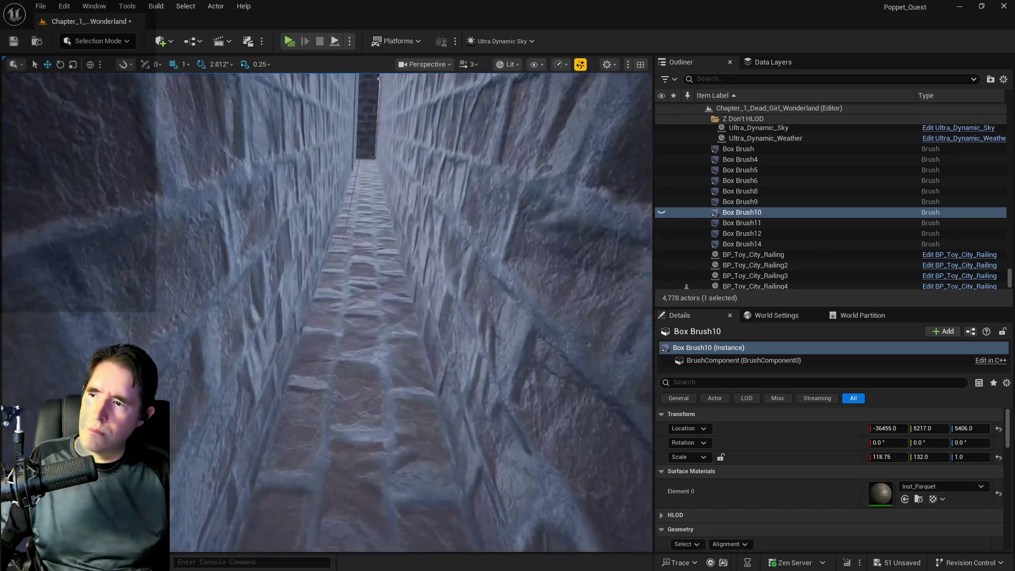
click(662, 212)
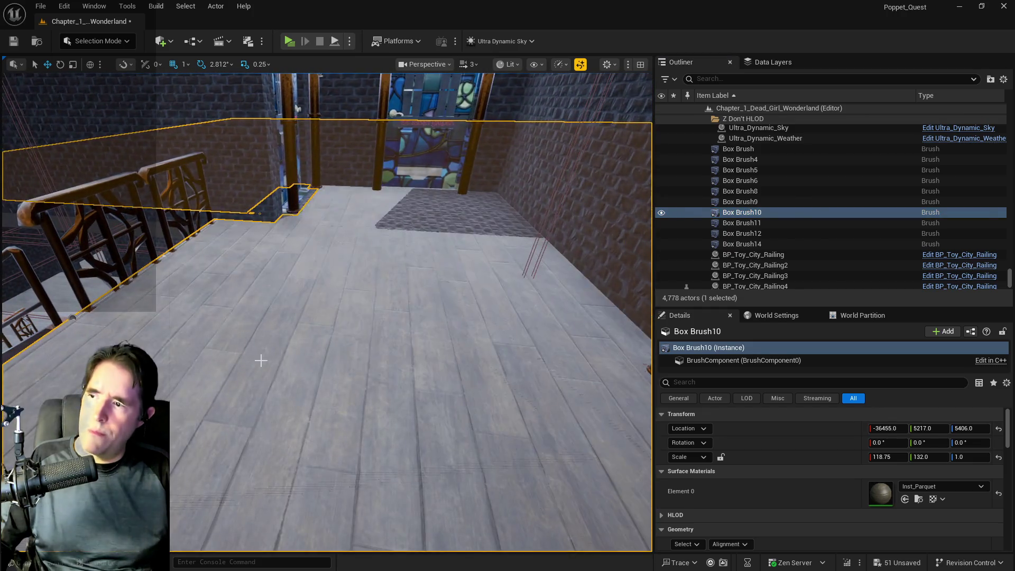
click(261, 356)
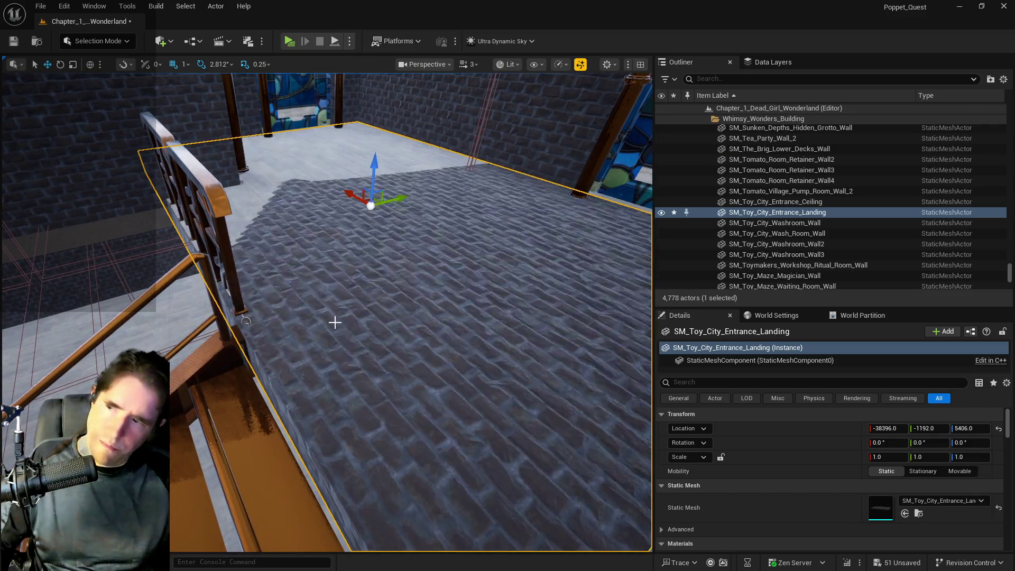
drag(374, 169, 374, 162)
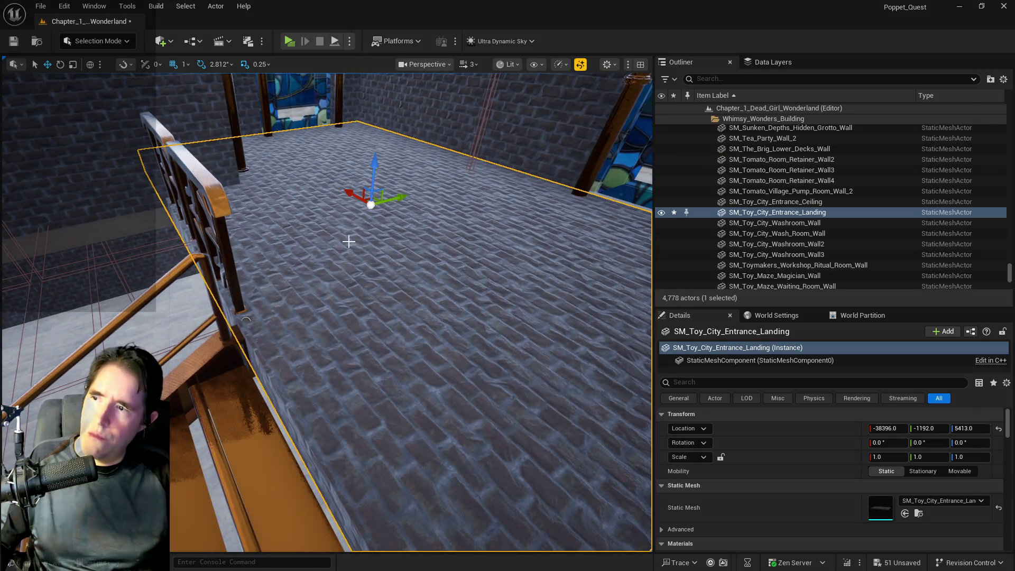
key(ctrl+s)
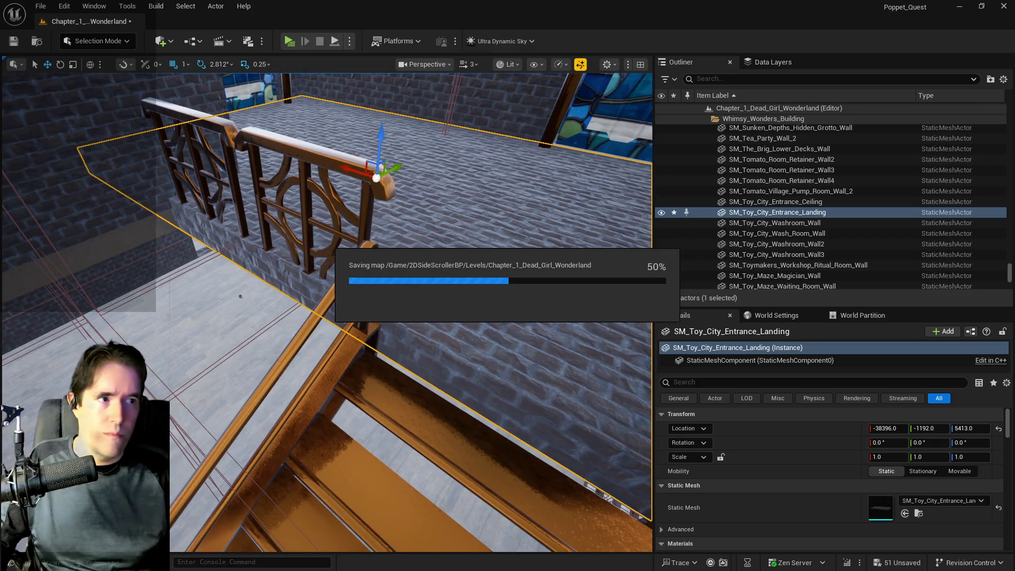
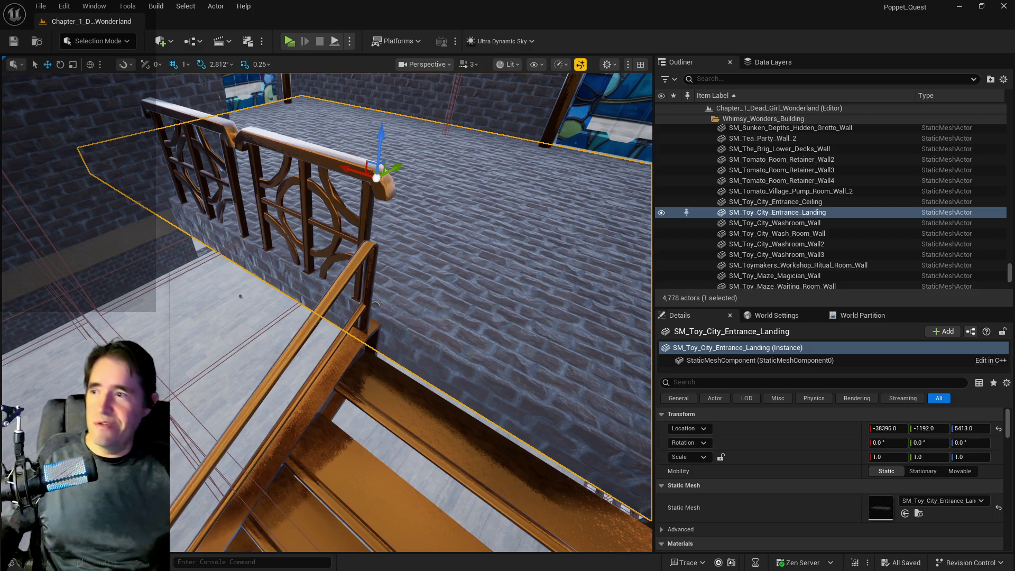
Step: Turn BP_Control_Console15 180° and move it across the office floor along Y and X
drag(265, 424, 246, 349)
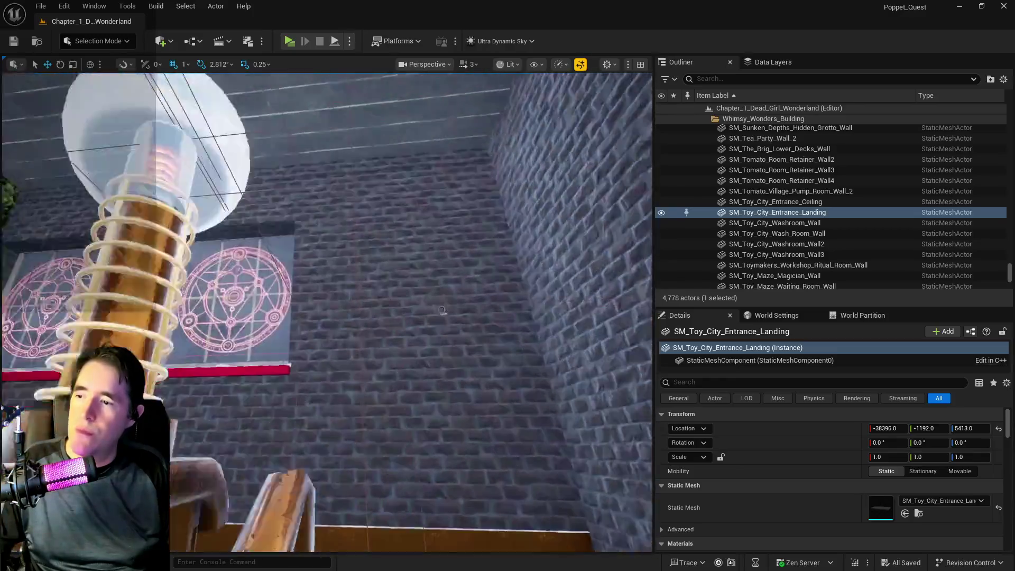
mouse_move(442, 311)
mouse_down()
mouse_move(564, 320)
mouse_move(364, 552)
mouse_move(299, 110)
mouse_up()
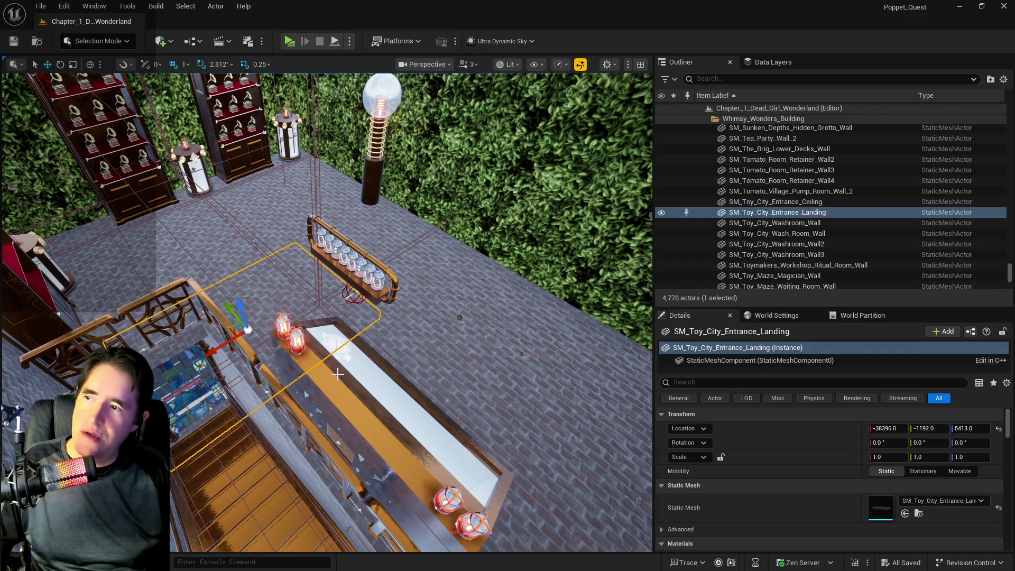
click(358, 427)
drag(366, 421, 256, 293)
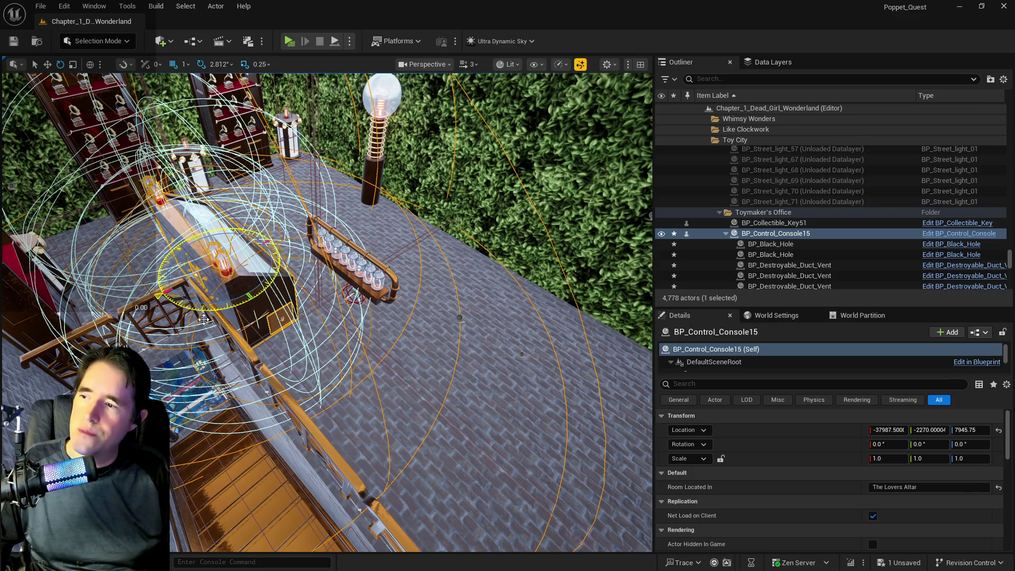
mouse_move(203, 319)
mouse_down()
mouse_move(277, 286)
mouse_move(288, 265)
mouse_move(274, 237)
mouse_up()
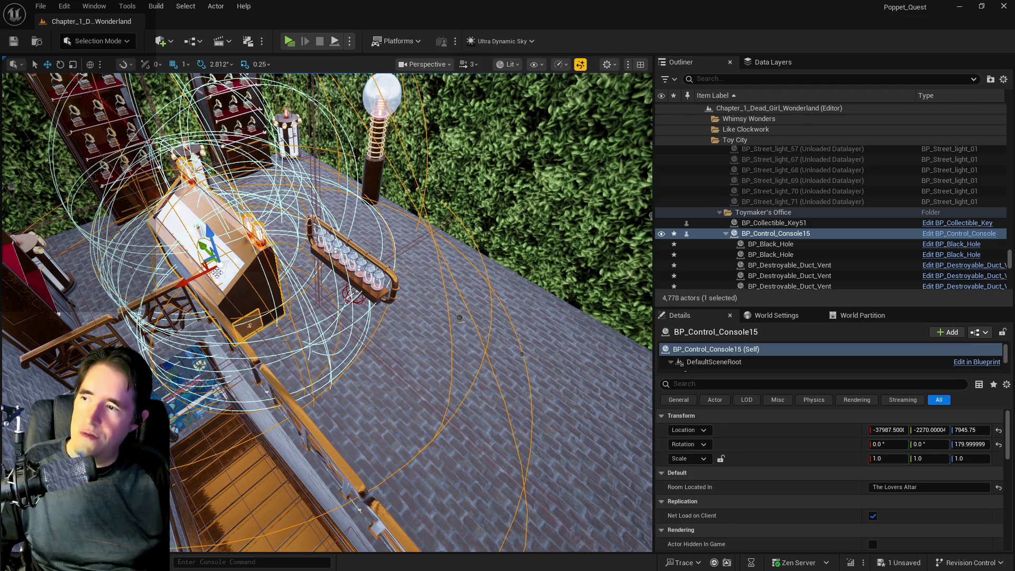
mouse_move(199, 276)
mouse_down()
mouse_move(334, 259)
mouse_move(411, 216)
mouse_up()
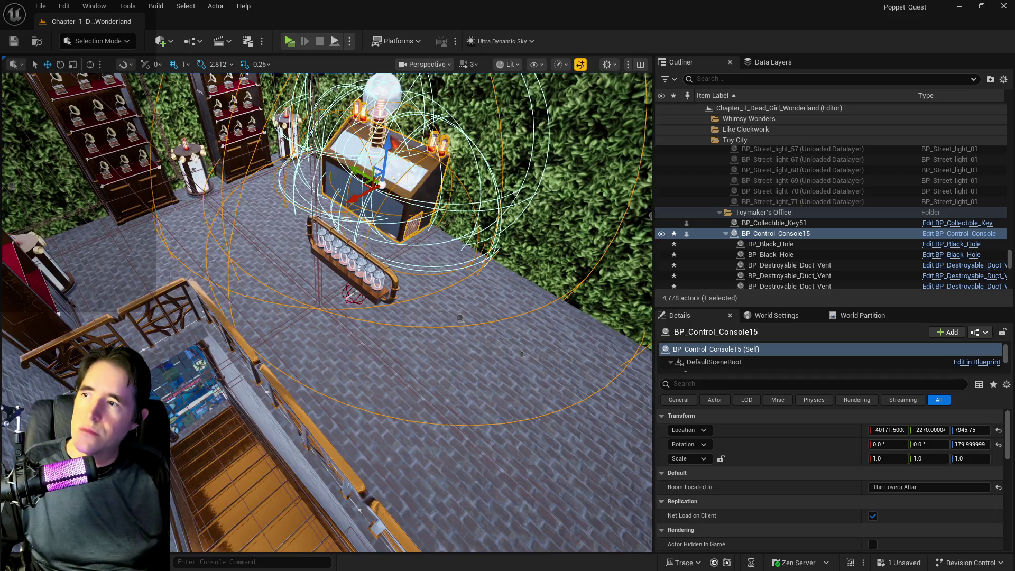
drag(327, 312, 148, 312)
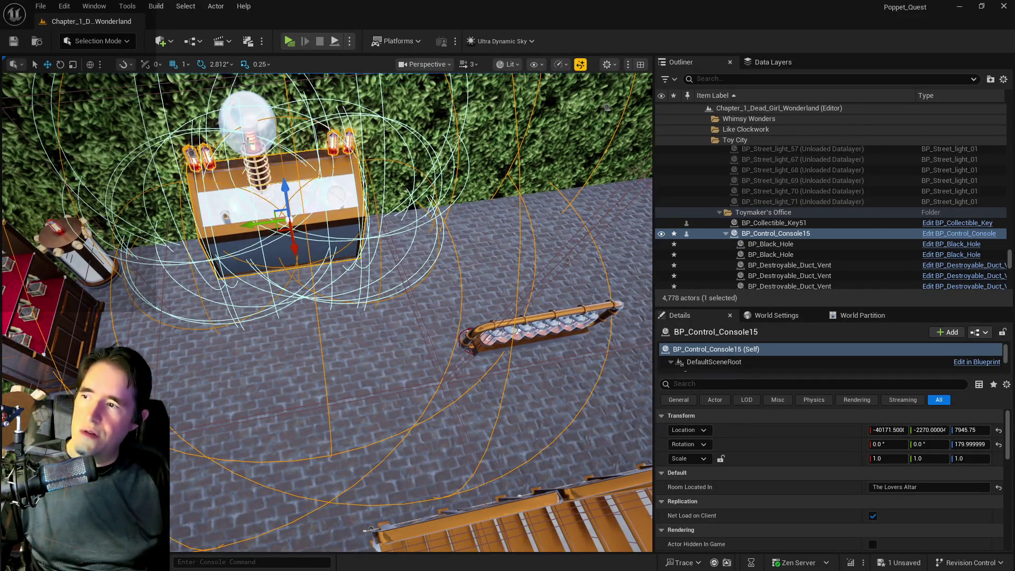
Step: Nudge the console to Y -1786 and slide BP_Tesla_Coil13 along Y to -2955 beside it
click(243, 199)
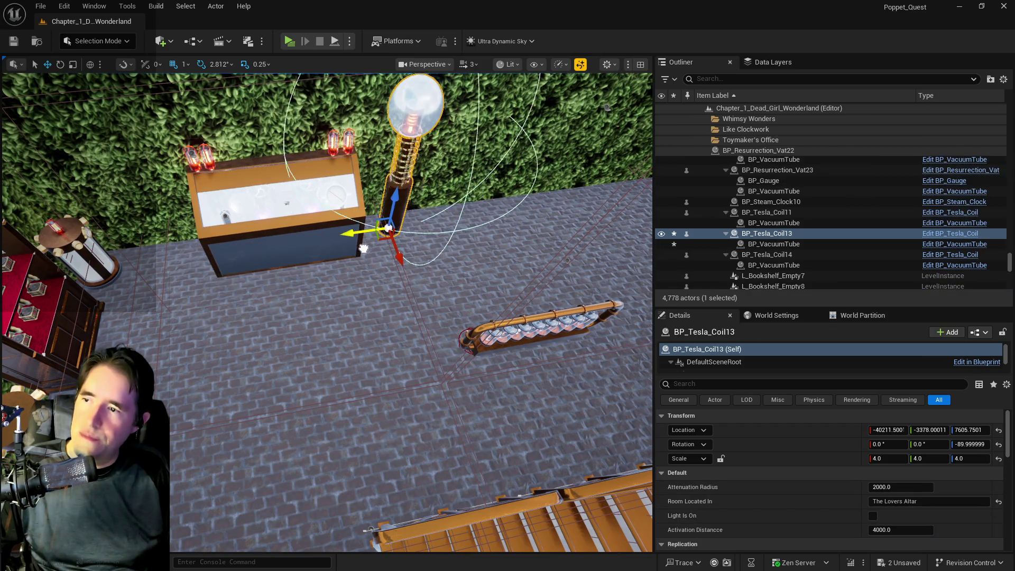
click(297, 246)
mouse_move(252, 225)
mouse_down()
mouse_move(177, 224)
mouse_move(199, 223)
mouse_up()
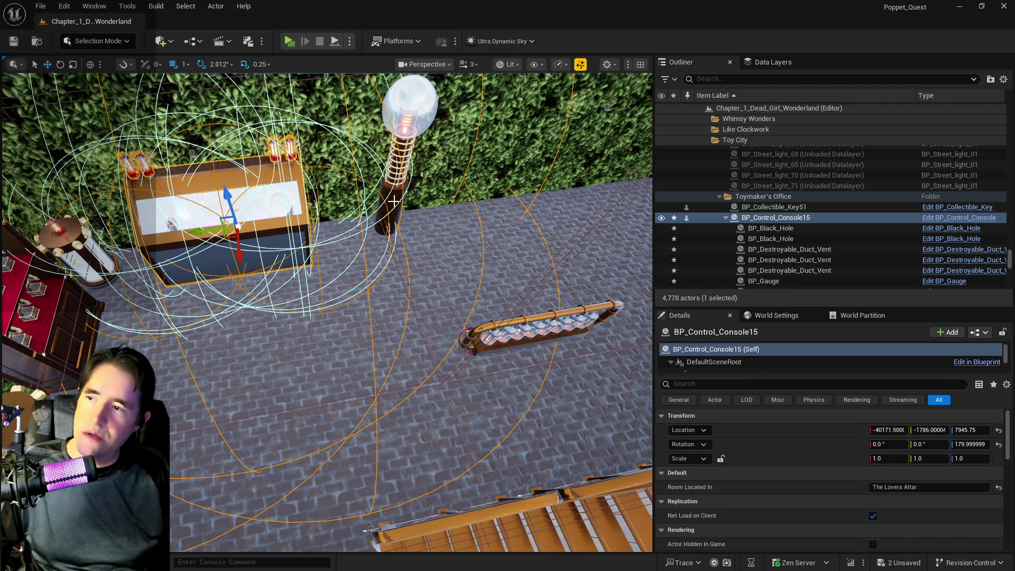
click(394, 201)
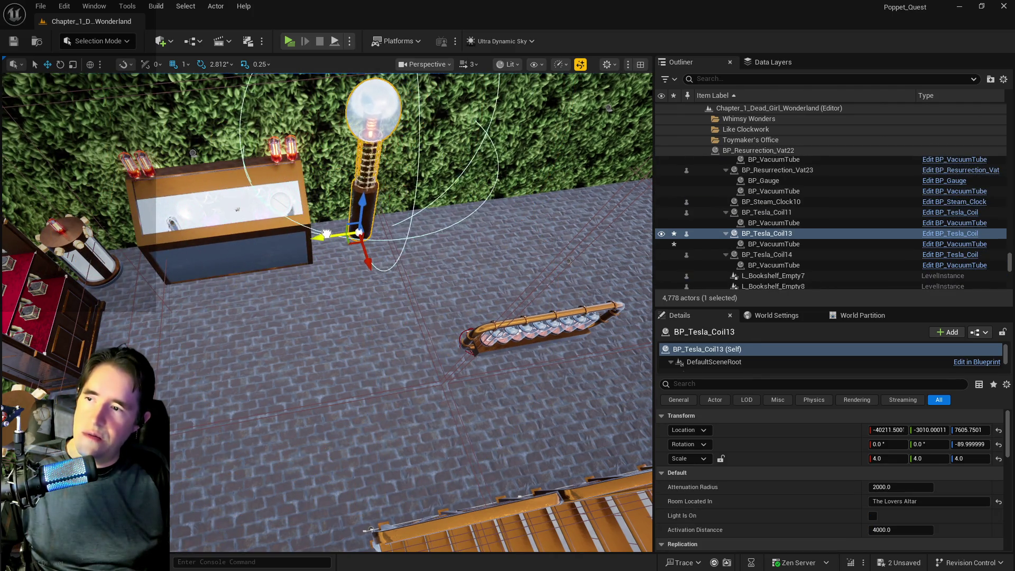
drag(326, 234, 430, 311)
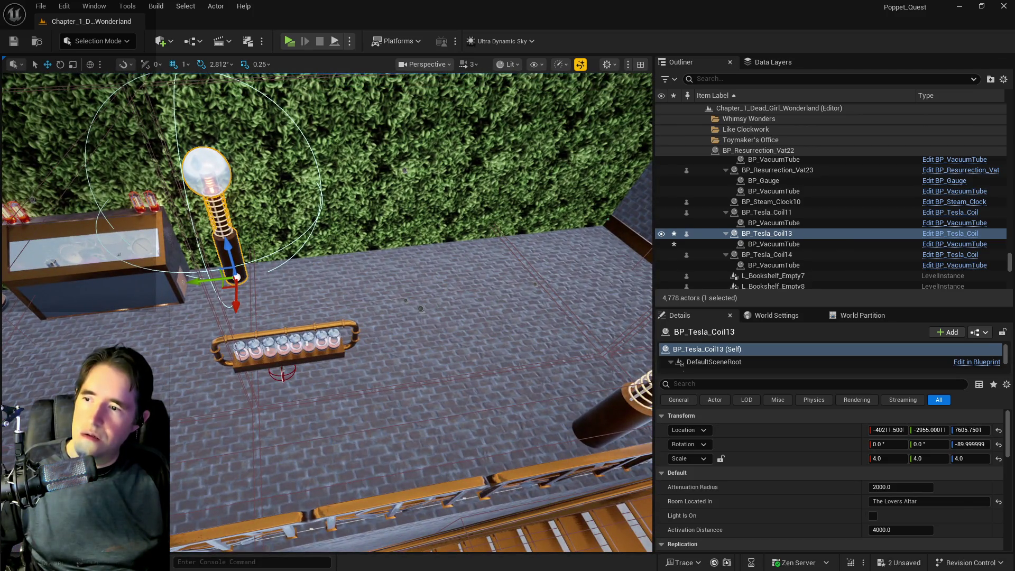
click(421, 309)
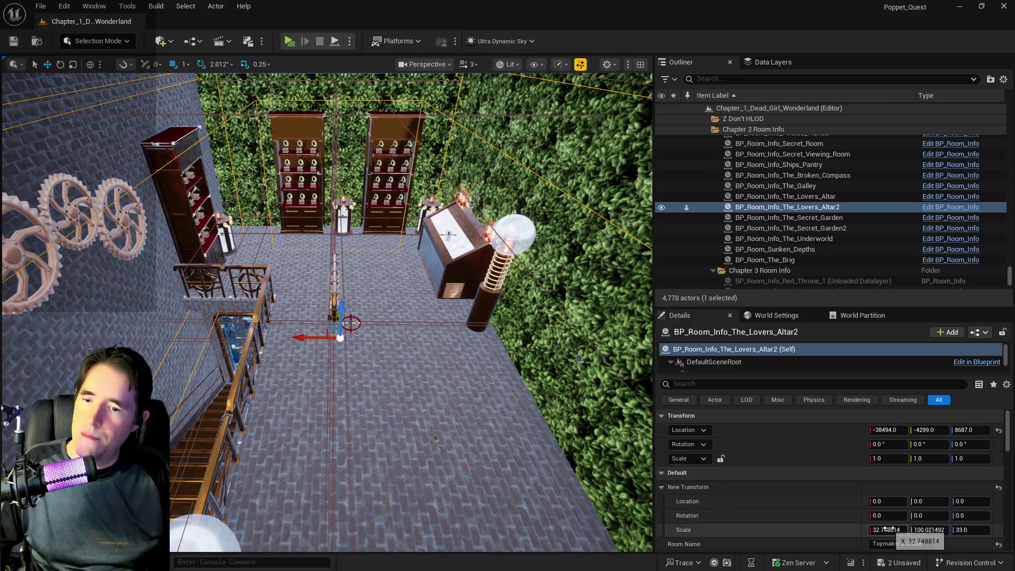
Step: Widen BP_Room_Info_The_Lovers_Altar2's X scale and shift the volume along X and Y
key(space)
key(space)
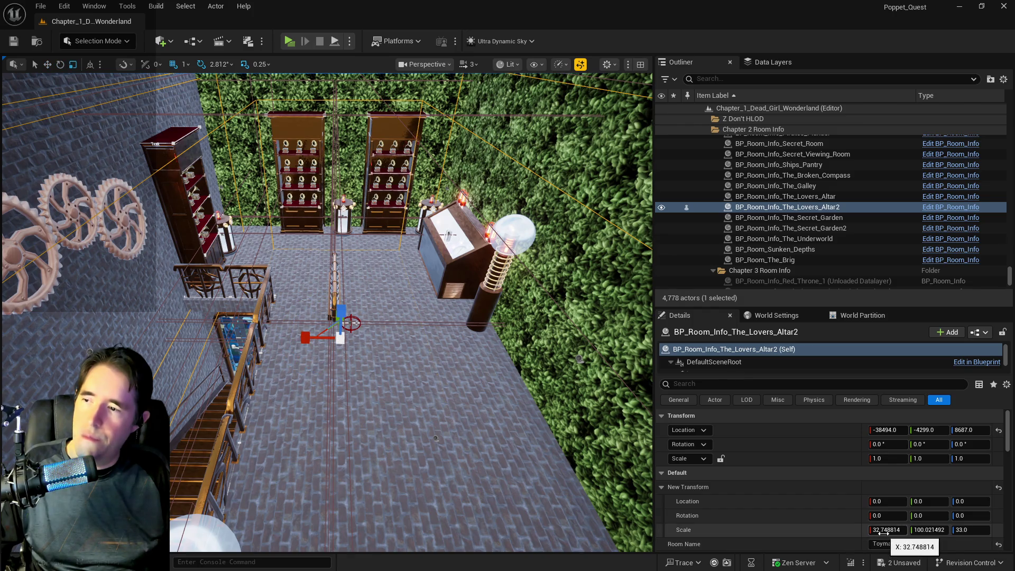
drag(884, 532, 918, 532)
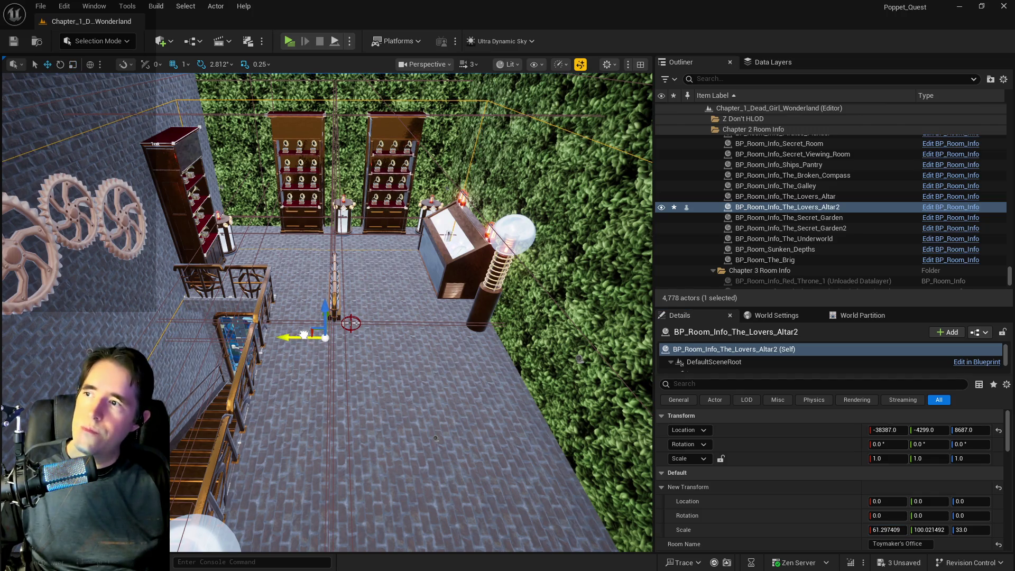
drag(304, 335, 301, 335)
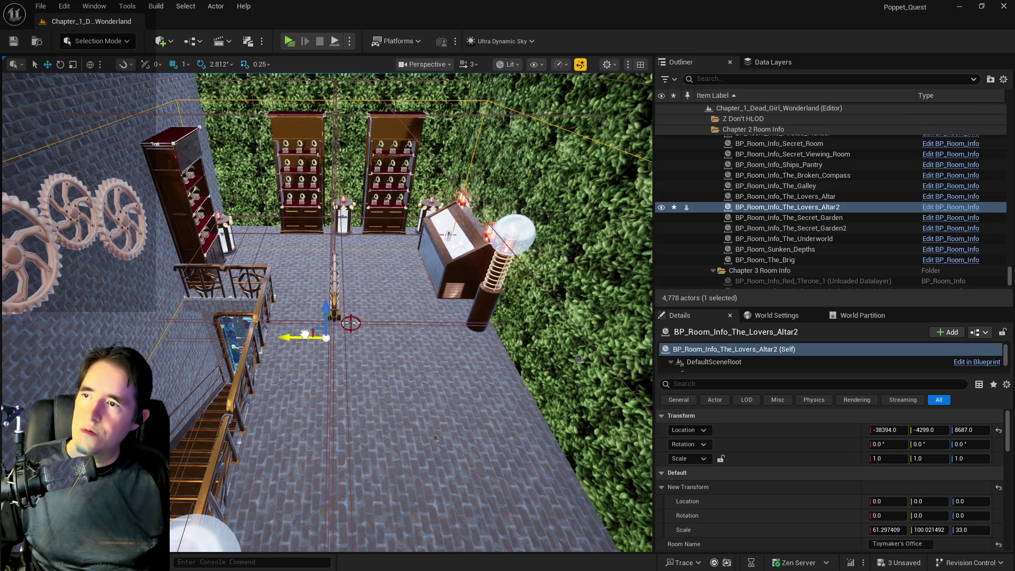
mouse_move(331, 372)
mouse_down()
mouse_move(318, 365)
mouse_move(349, 359)
mouse_move(331, 372)
mouse_up()
drag(499, 275, 482, 282)
key(f)
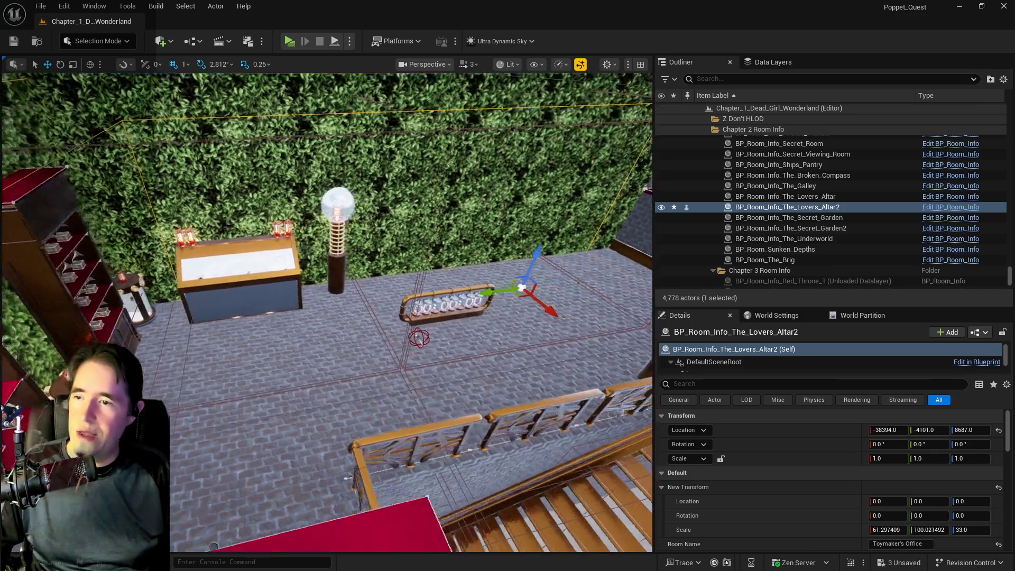
scroll(284, 222, down, 10)
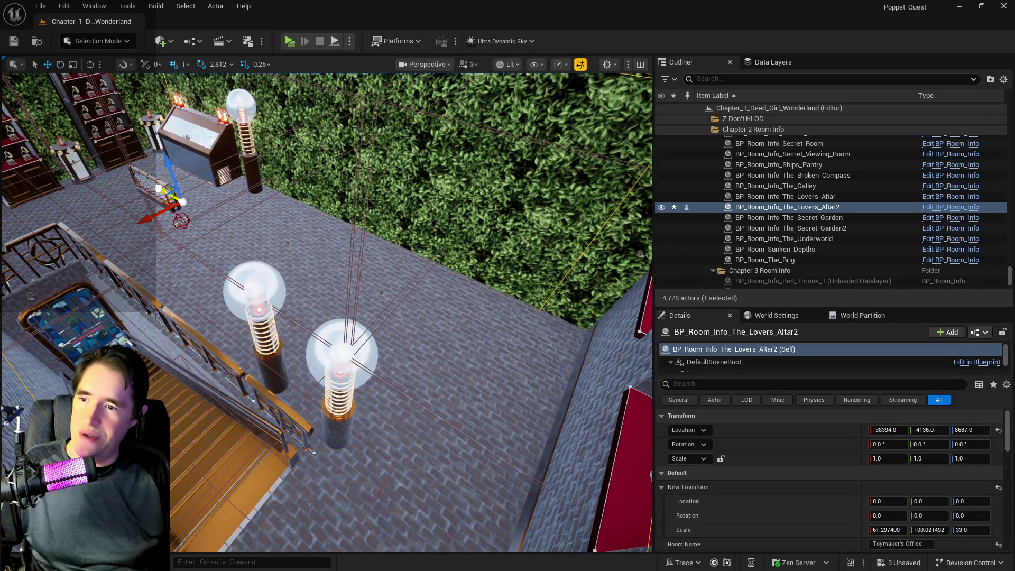
drag(160, 188, 164, 189)
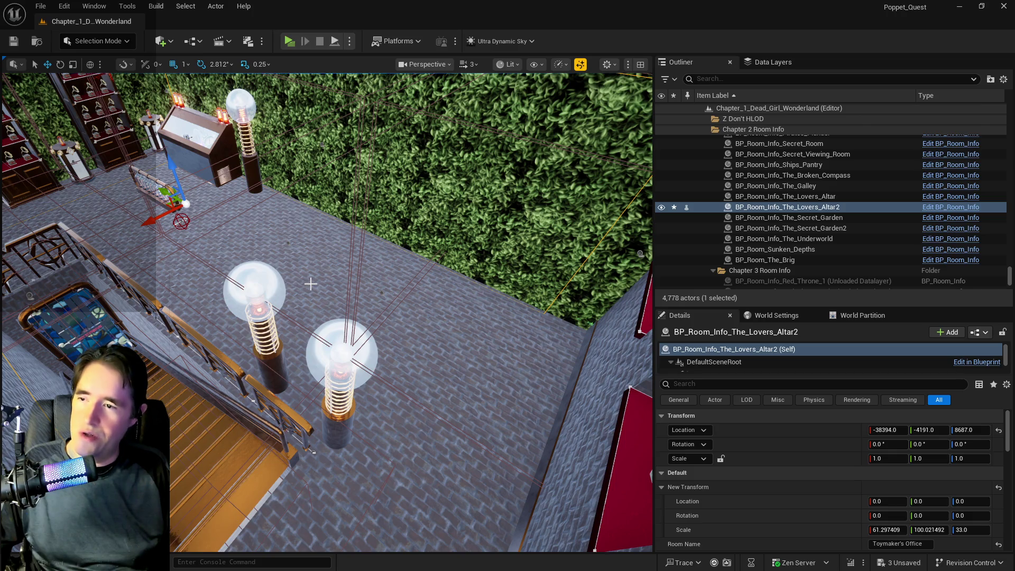
Step: Stretch the volume's Y scale to about 116 and nudge it to Y -4053
key(e)
key(r)
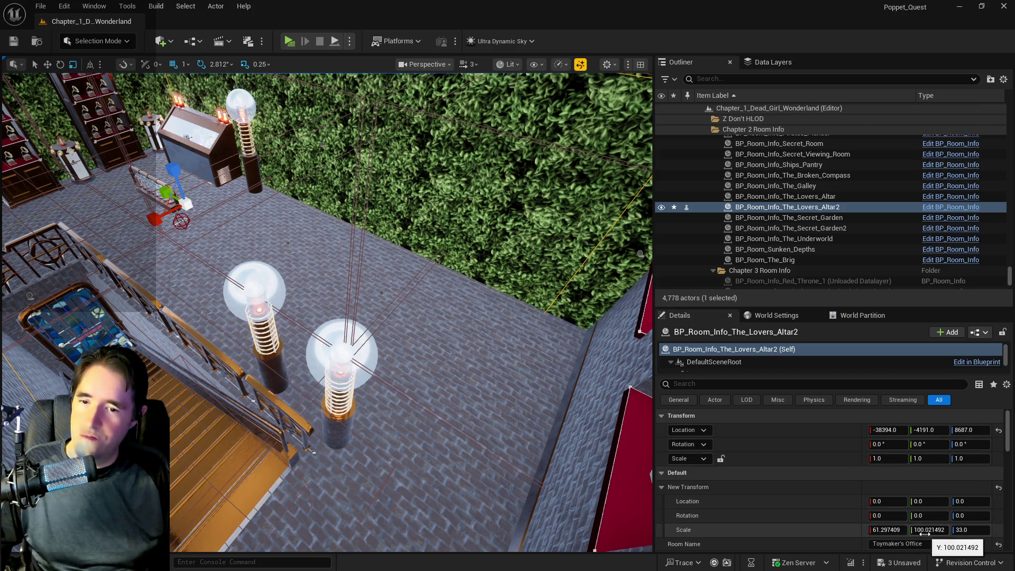
drag(925, 534, 942, 534)
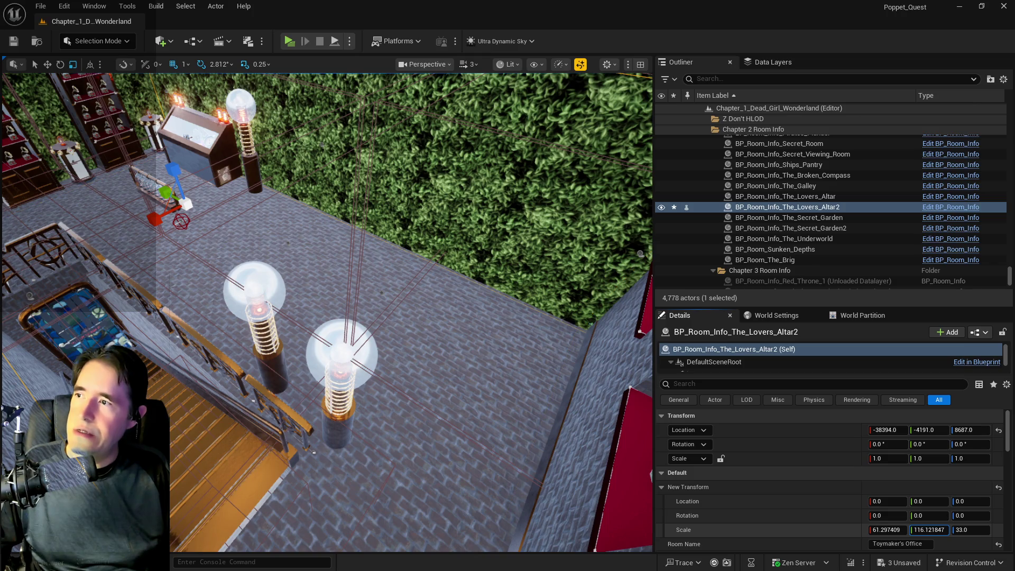
key(w)
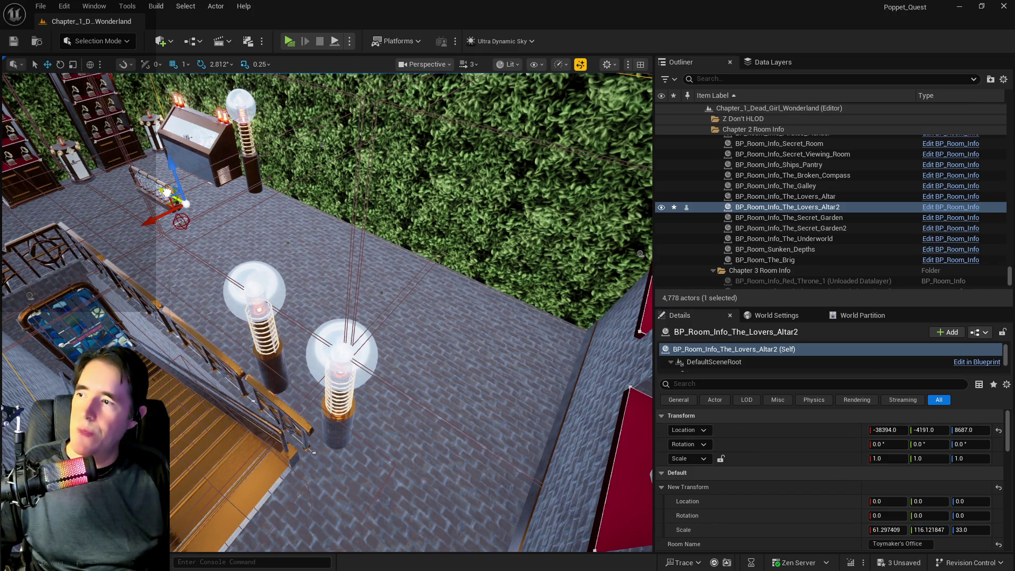
drag(167, 192, 158, 188)
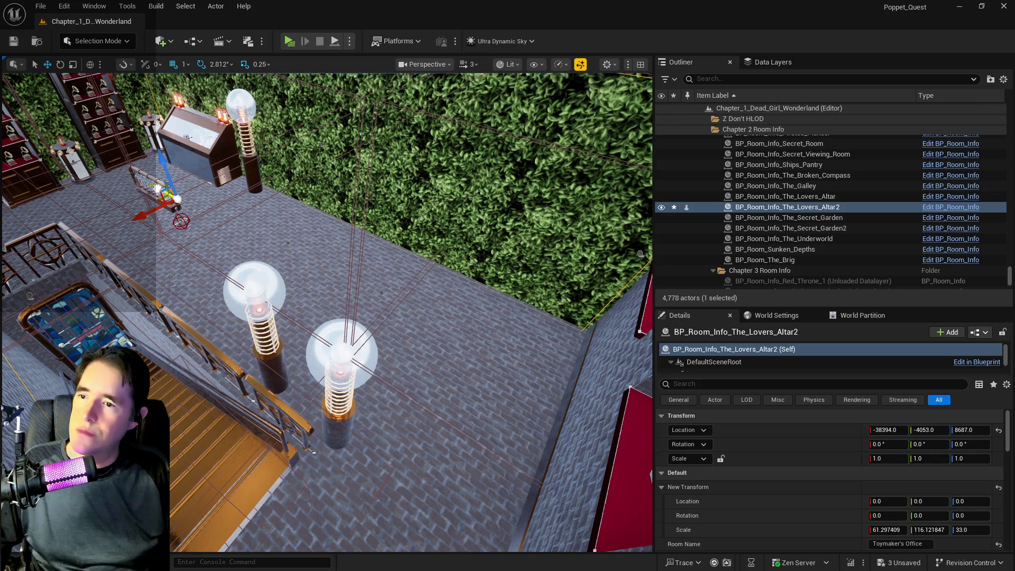
click(935, 530)
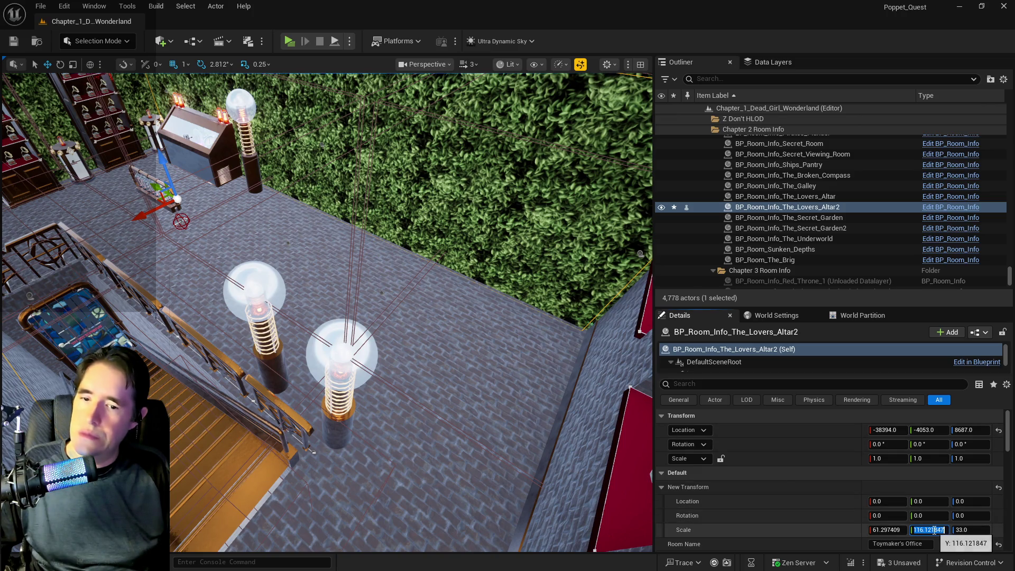
Step: Set the room volume's New Transform Y scale to 121
text(120)
key(Return)
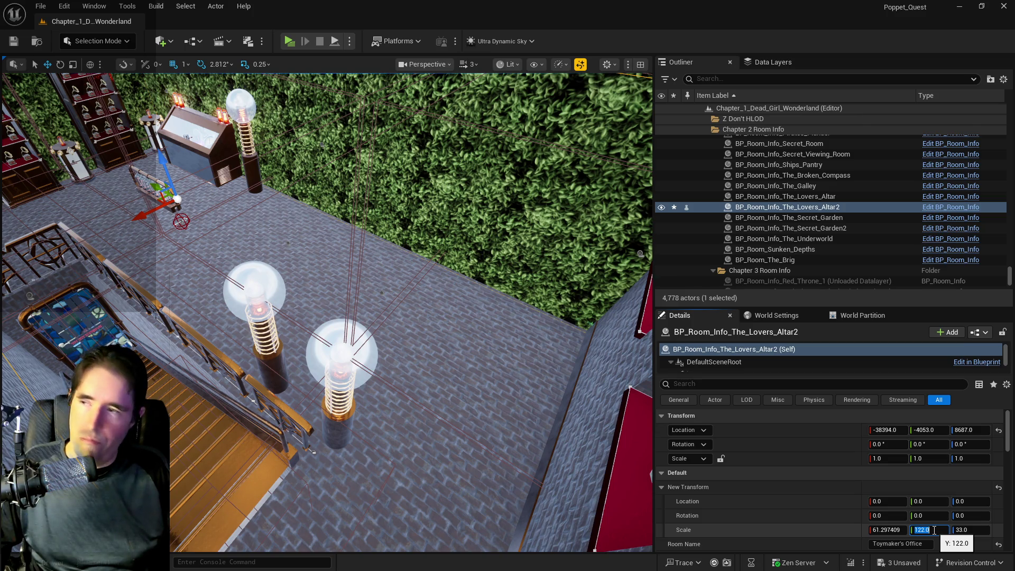
text(12)
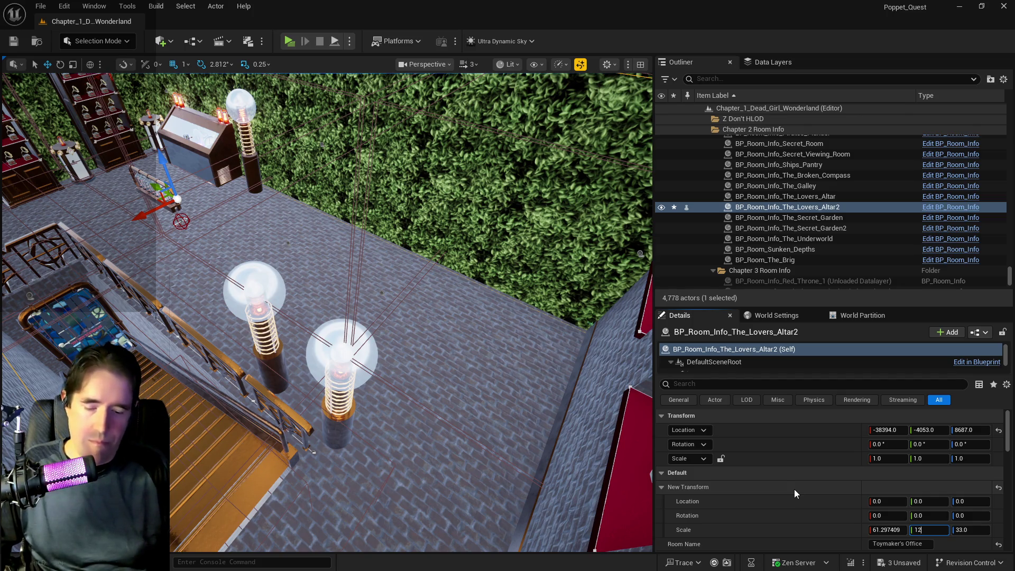
key(BackSpace)
text(21)
key(Return)
drag(244, 271, 245, 333)
drag(313, 238, 313, 239)
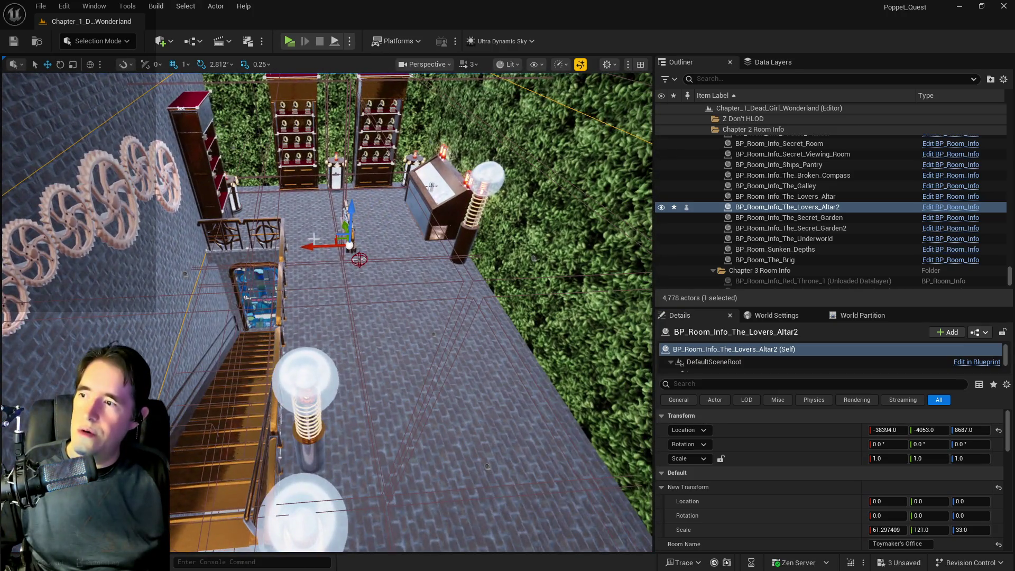
Step: Set the X scale to 62, then 63, and nudge the volume to X -38405
click(883, 530)
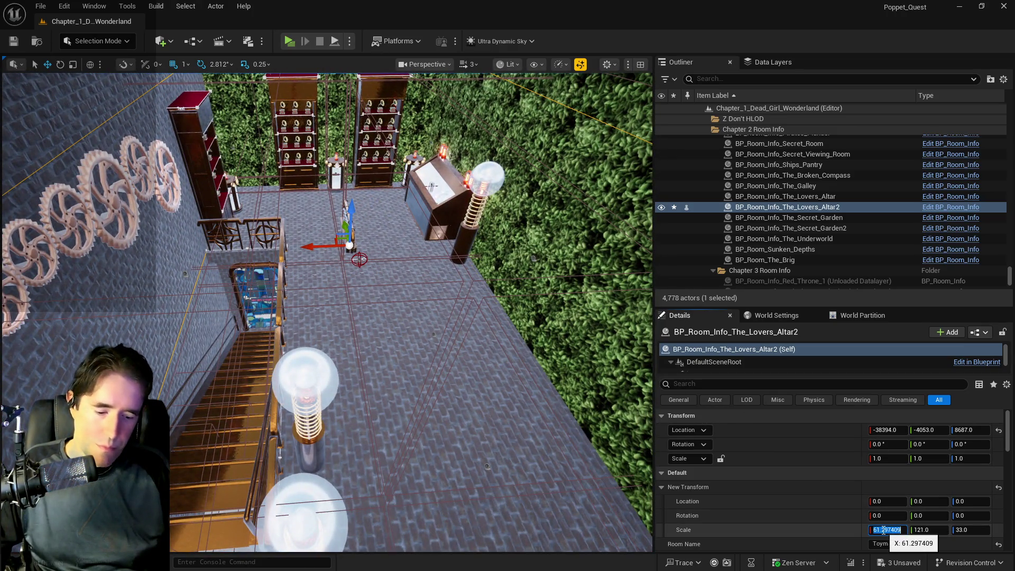
text(62)
key(Return)
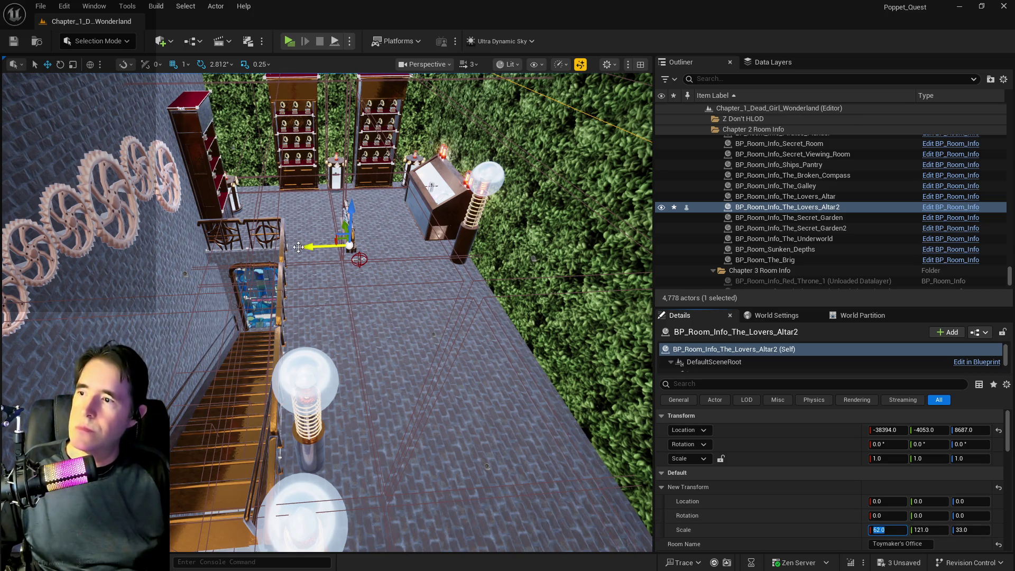
drag(312, 247, 314, 247)
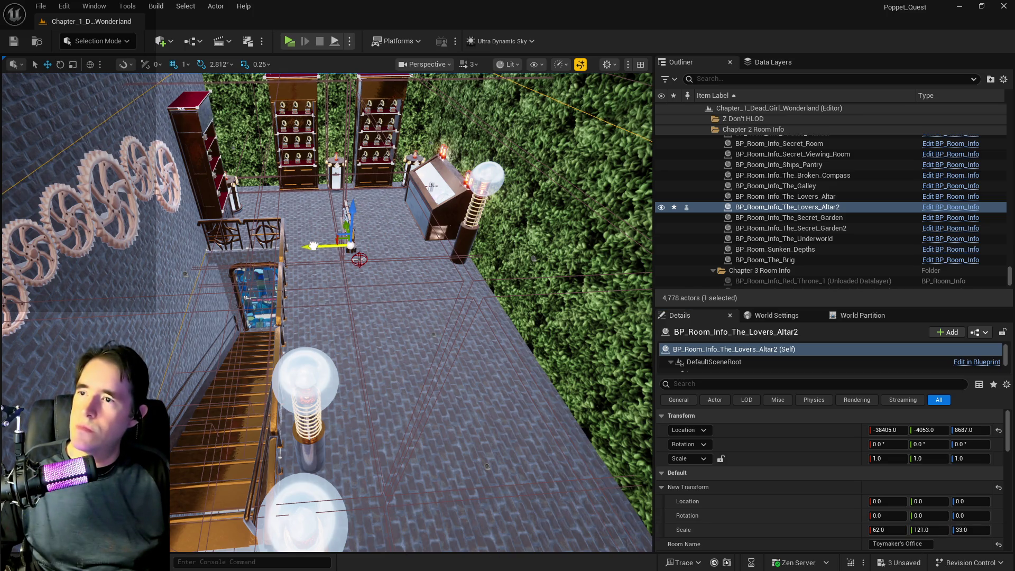
click(894, 532)
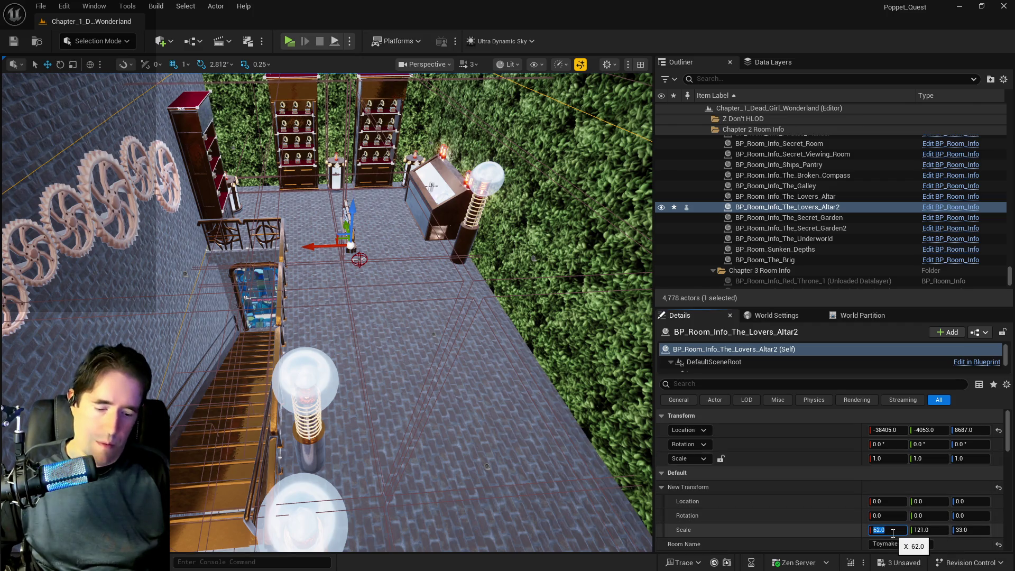
text(63)
key(Return)
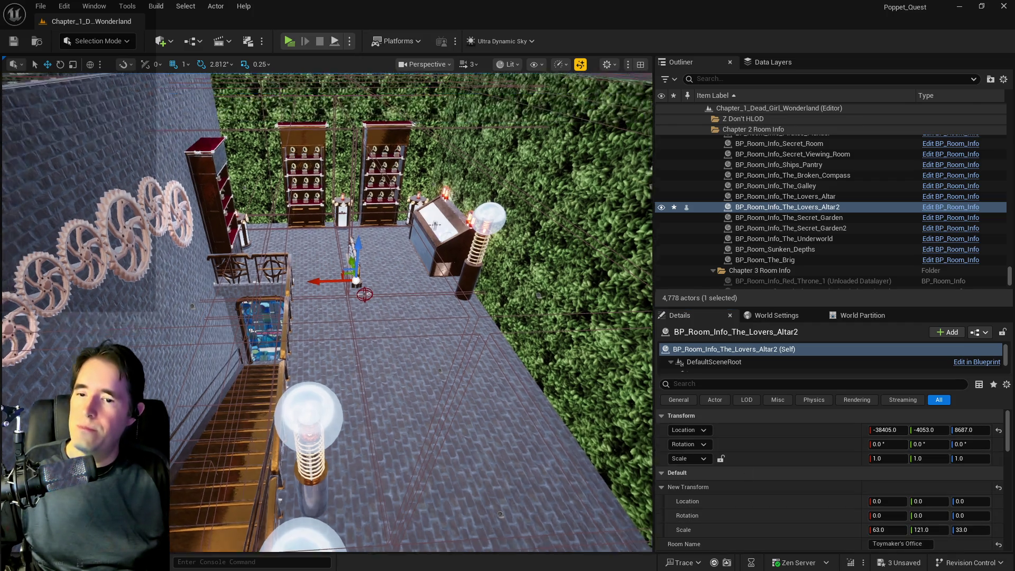
mouse_move(370, 317)
mouse_down()
mouse_move(370, 286)
mouse_move(497, 285)
mouse_move(497, 354)
mouse_move(631, 331)
mouse_up()
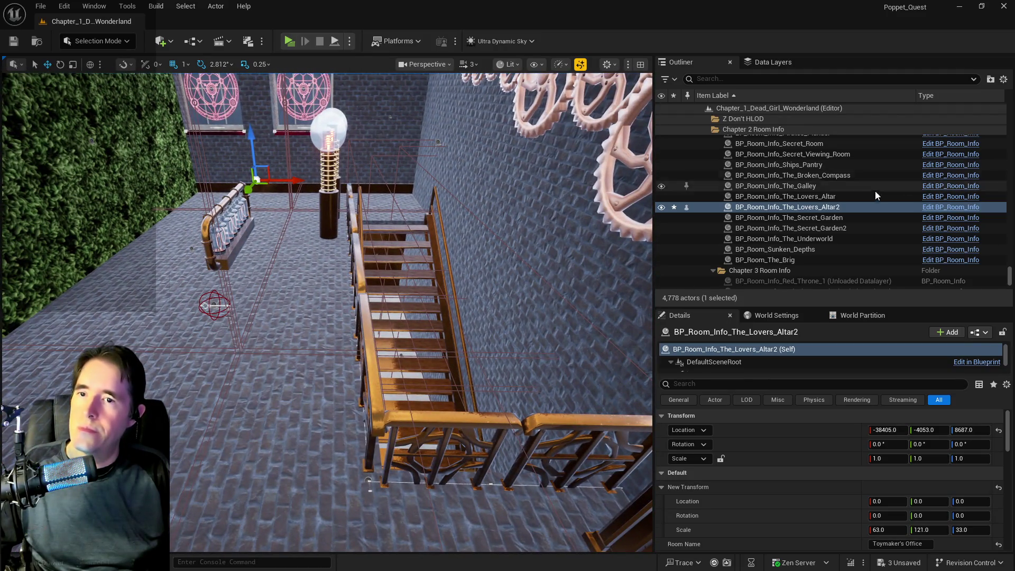
Step: Rename the Lovers Altar2 actor to BP_Room_Info_TOYMAKERS_OFFICE in the Outliner
click(799, 207)
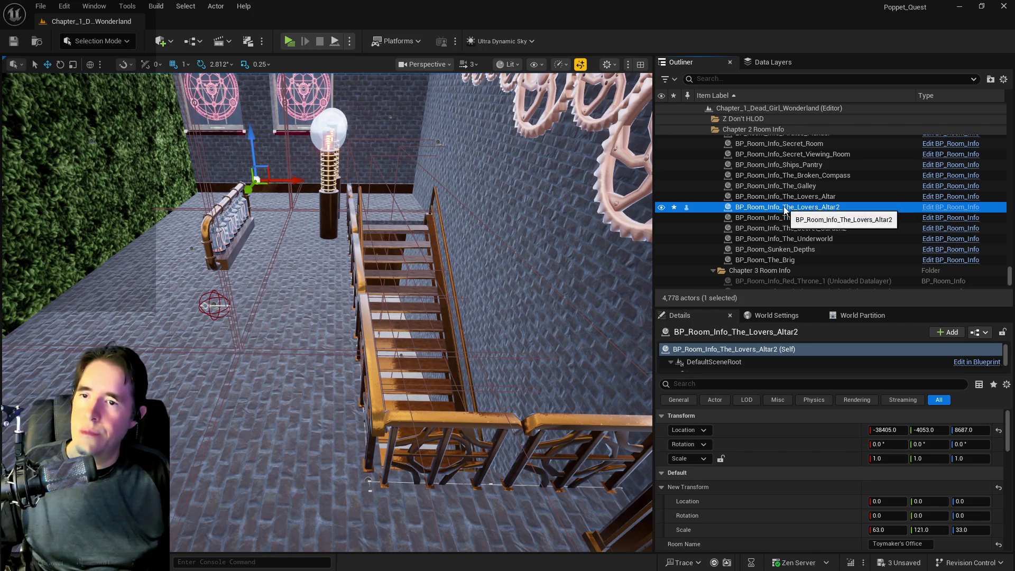
click(789, 207)
click(790, 206)
key(shift+End)
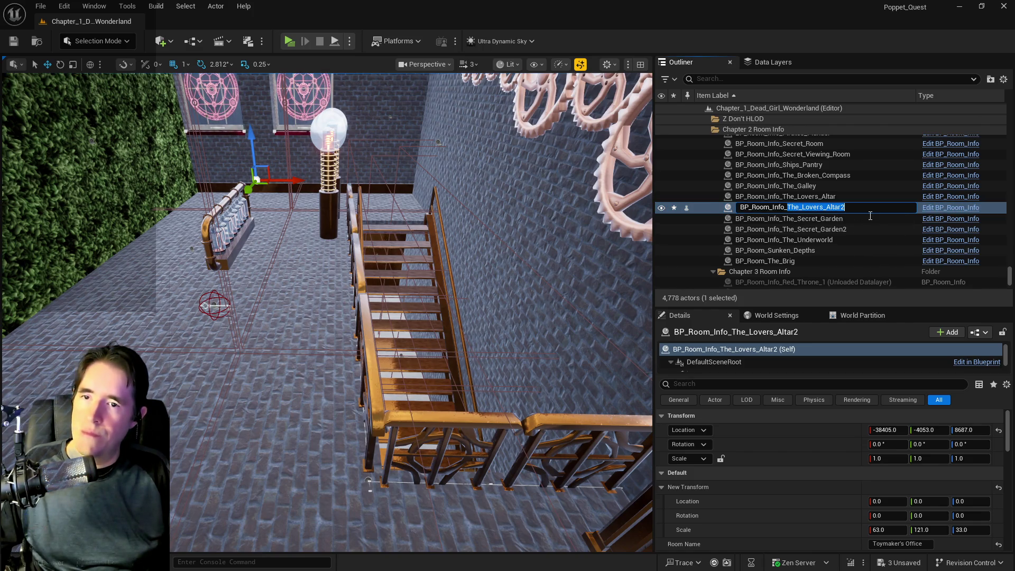
key(Delete)
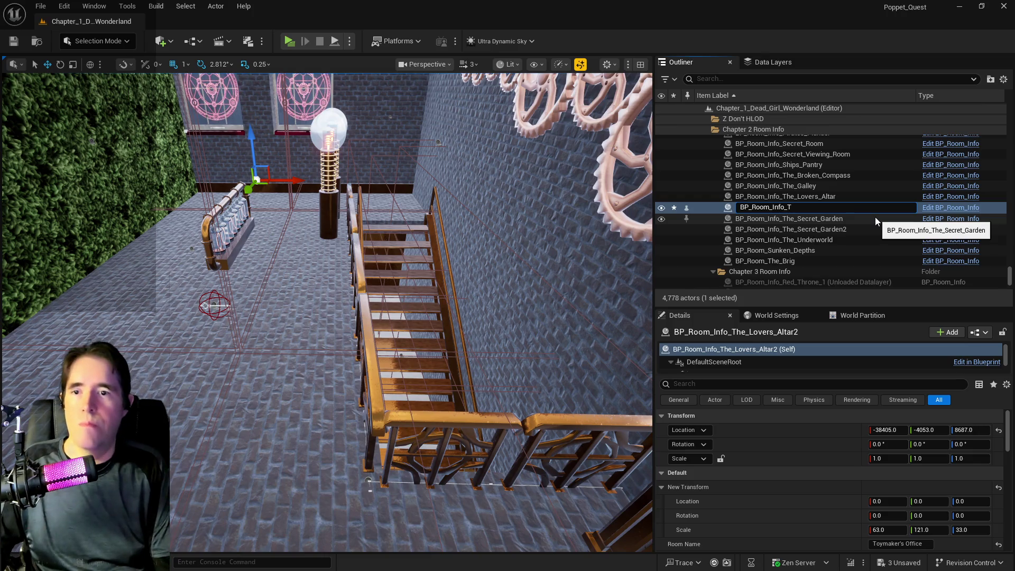
text(OYMAKERS_OFFIE)
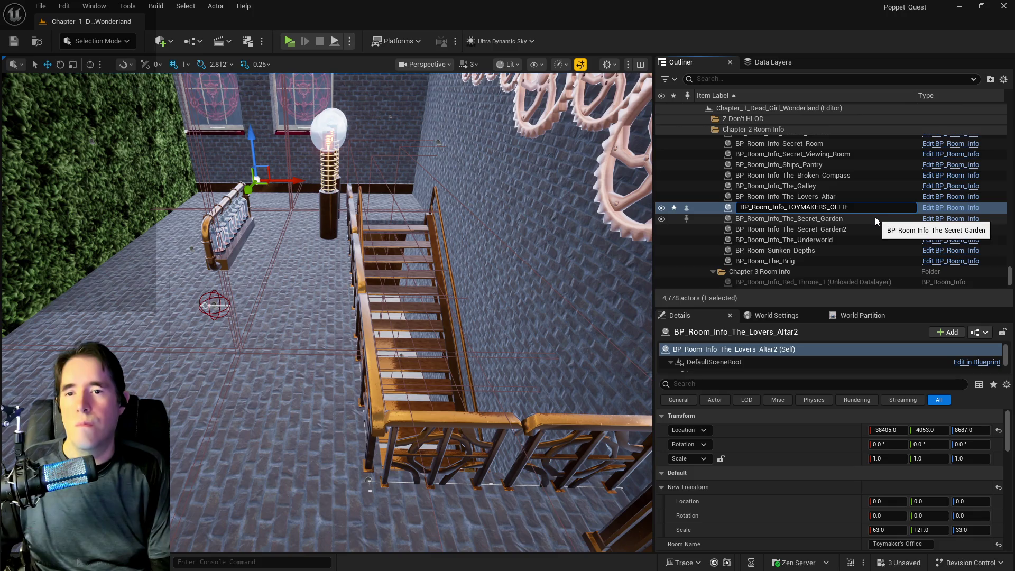
key(BackSpace)
text(CE)
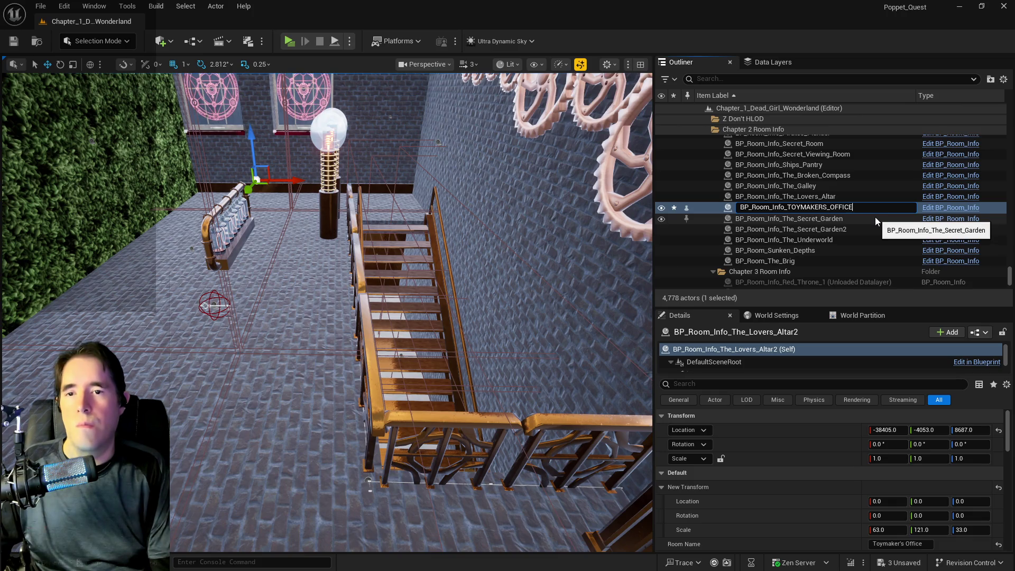
key(Return)
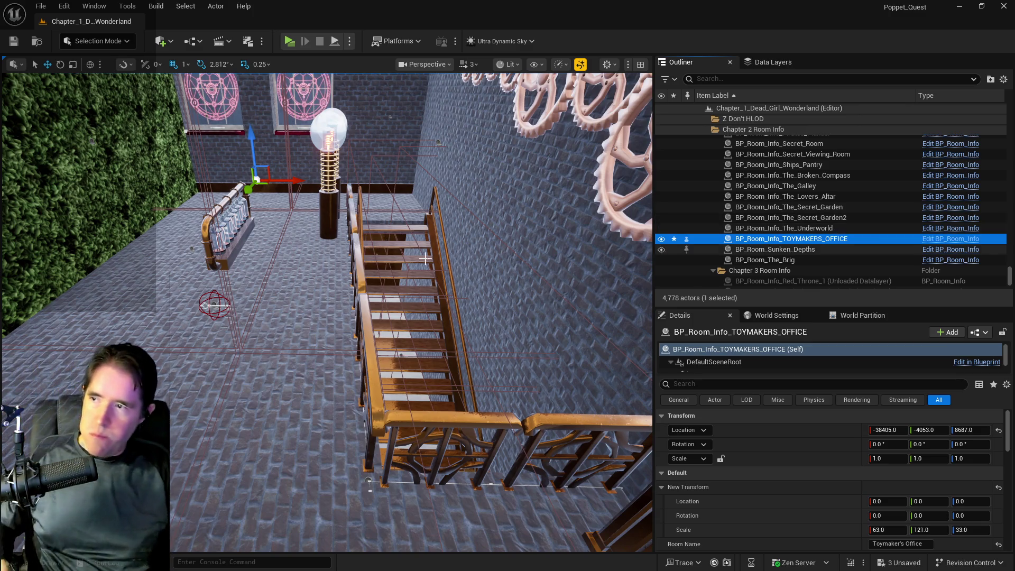
Step: Undo the accidental Alt-drag duplicate of the volume via Edit > Undo
scroll(328, 312, up, 3)
scroll(392, 186, up, 1)
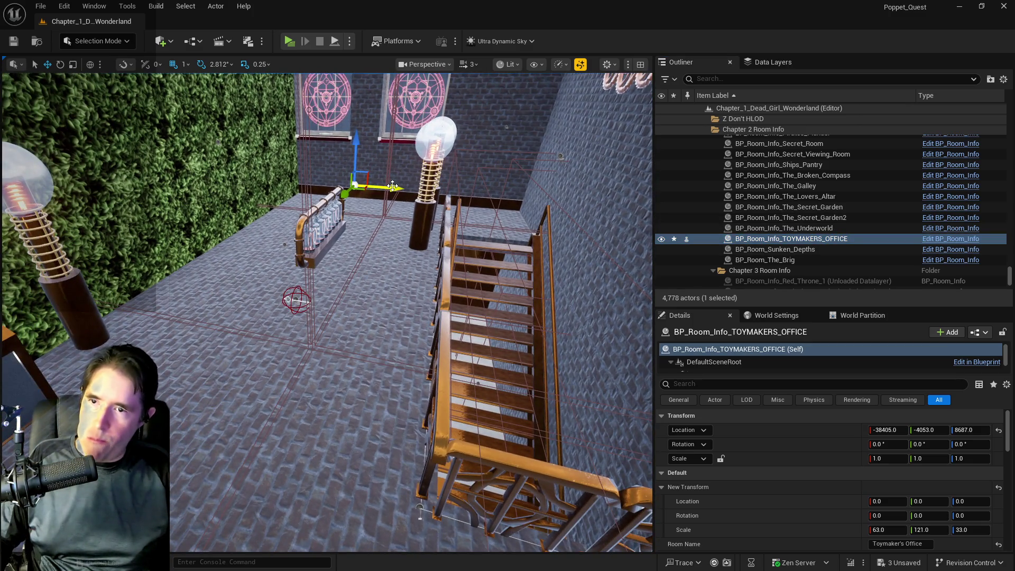
alt+drag(393, 188, 410, 190)
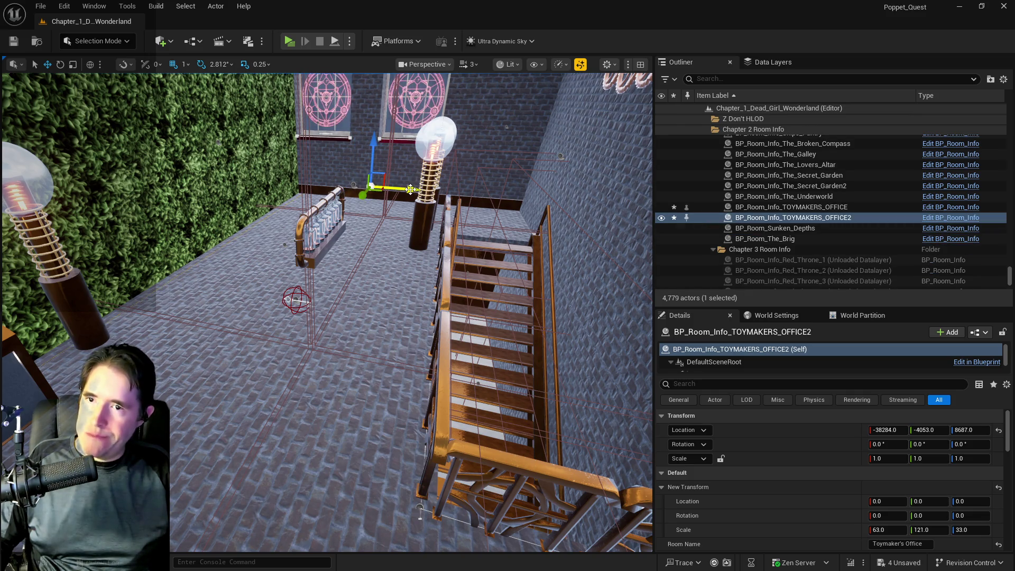
click(64, 6)
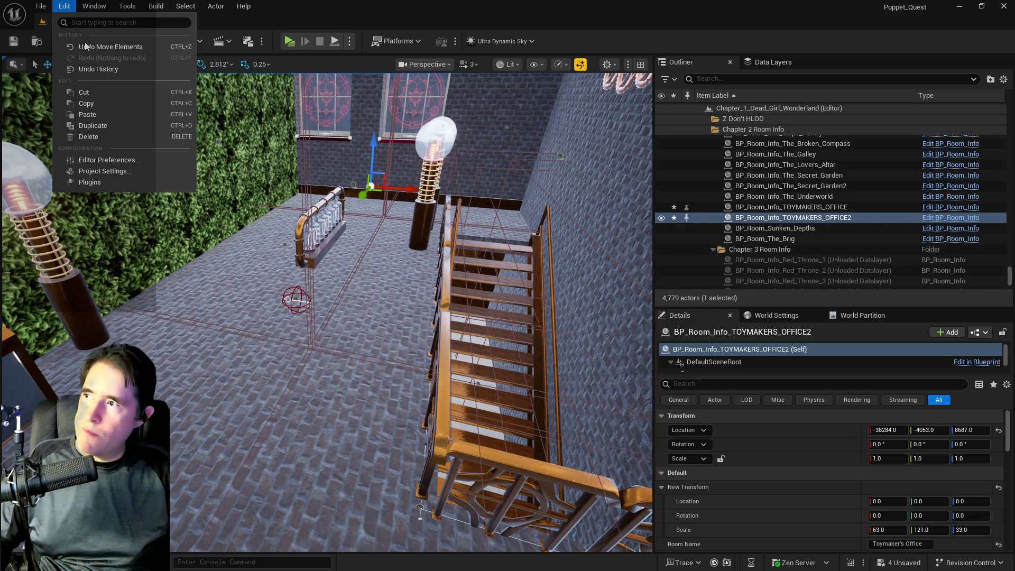
click(84, 45)
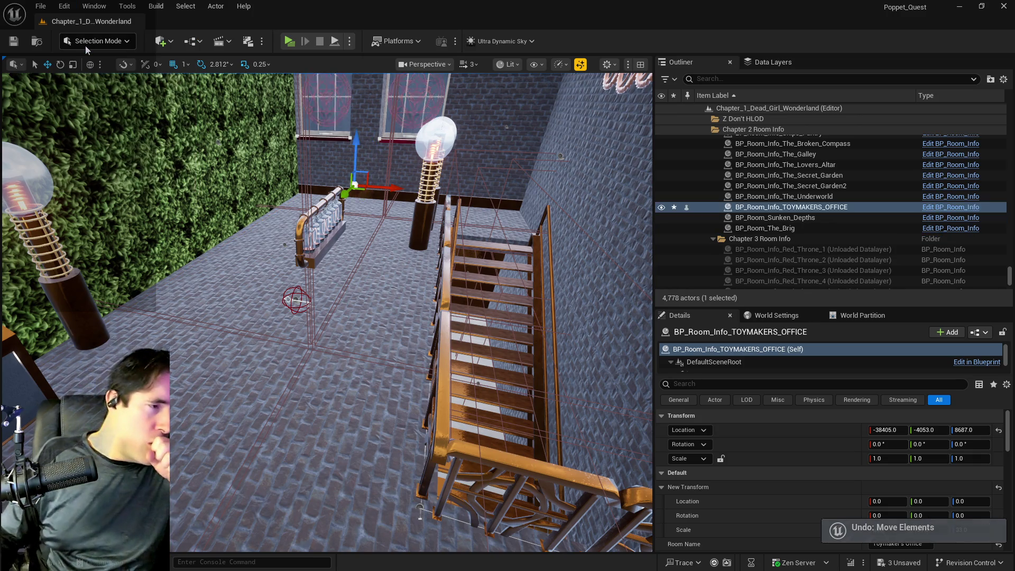
Step: Rename the actor again to BP_Room_Info_Toymakers_Office
click(785, 206)
click(791, 208)
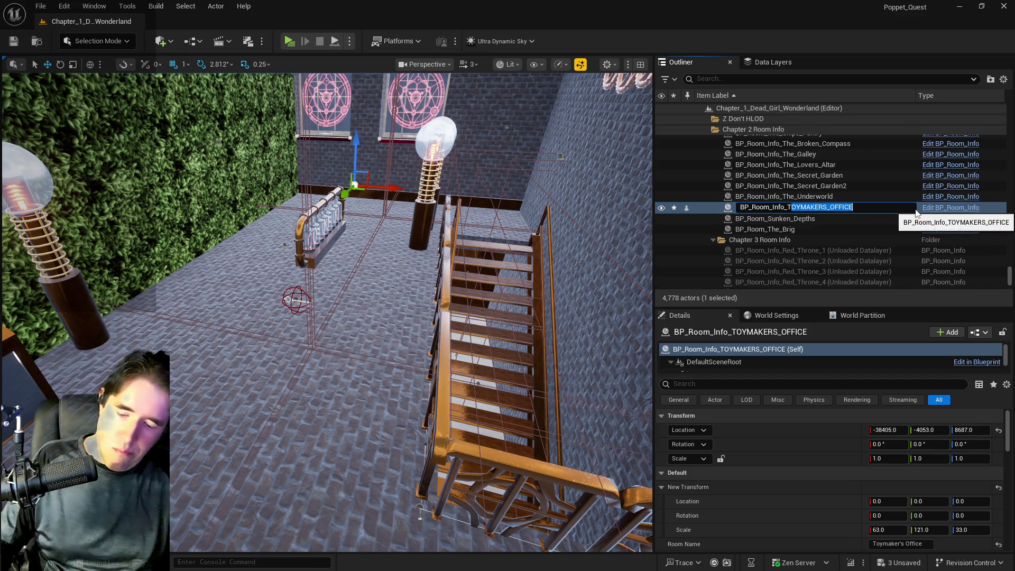
text(oyma)
text(_)
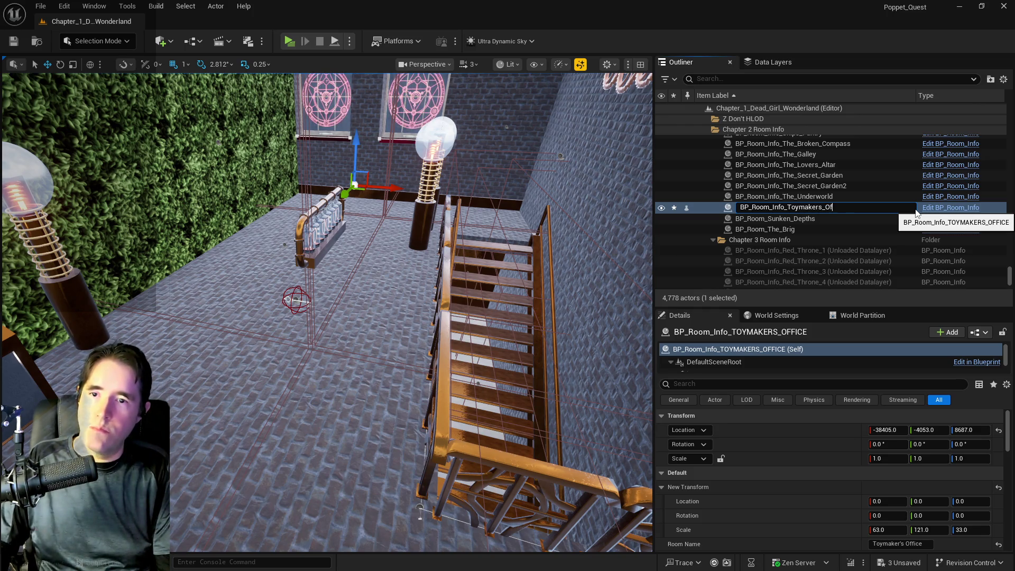
text(e)
key(Return)
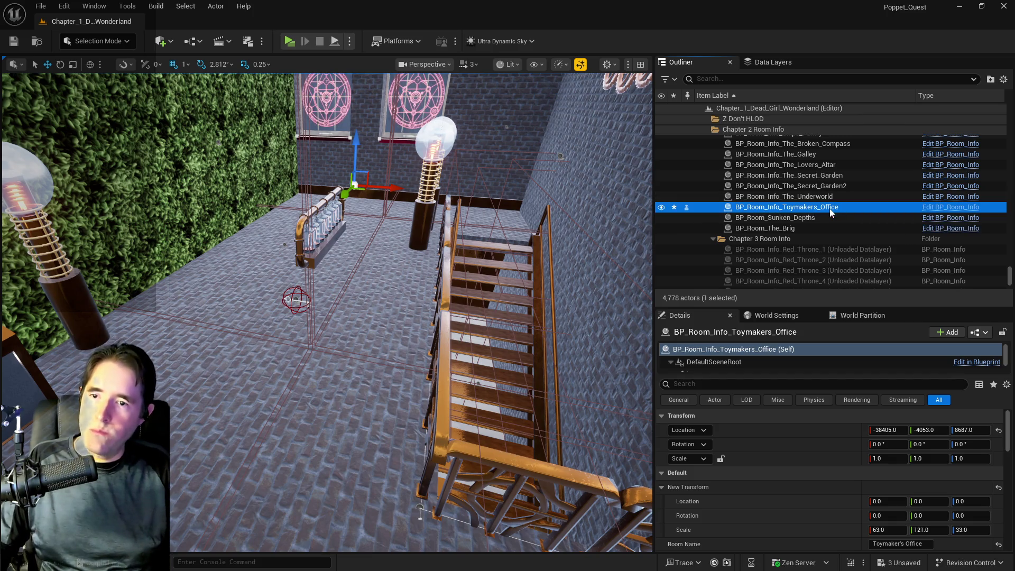
Step: Alt-drag to duplicate the office volume and lower the copy into the ladder shaft
drag(391, 188, 585, 215)
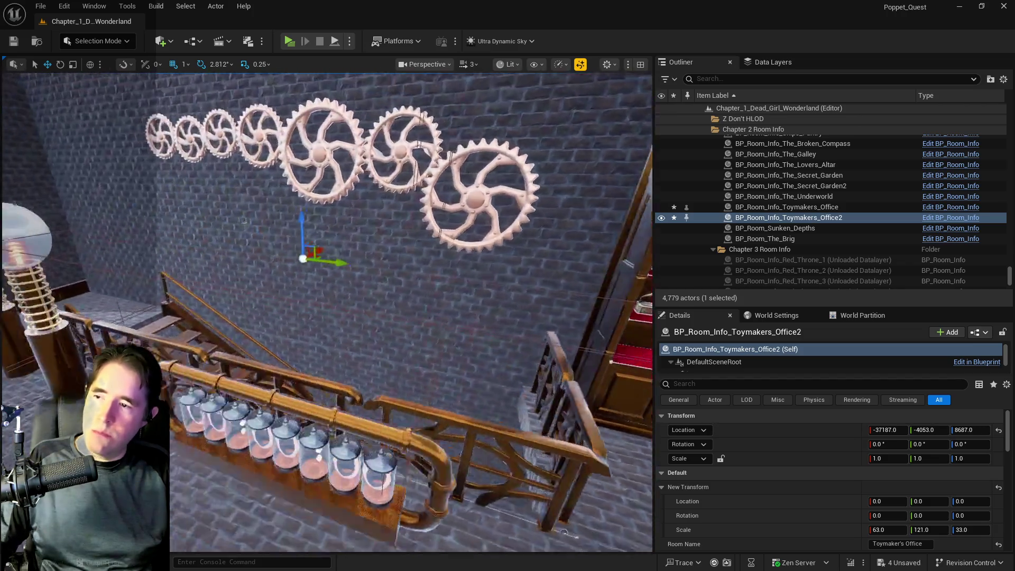
scroll(507, 201, down, 5)
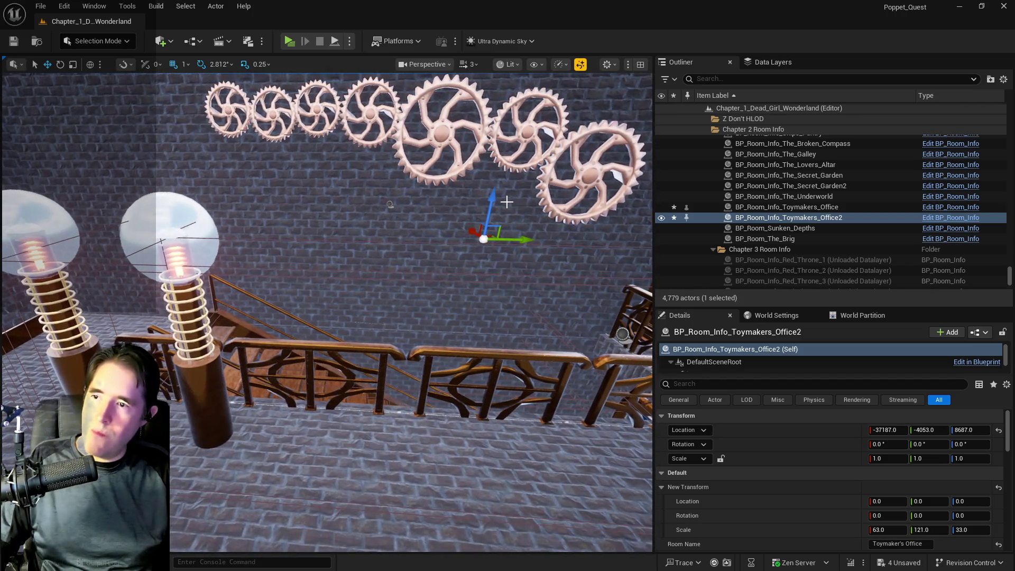
drag(489, 222, 466, 328)
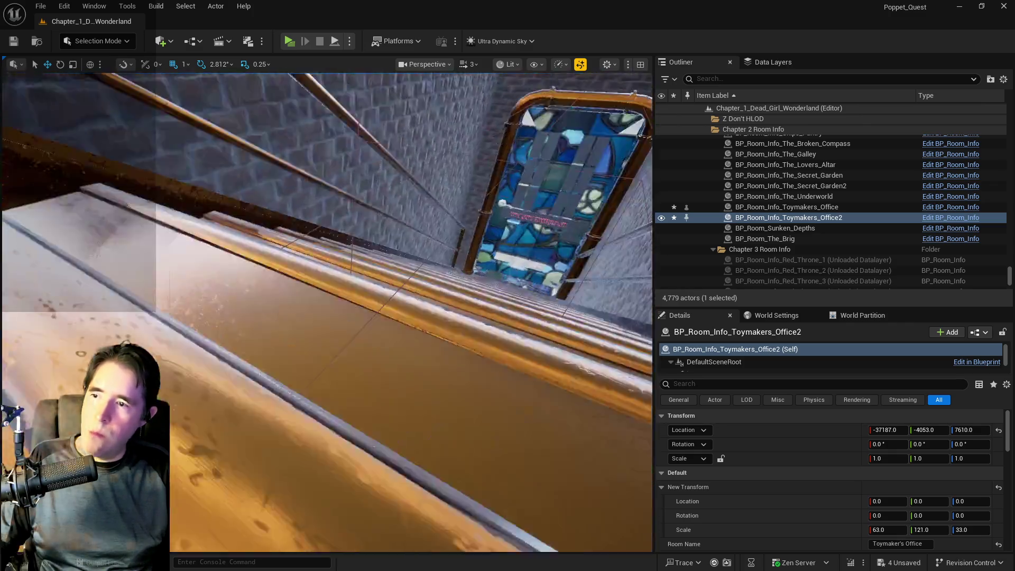
drag(375, 305, 375, 305)
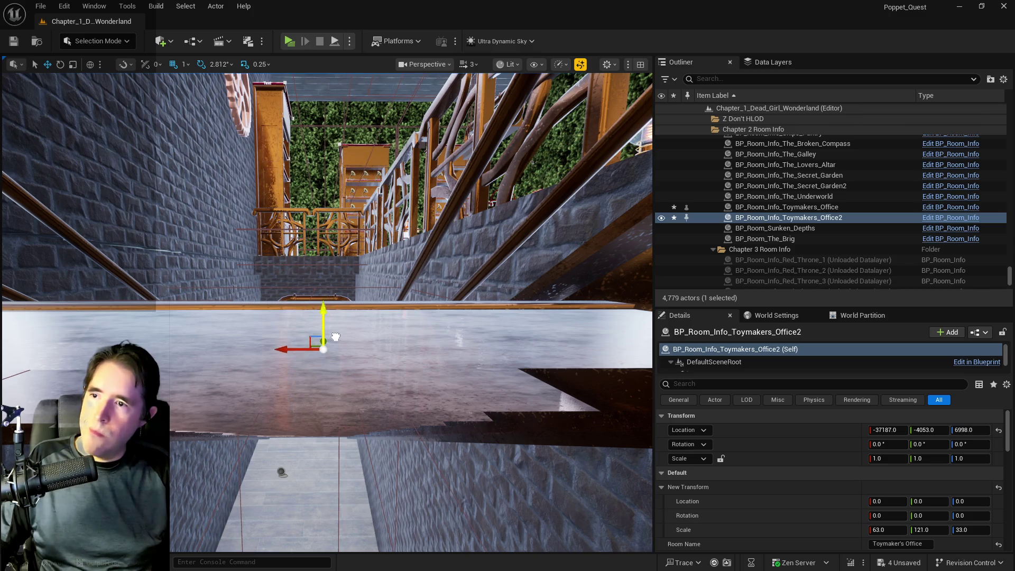
drag(346, 375, 345, 375)
drag(485, 152, 490, 181)
Step: Narrow the copy's X scale to about 27.05 and place it at X -37071
drag(888, 529, 878, 530)
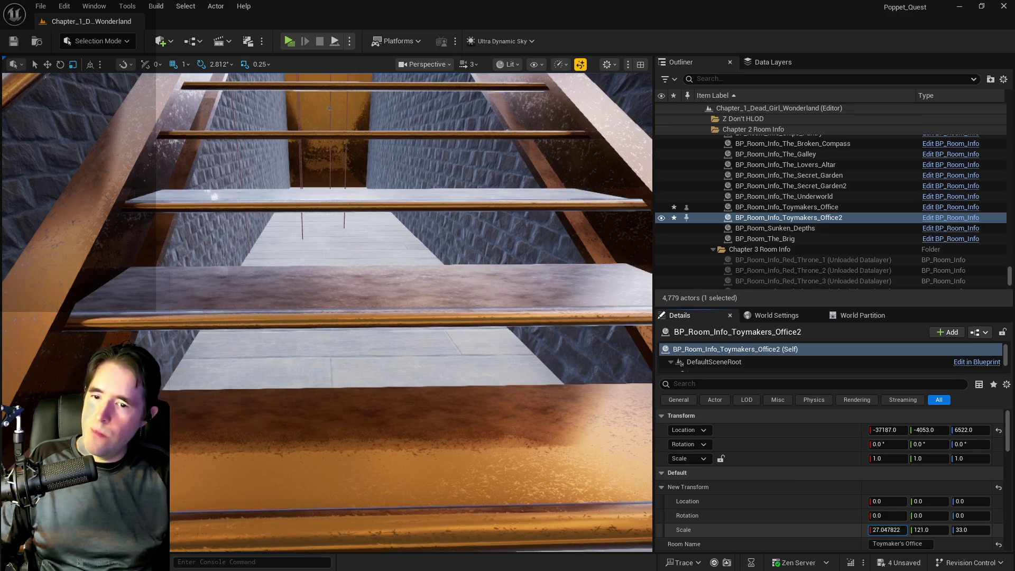
scroll(372, 238, down, 5)
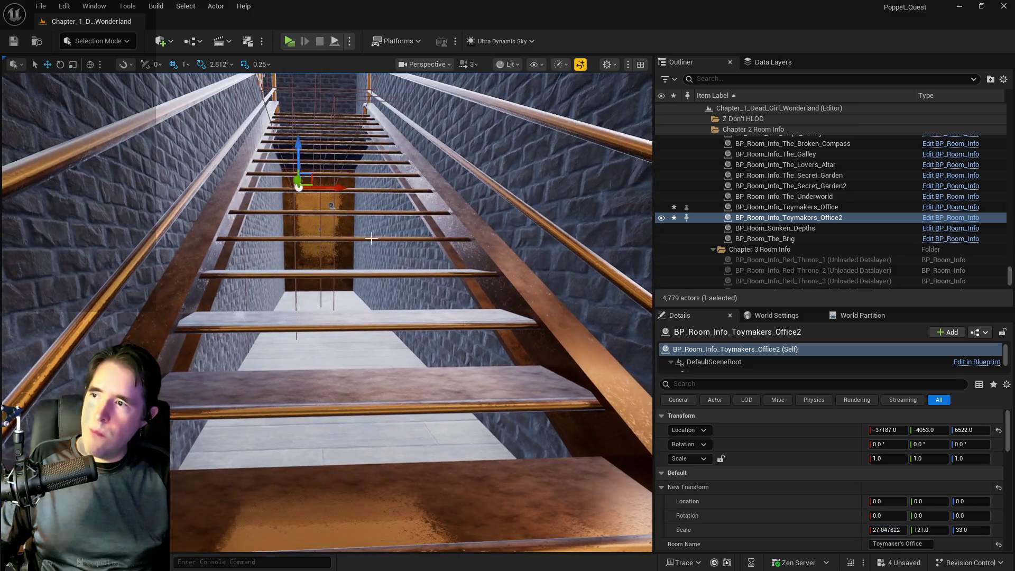
drag(299, 163, 303, 156)
drag(341, 183, 348, 183)
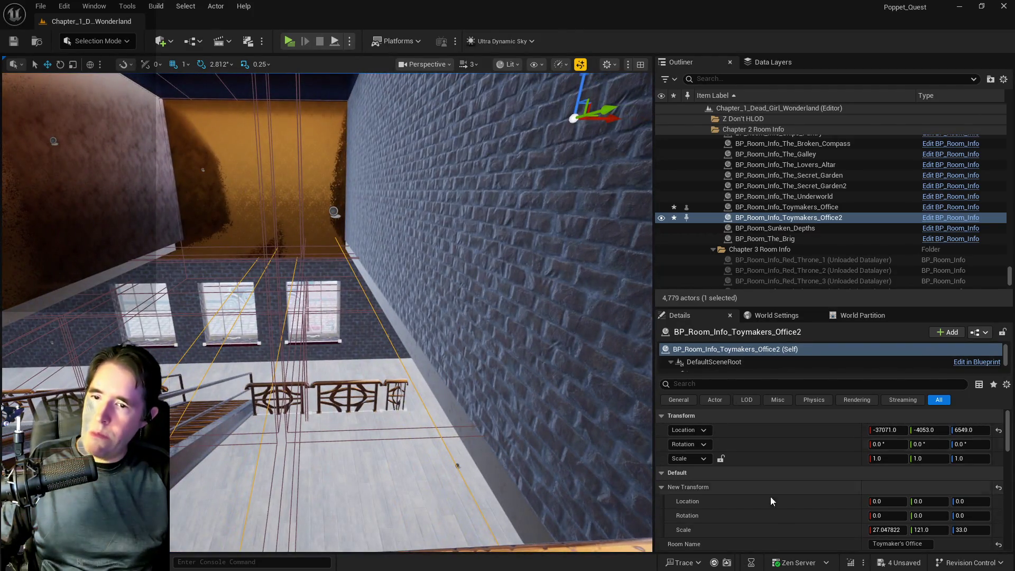
drag(612, 471, 508, 450)
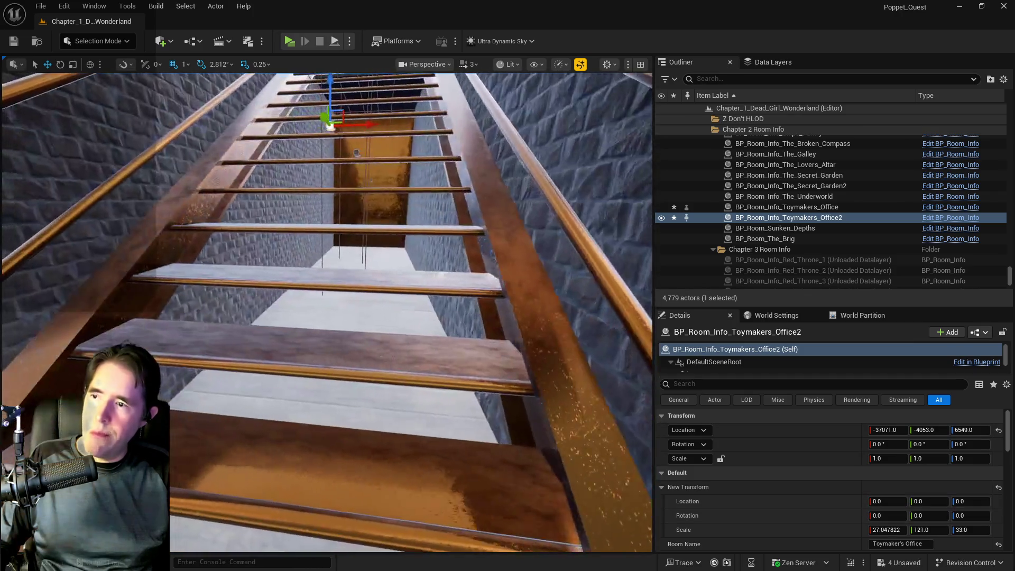
Step: Adjust Toymakers_Office2's New Transform scale and shift it left along X
click(882, 530)
text(20.0)
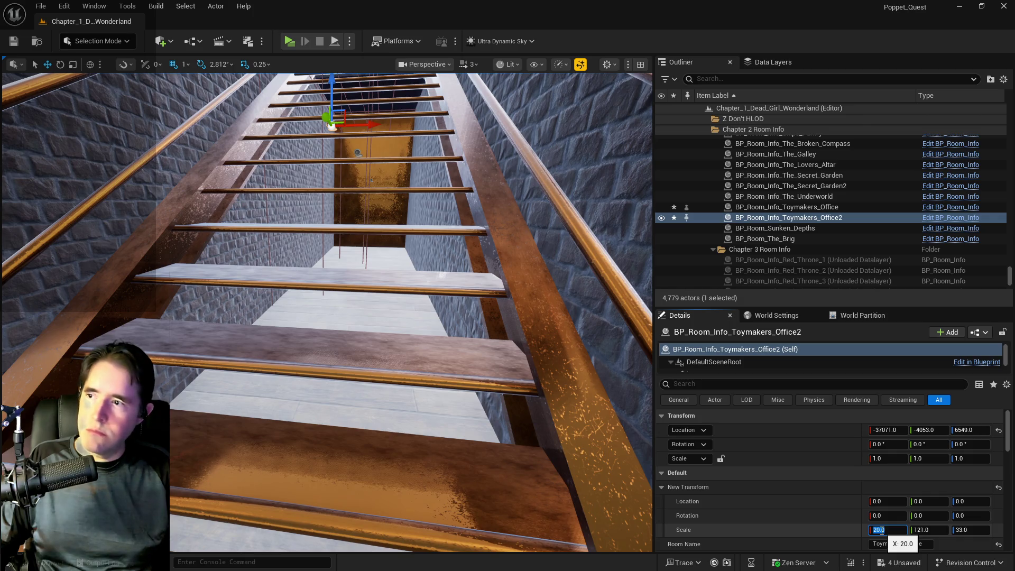
key(Return)
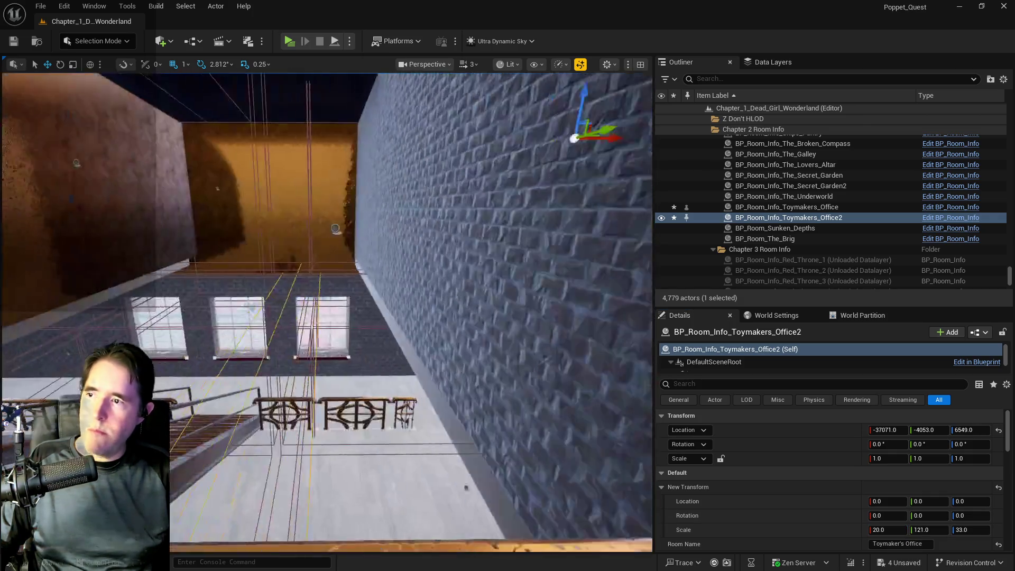
mouse_move(484, 265)
mouse_down()
mouse_move(483, 199)
mouse_move(505, 180)
mouse_move(526, 179)
mouse_up()
mouse_move(529, 238)
mouse_down()
mouse_move(530, 222)
mouse_move(529, 237)
mouse_up()
drag(440, 204, 428, 205)
Step: Set the X scale to 15 and position the volume at X -37021, Z 6577
key(r)
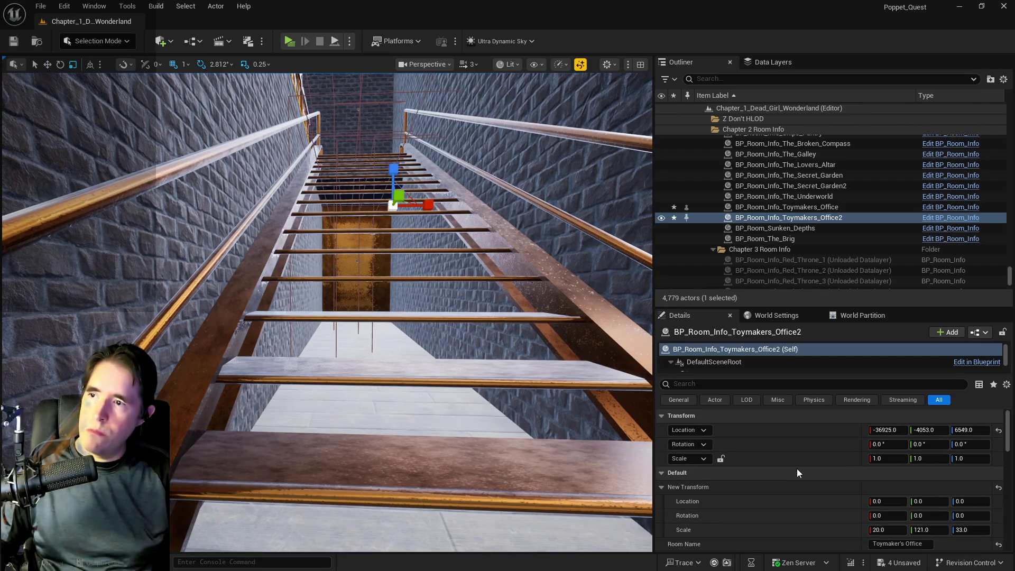
click(881, 530)
text(15)
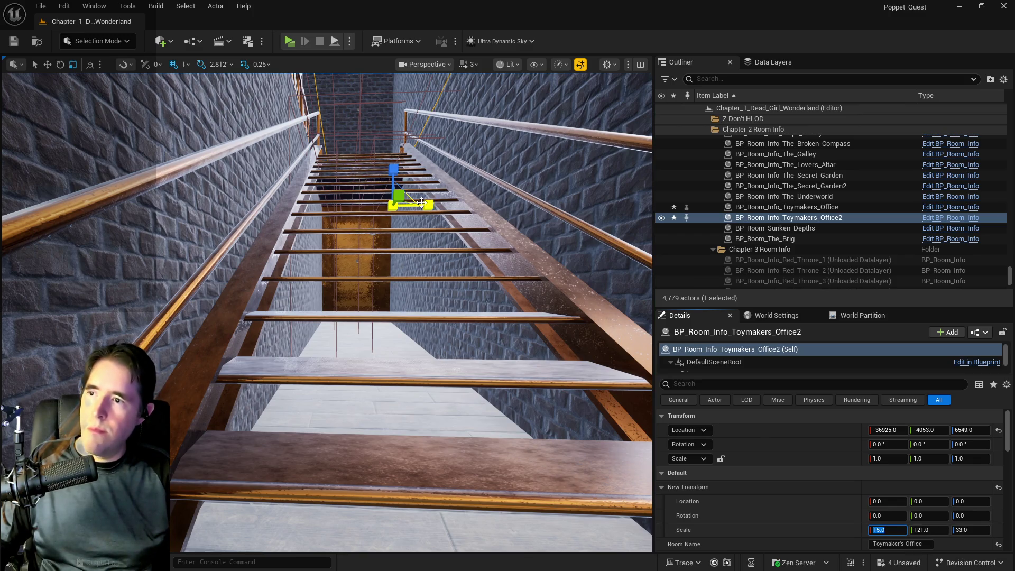
click(48, 64)
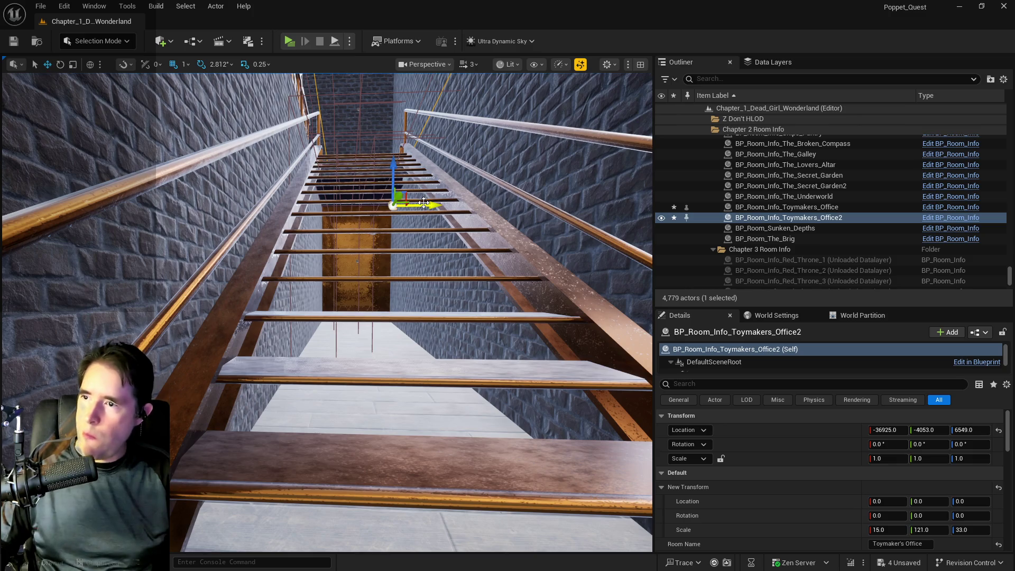
drag(423, 203, 404, 202)
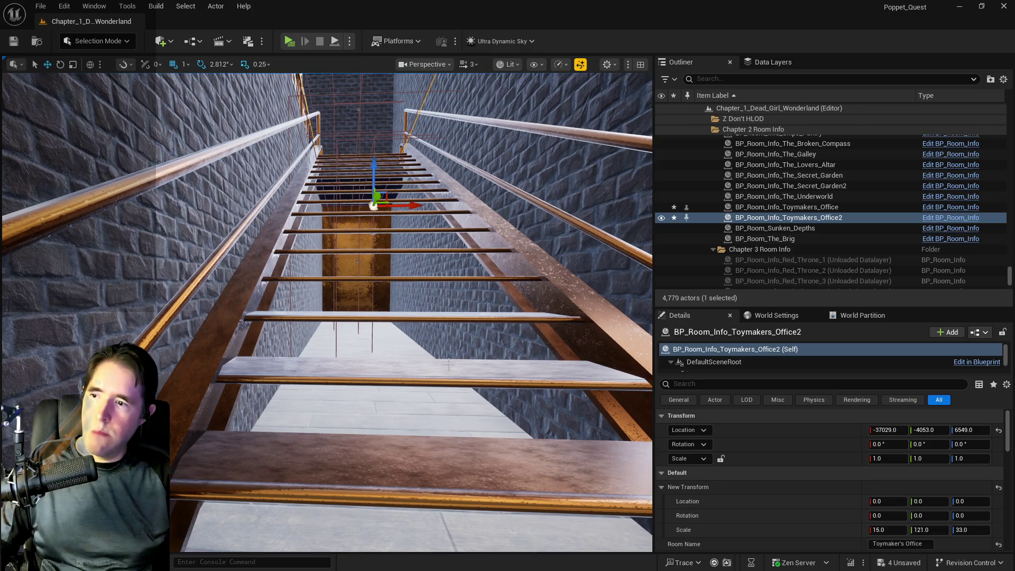
drag(371, 173, 374, 165)
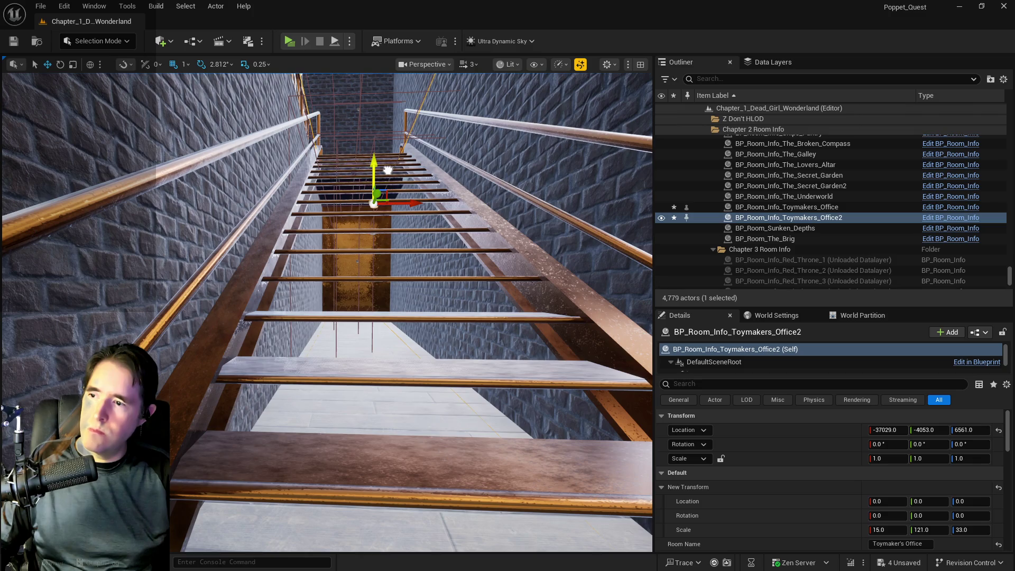
drag(410, 202, 411, 202)
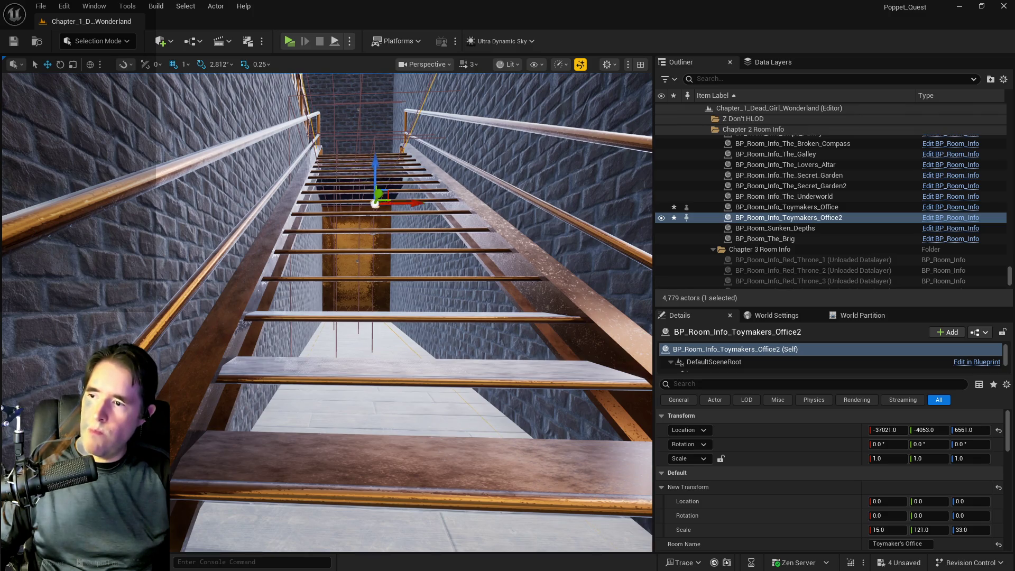
key(w)
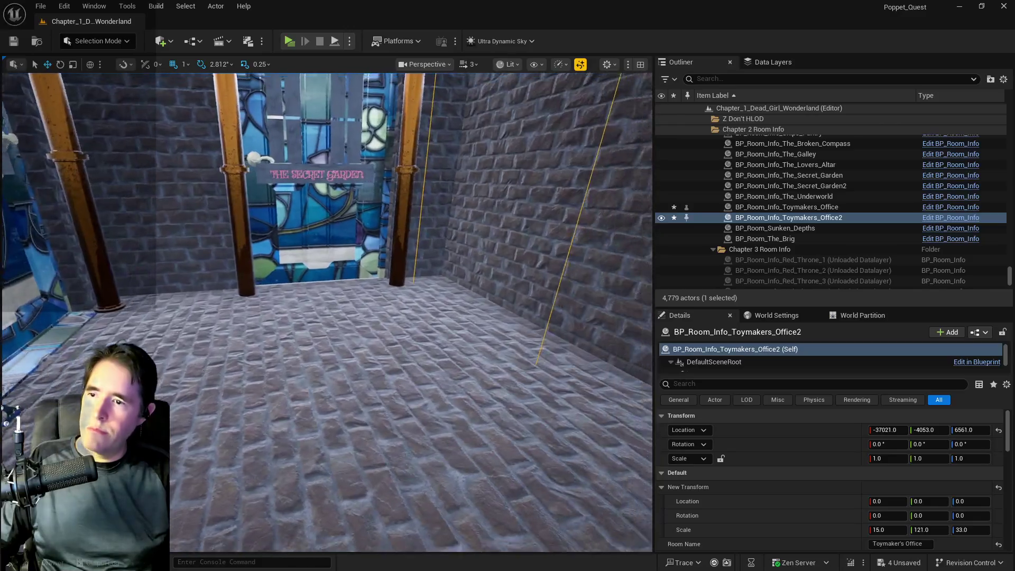
key(s)
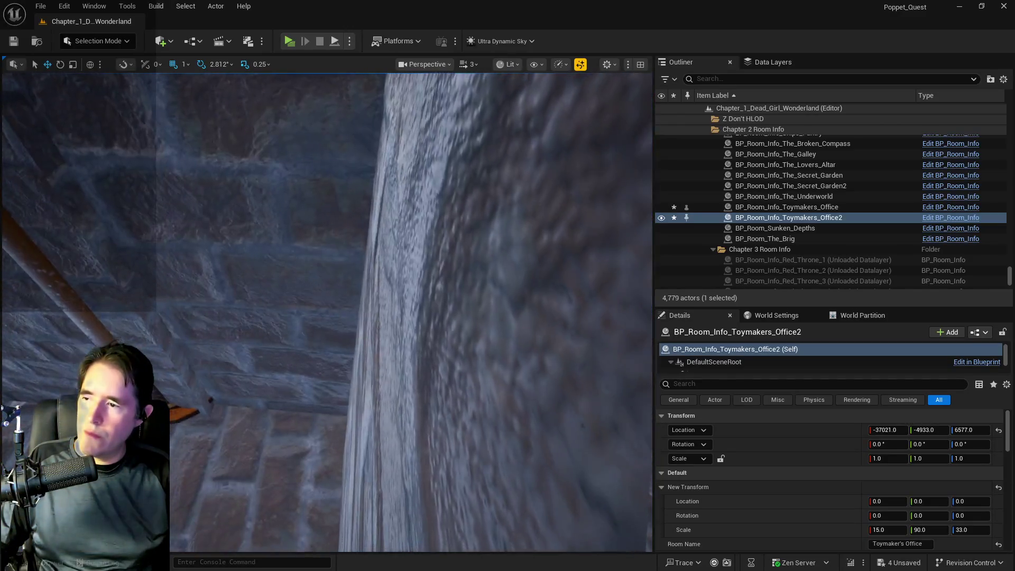
click(177, 222)
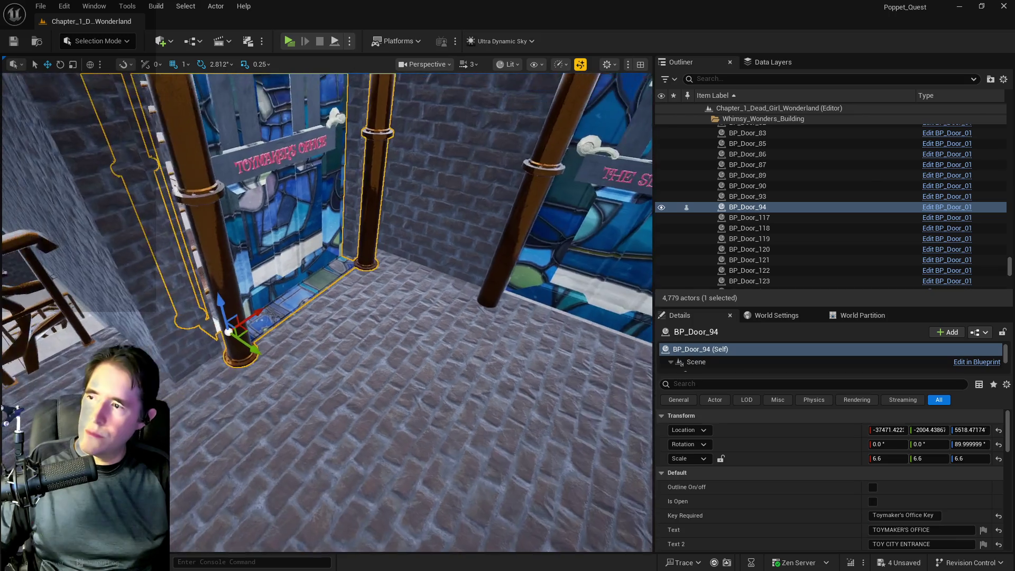
Step: Slide BP_Door_94 along Y and lower SM_Toy_City_Entrance_Landing to Z 5202
mouse_move(252, 346)
mouse_down()
mouse_move(407, 454)
mouse_move(317, 453)
mouse_up()
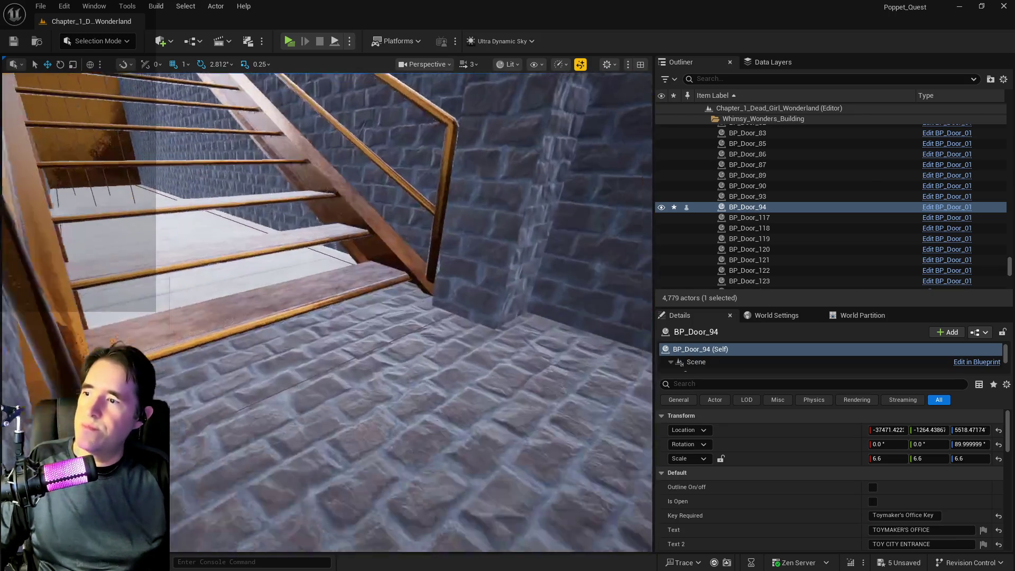
click(274, 386)
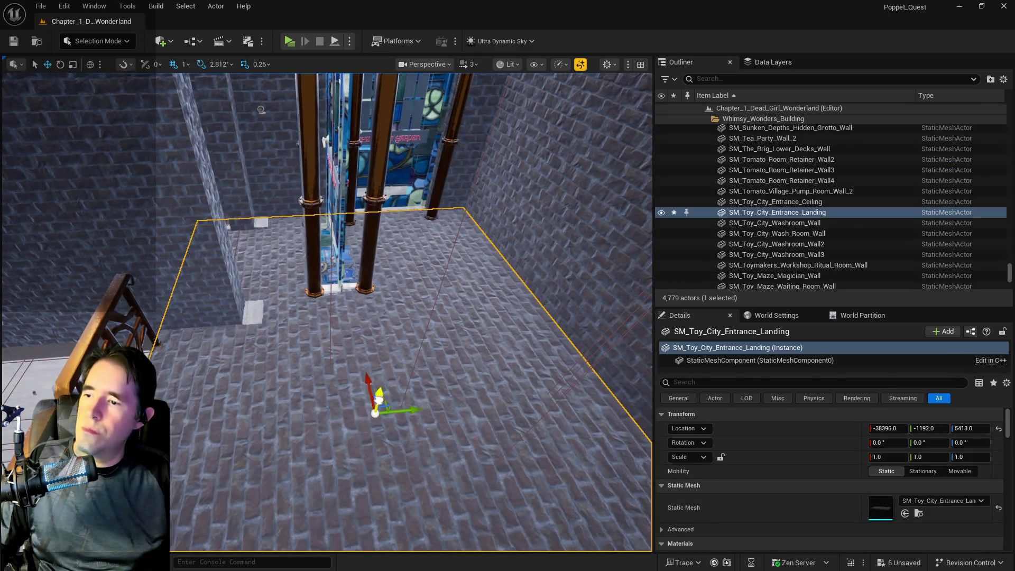
drag(379, 398, 375, 411)
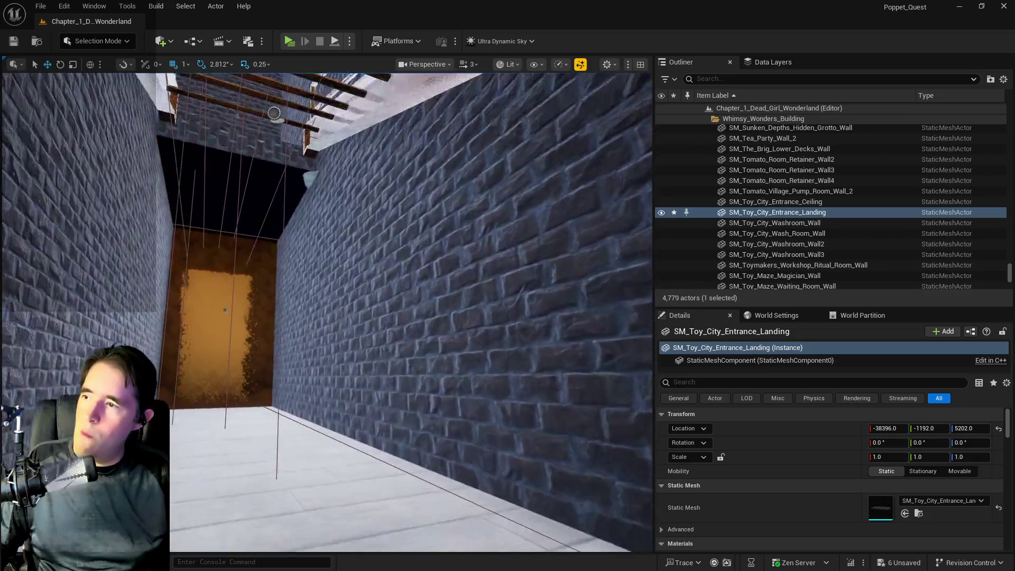
Step: Undo an accidental move of map cube BP_Map_Cube154 after inspecting the staircase
mouse_move(328, 317)
mouse_down()
mouse_move(328, 238)
mouse_move(328, 297)
mouse_up()
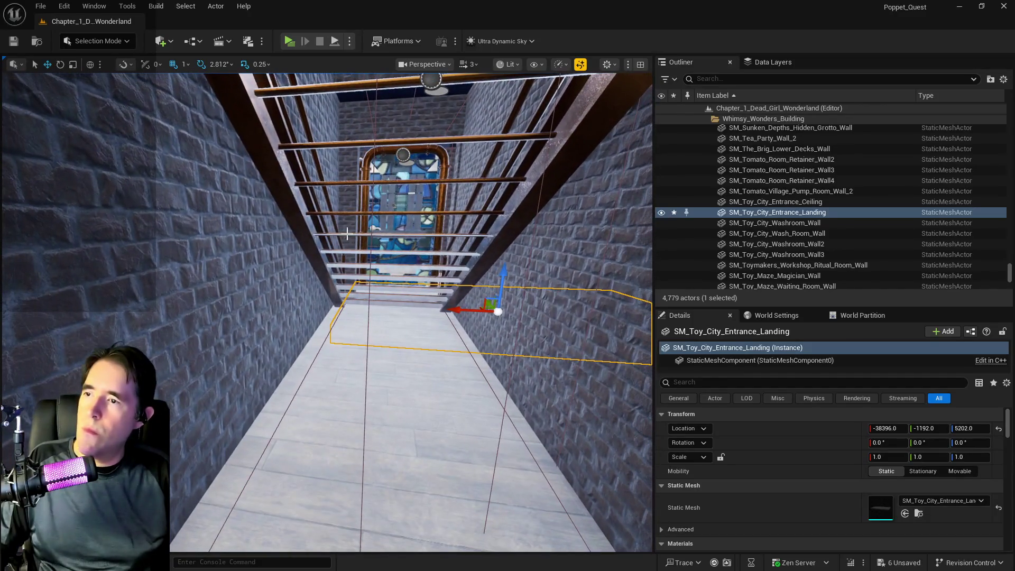
click(402, 158)
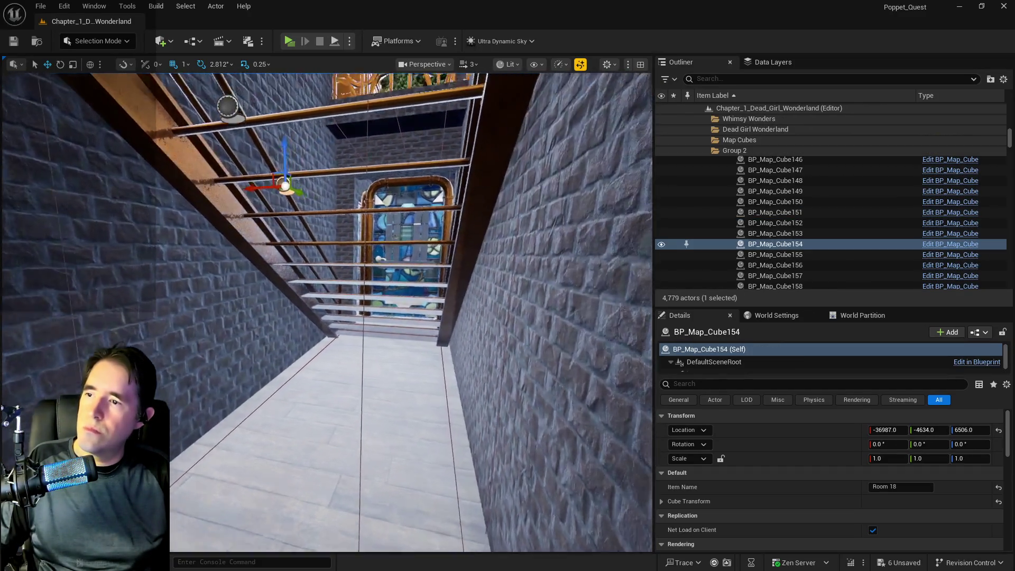
drag(328, 296, 328, 233)
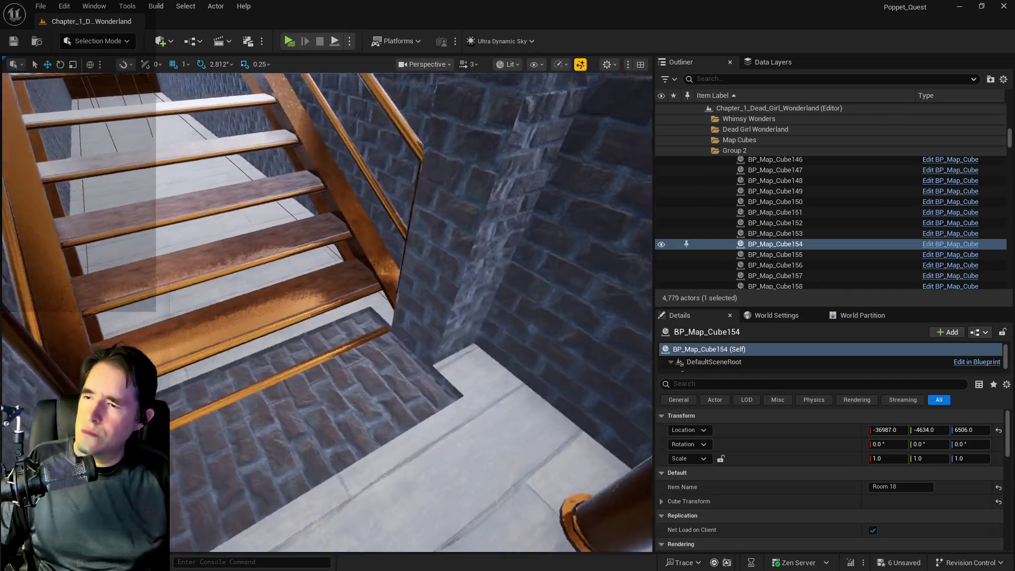
drag(328, 296, 328, 233)
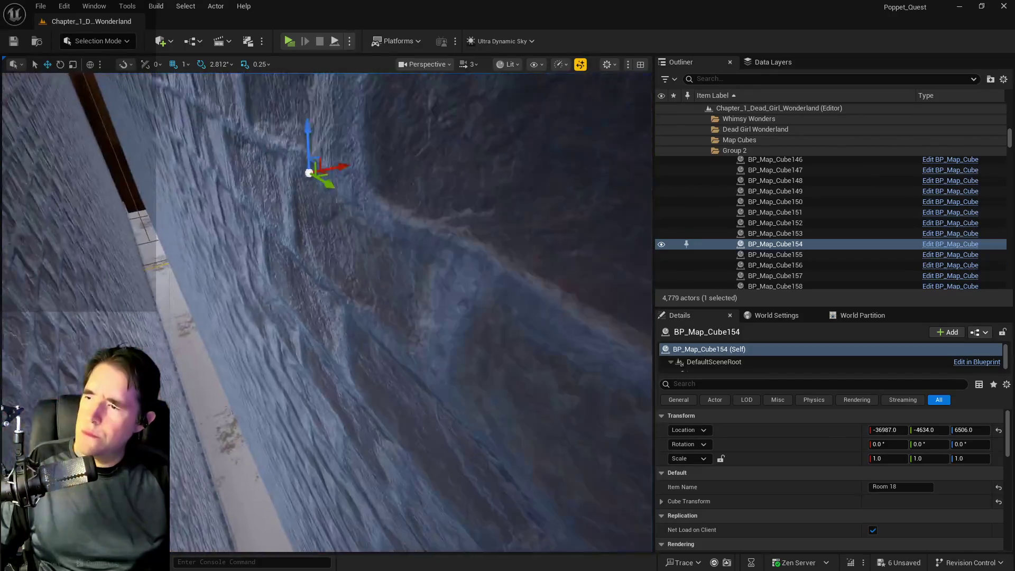
drag(328, 296, 328, 232)
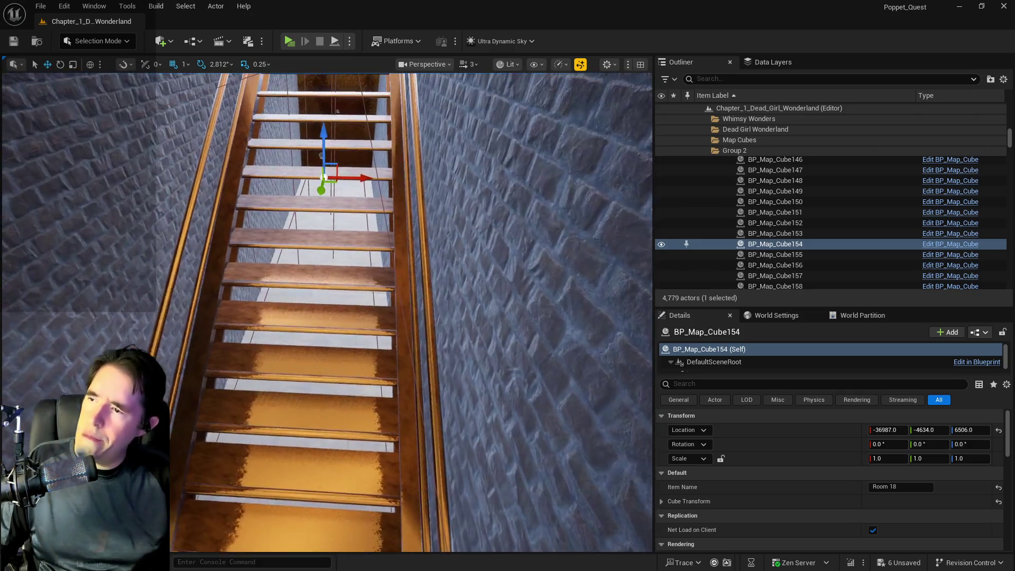
drag(328, 232, 328, 217)
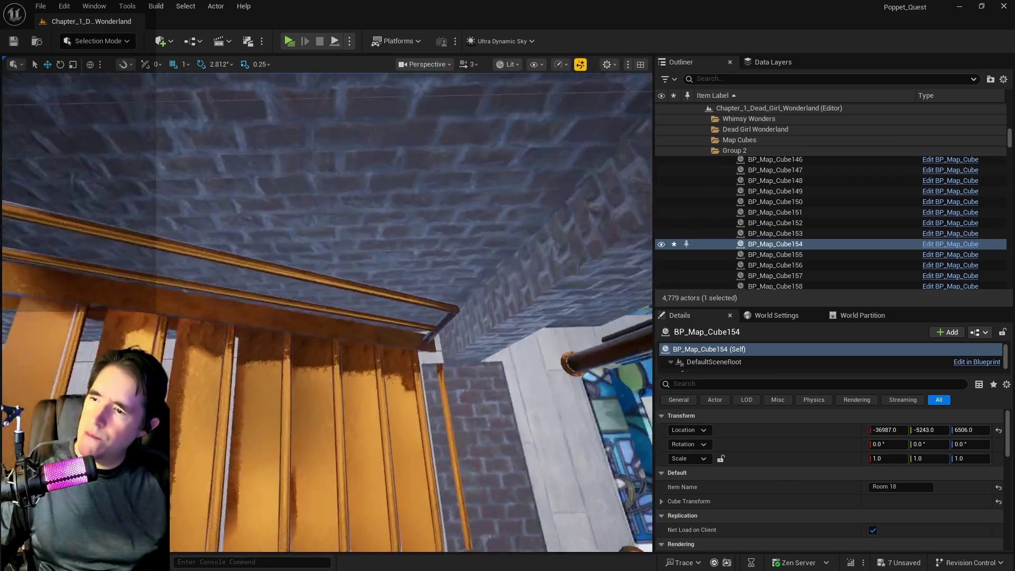
mouse_move(328, 217)
mouse_down()
mouse_move(328, 201)
mouse_move(354, 175)
mouse_up()
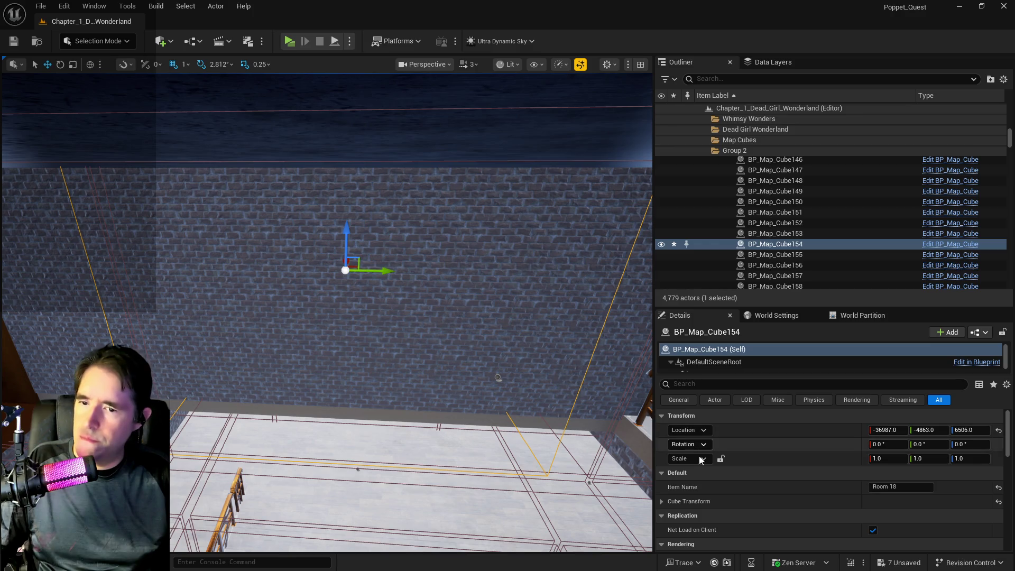
key(ctrl+z)
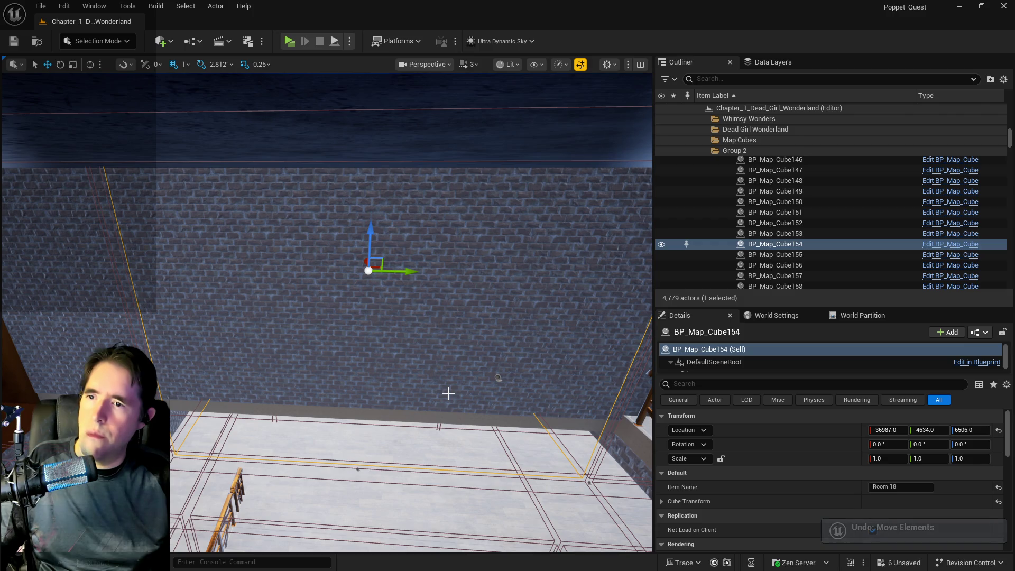
key(ctrl+z)
mouse_move(435, 395)
mouse_down()
mouse_move(449, 339)
mouse_move(420, 321)
mouse_up()
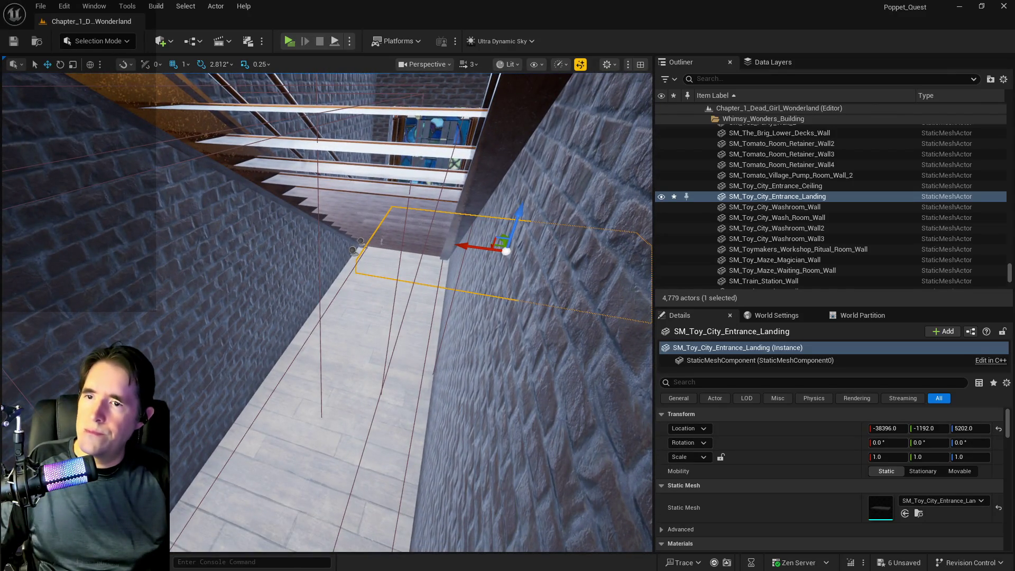
Step: Widen the Toymakers_Office2 volume's X scale and nudge it to X -37016
click(362, 241)
click(349, 254)
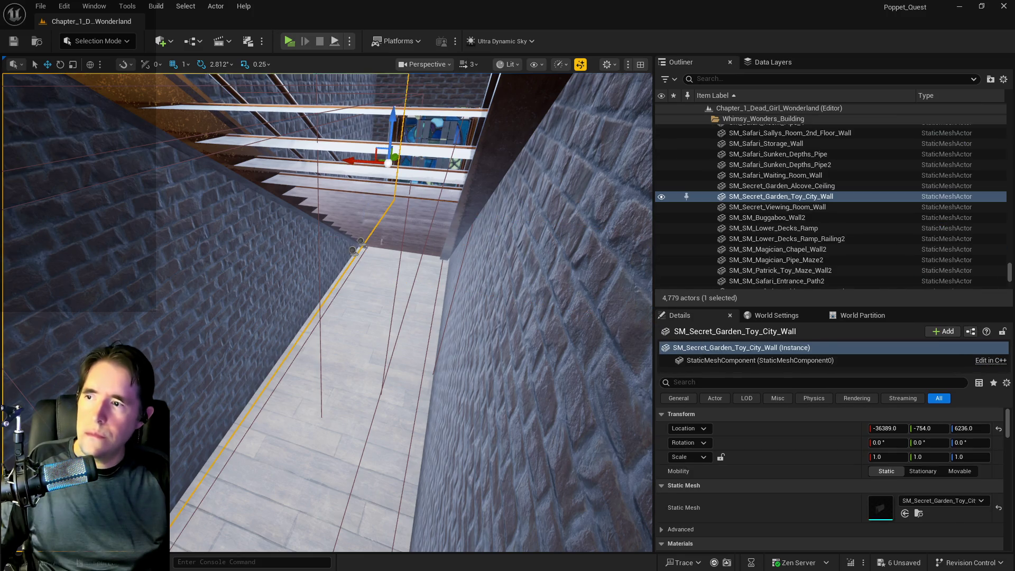
click(355, 251)
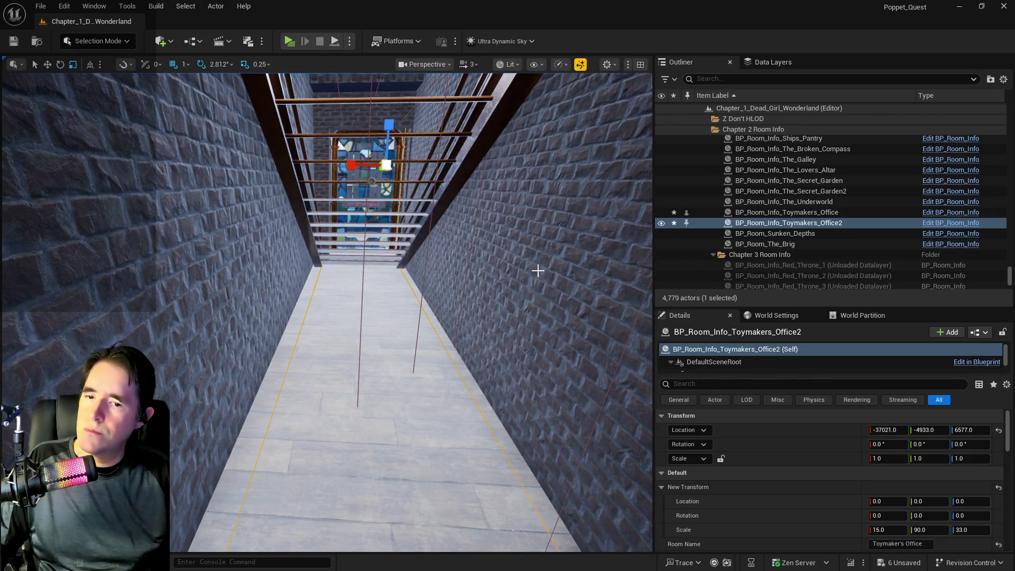
click(891, 530)
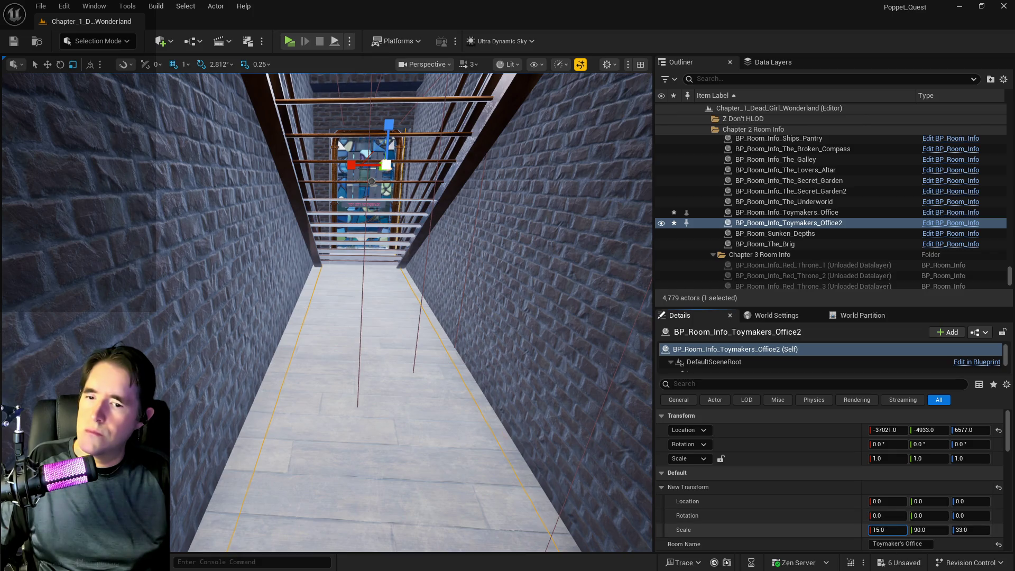
drag(891, 530, 906, 530)
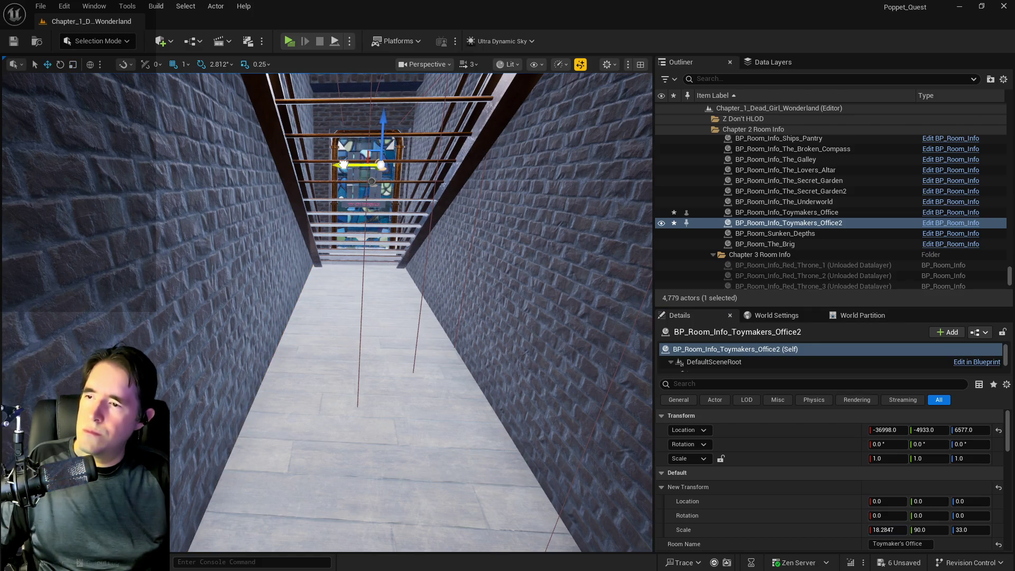
drag(344, 165, 343, 165)
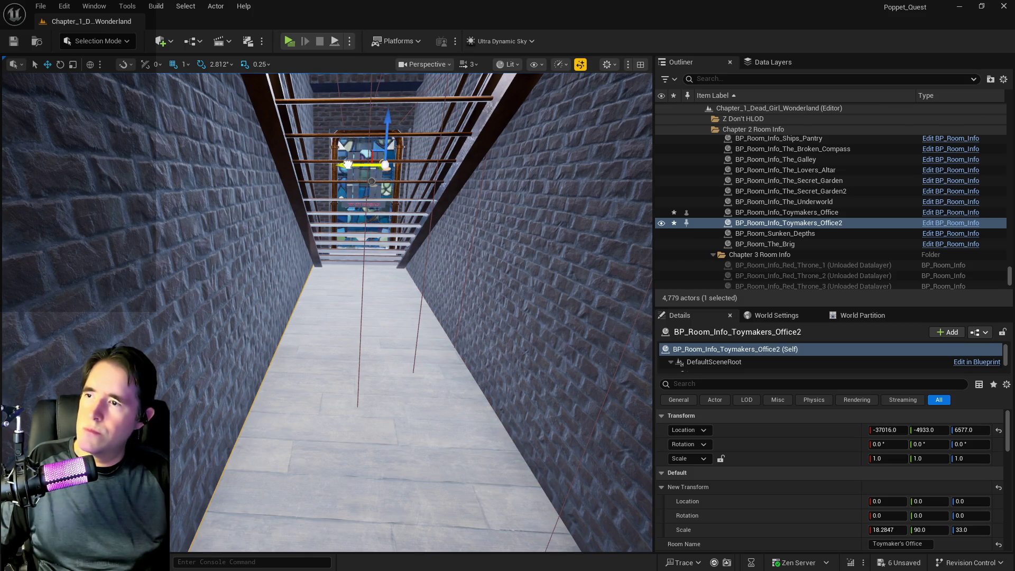
Step: Select SM_Toy_City_Entrance_Landing and focus the view on it
key(w)
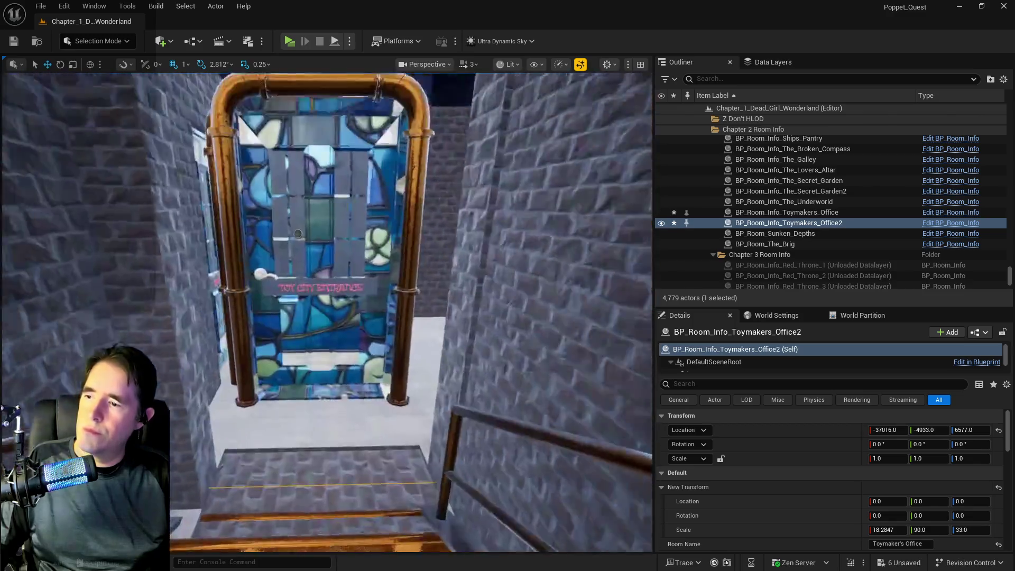
key(s)
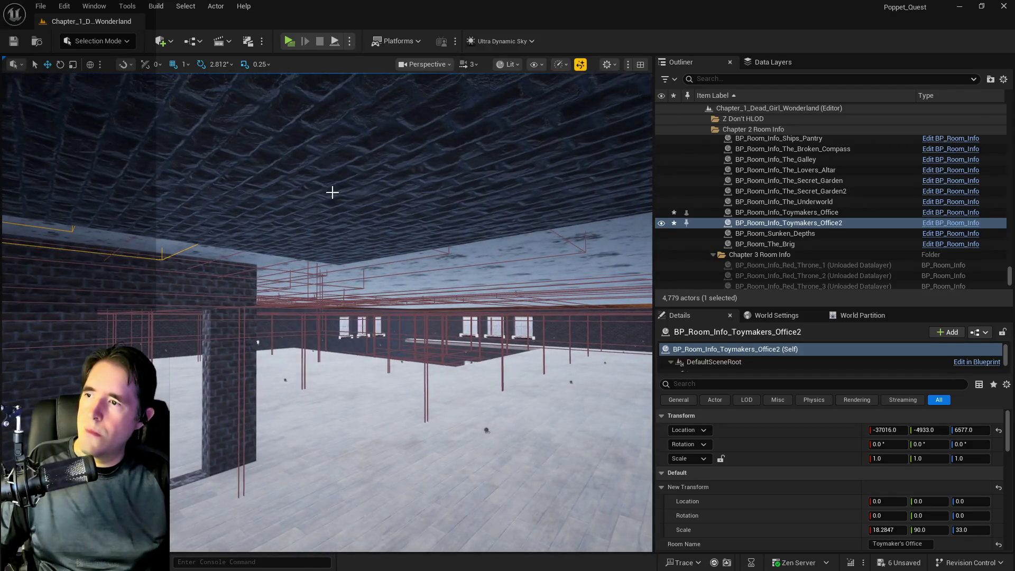
click(333, 191)
key(f)
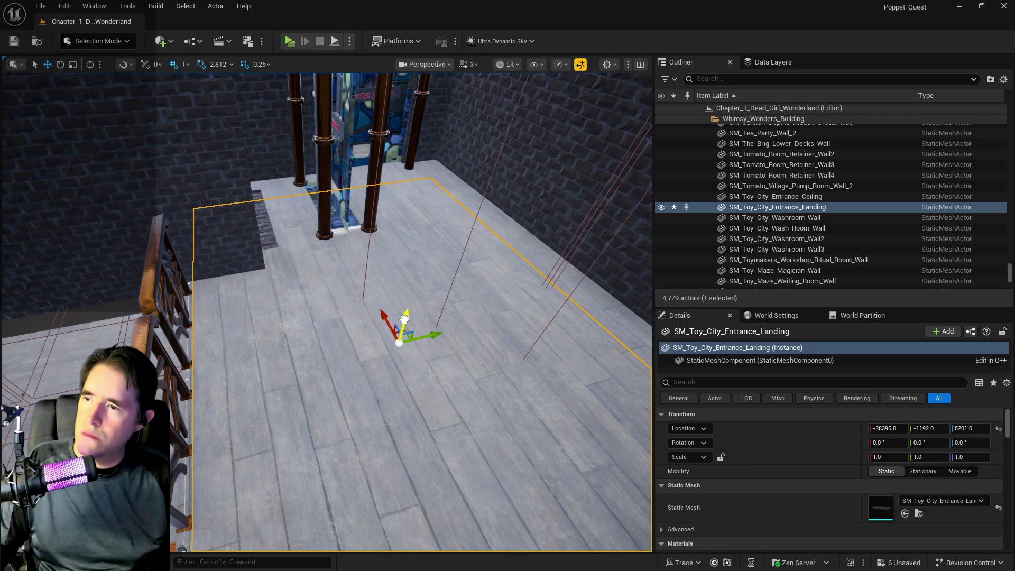
Step: Raise the entrance landing slightly and slide BP_Door_94 left to Y -2093
drag(405, 317, 399, 296)
click(347, 236)
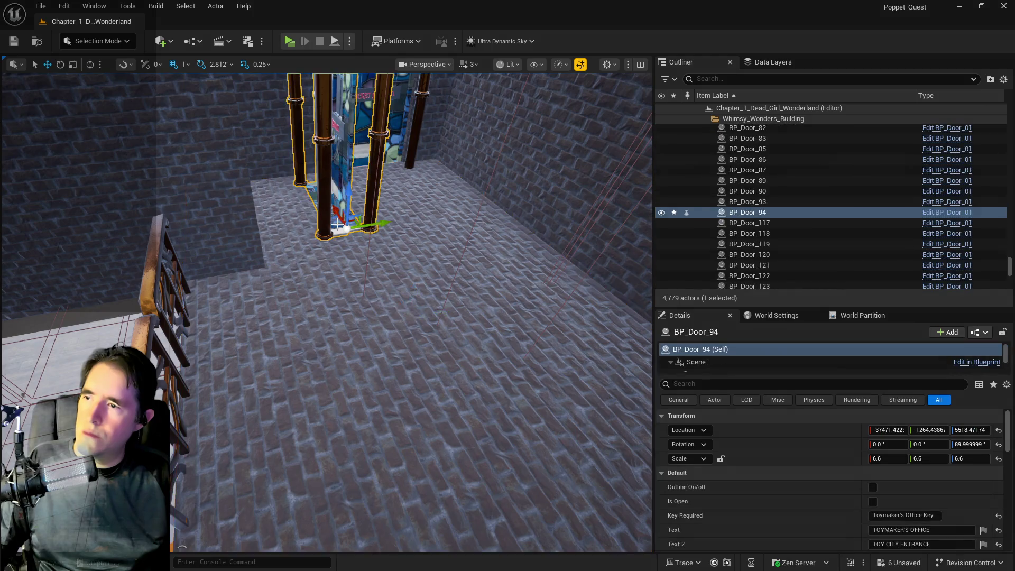
key(f)
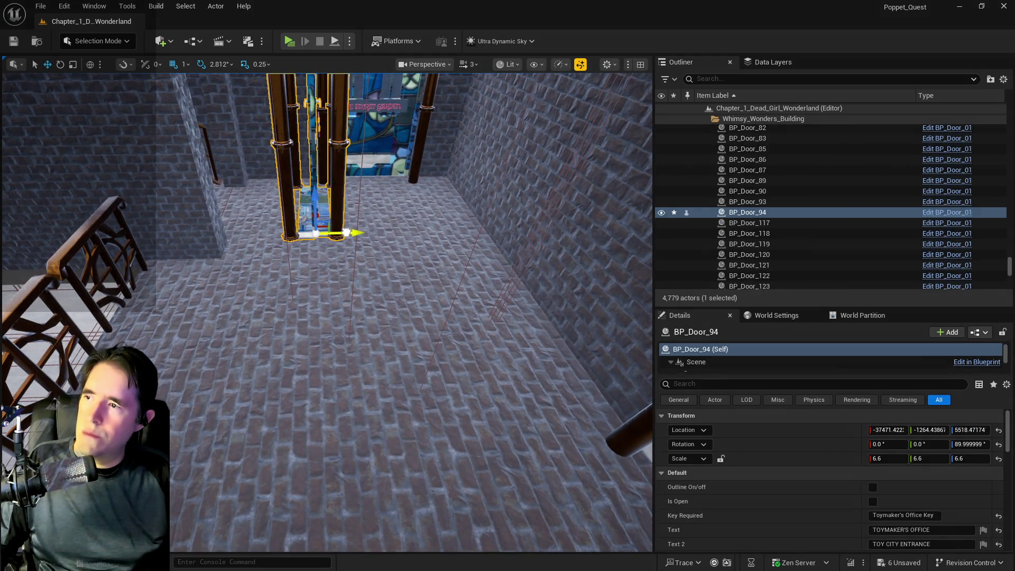
drag(347, 233, 245, 220)
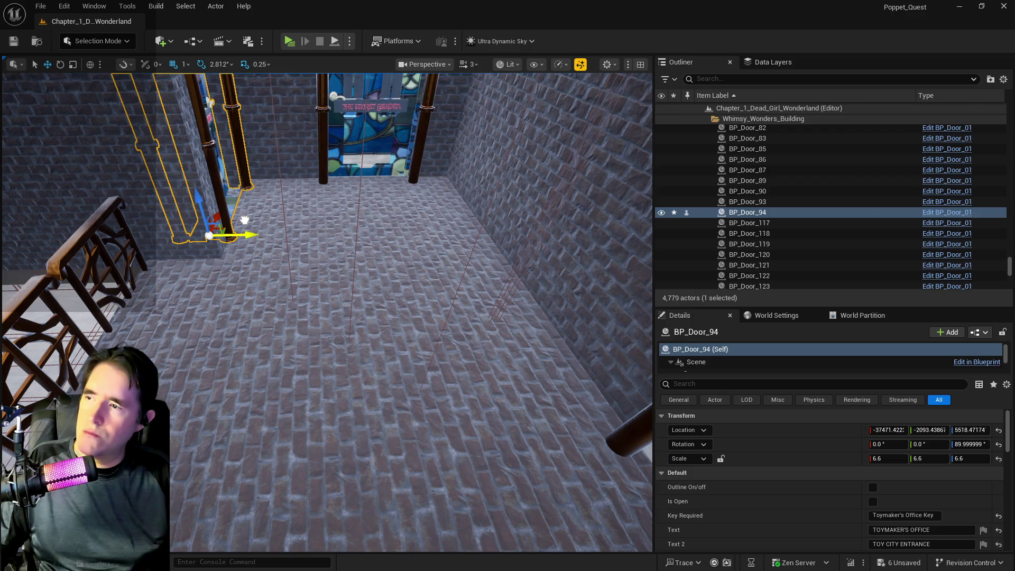
Step: Save all changes and check the door's placement from the side
key(ctrl+s)
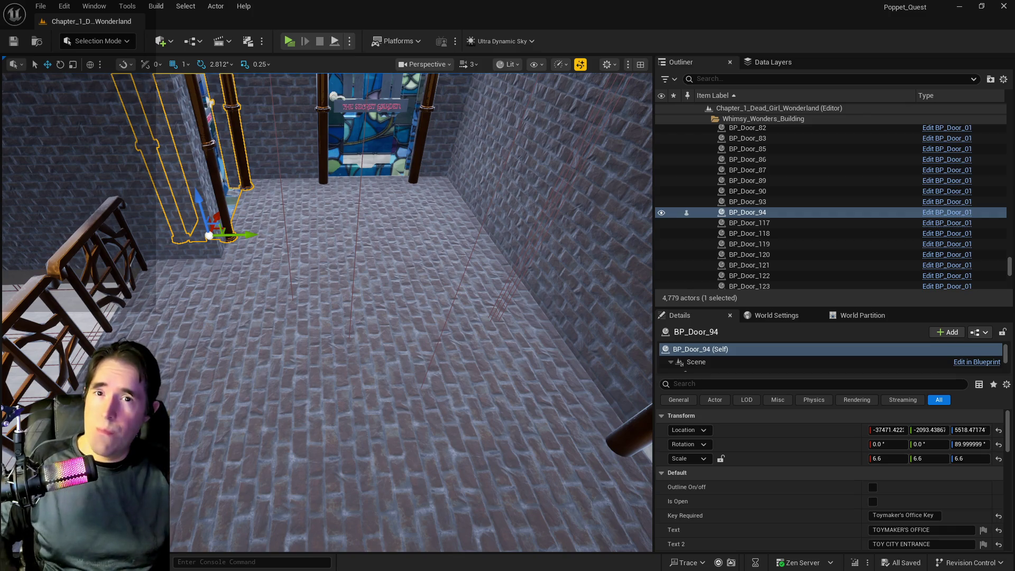
key(1)
mouse_move(519, 267)
mouse_down()
mouse_move(63, 262)
mouse_move(529, 254)
mouse_move(554, 288)
mouse_move(367, 402)
mouse_up()
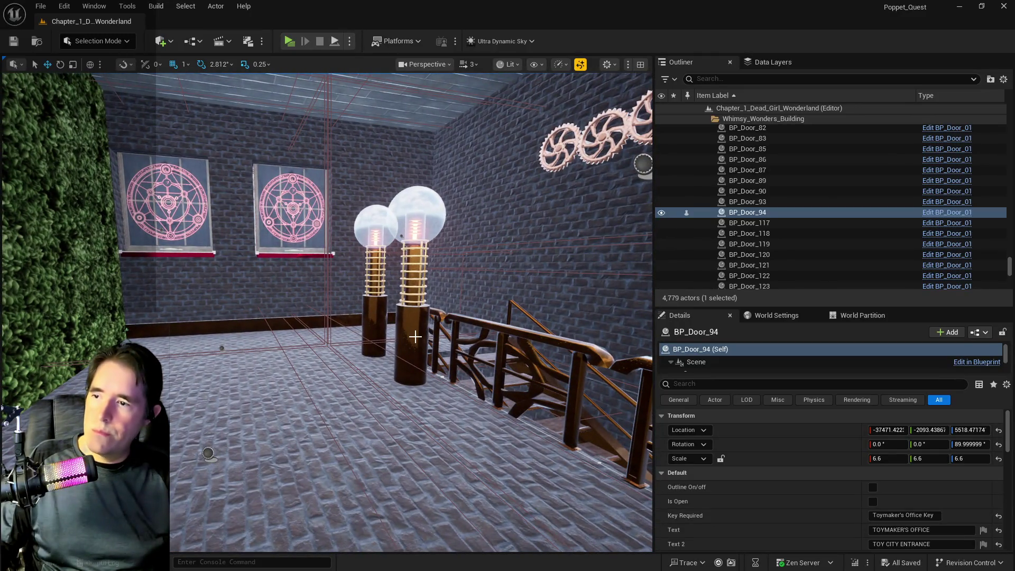
Step: Copy the Room Name 'Toymaker's Office' from BP_Room_Info_Toymakers_Office
drag(415, 337, 561, 322)
click(493, 214)
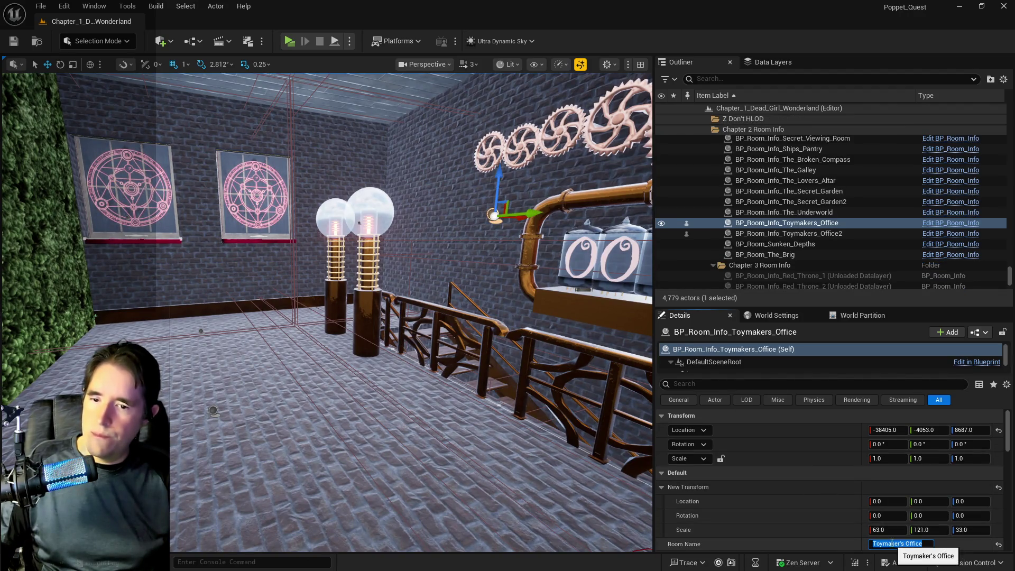
click(898, 544)
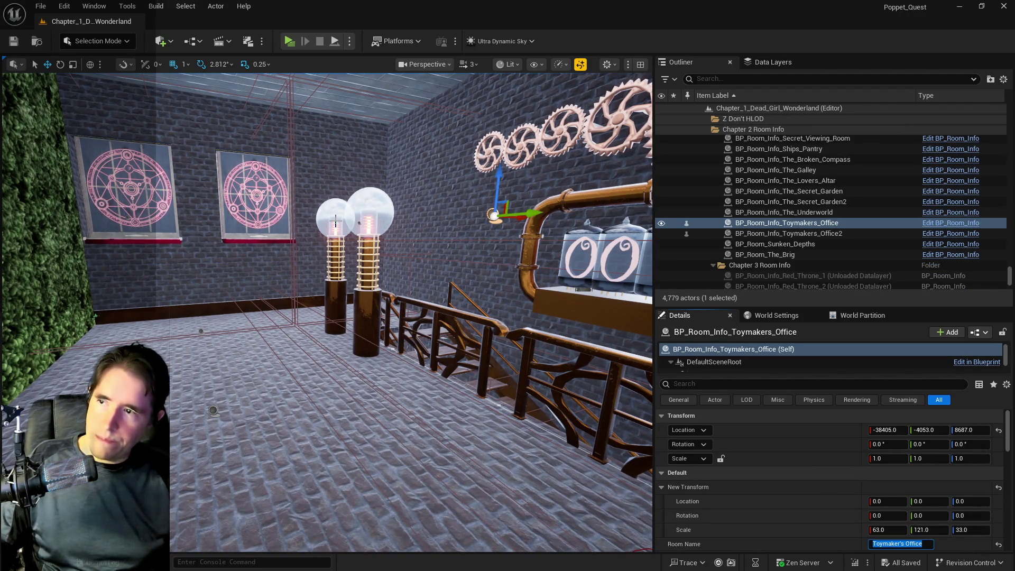
Step: Paste Toymaker's Office into Room Located In on the two Tesla coils by the stairs
click(335, 221)
click(900, 502)
text(Toymaker's Office)
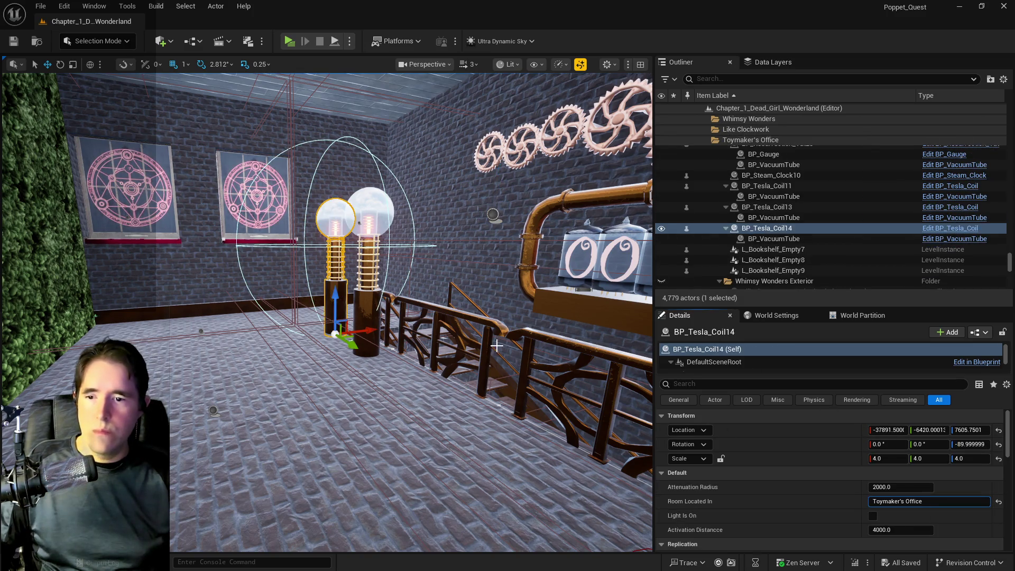
click(368, 246)
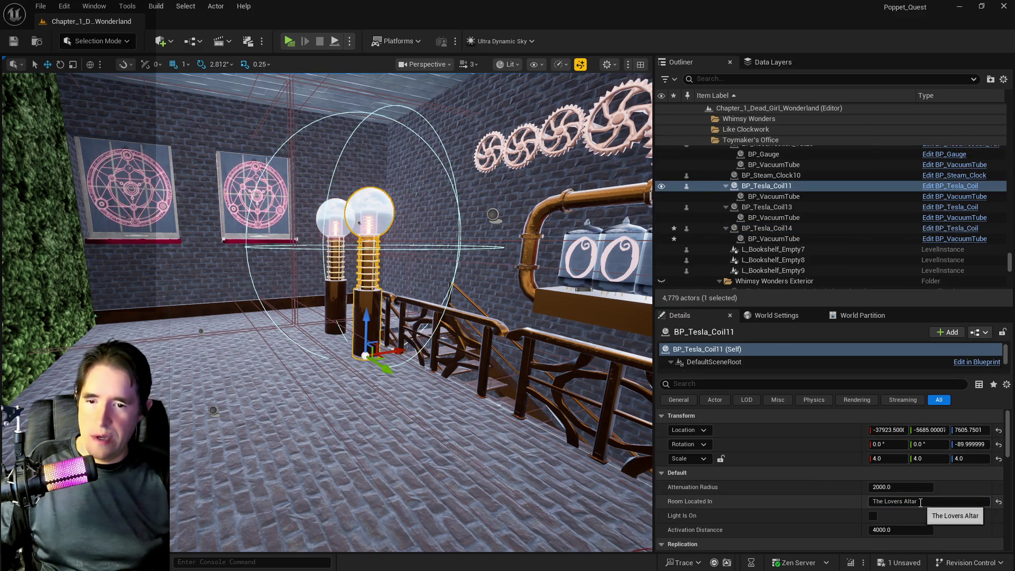
click(921, 502)
text(Toymaker's Office)
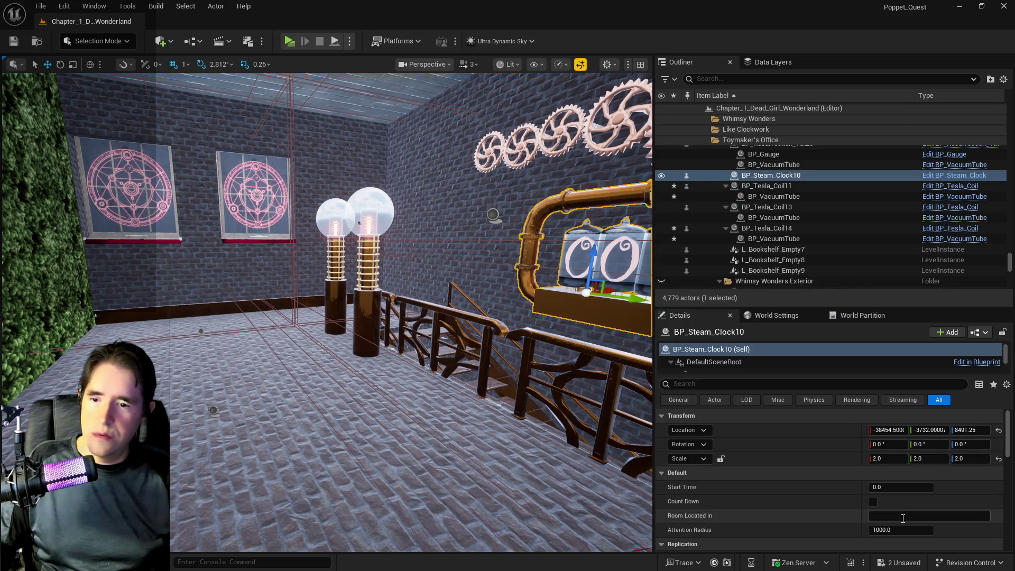
Step: Replace the control console's Room Located In, The Lovers Altar, with Toymaker's Office
drag(263, 502, 269, 393)
click(348, 322)
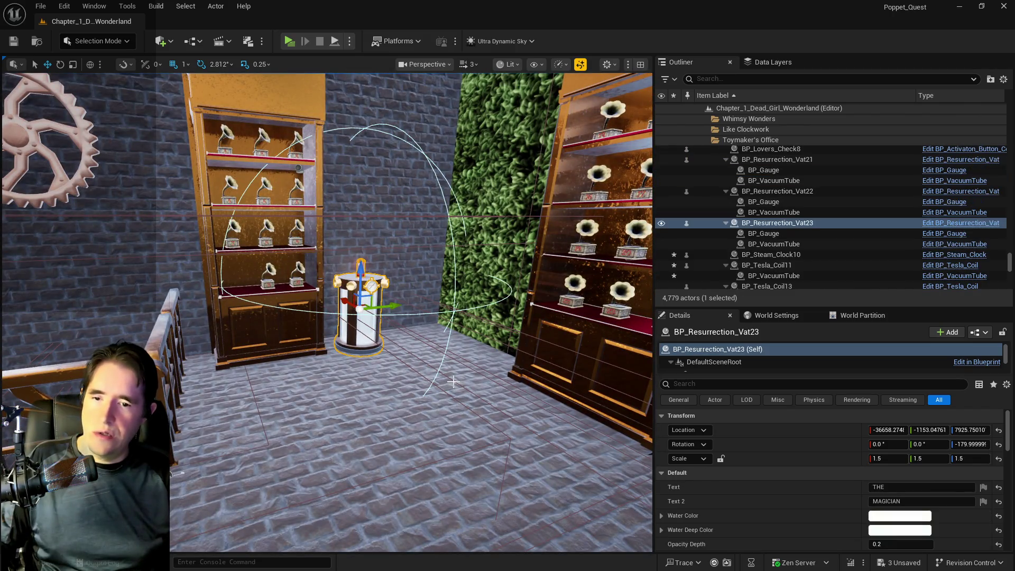
drag(405, 365, 341, 302)
click(342, 303)
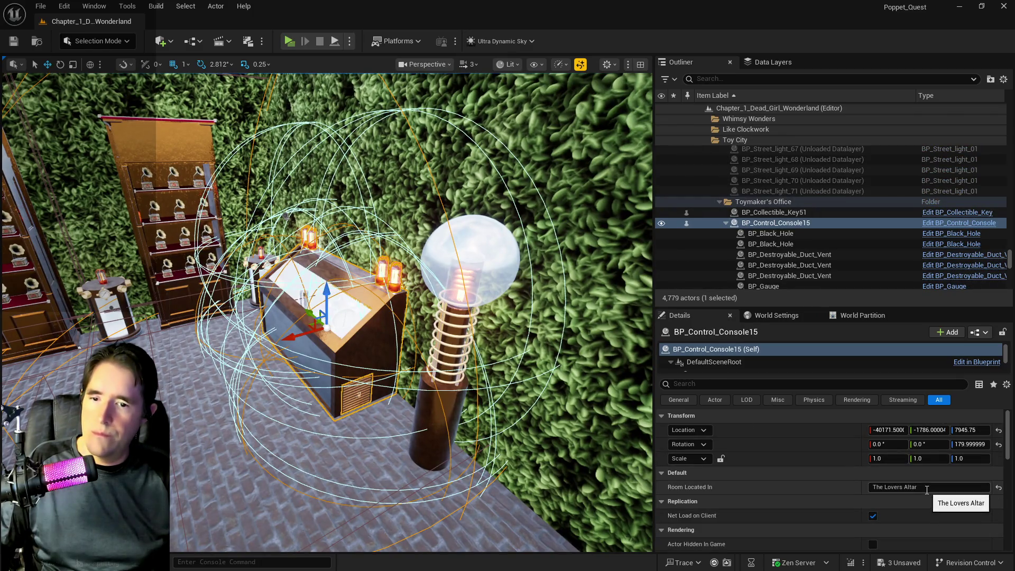
drag(925, 489, 842, 480)
text(Toymaker's Office)
scroll(722, 362, down, 3)
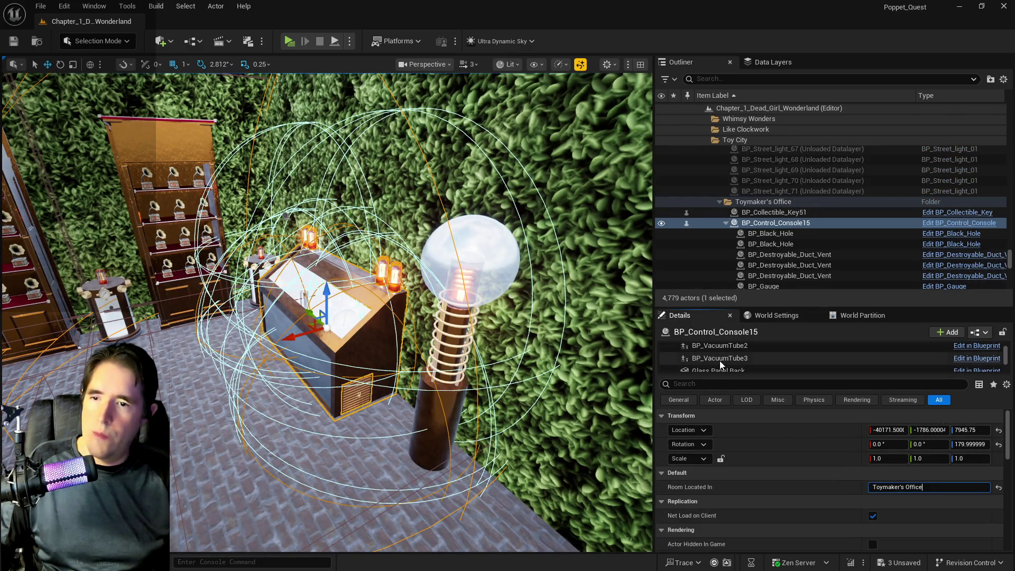
scroll(720, 363, down, 2)
click(720, 365)
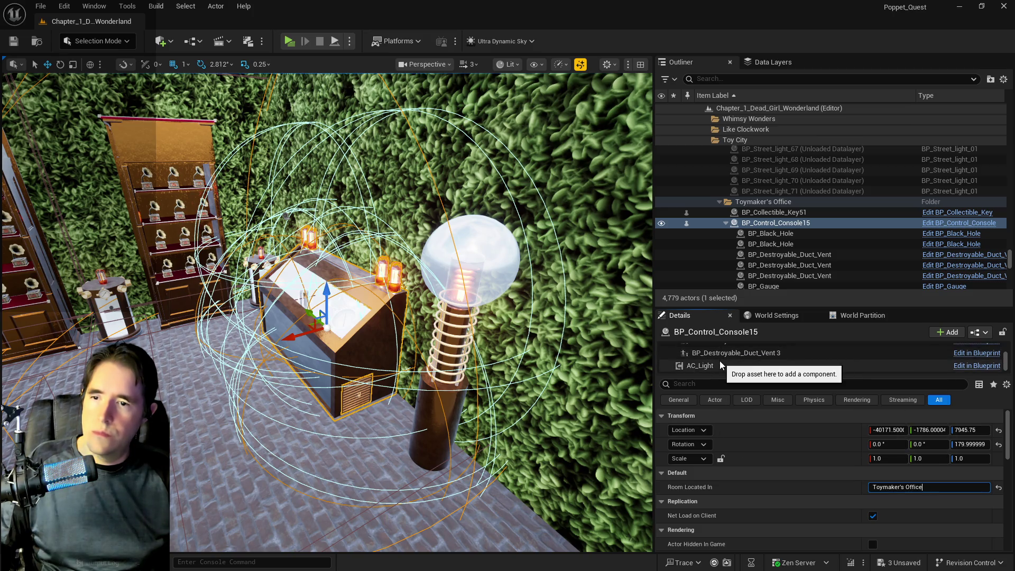
drag(925, 513, 564, 494)
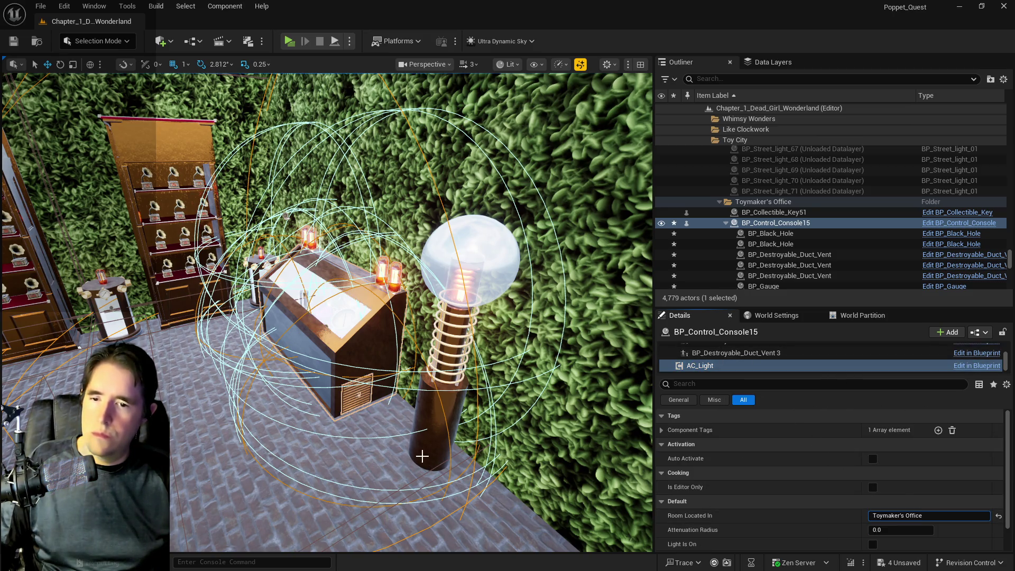
Step: Set the Tesla coil beside the console to Room Located In Toymaker's Office
mouse_move(422, 456)
mouse_down()
mouse_move(370, 450)
mouse_move(412, 455)
mouse_up()
click(438, 376)
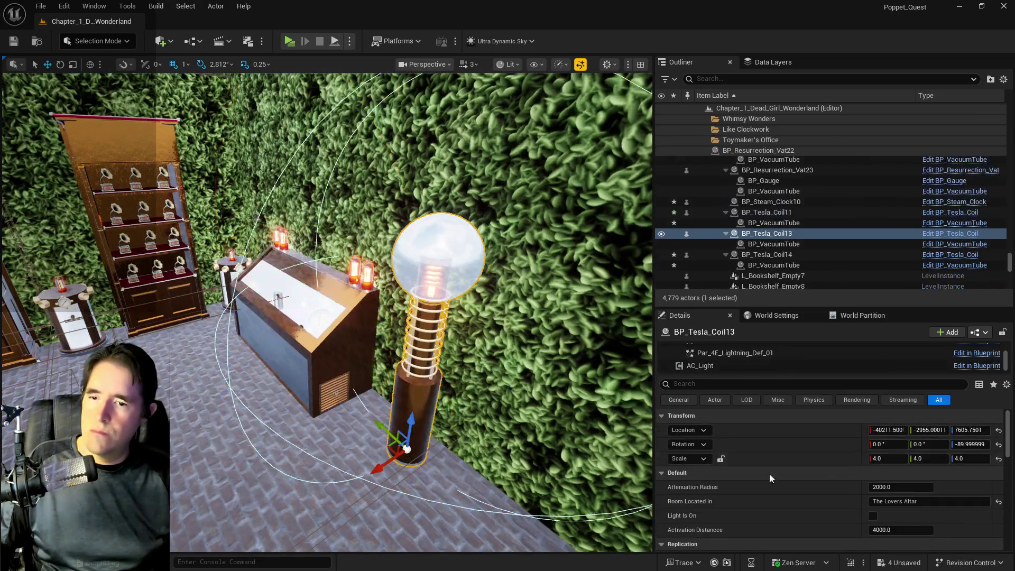
click(913, 498)
text(Toymaker's Office)
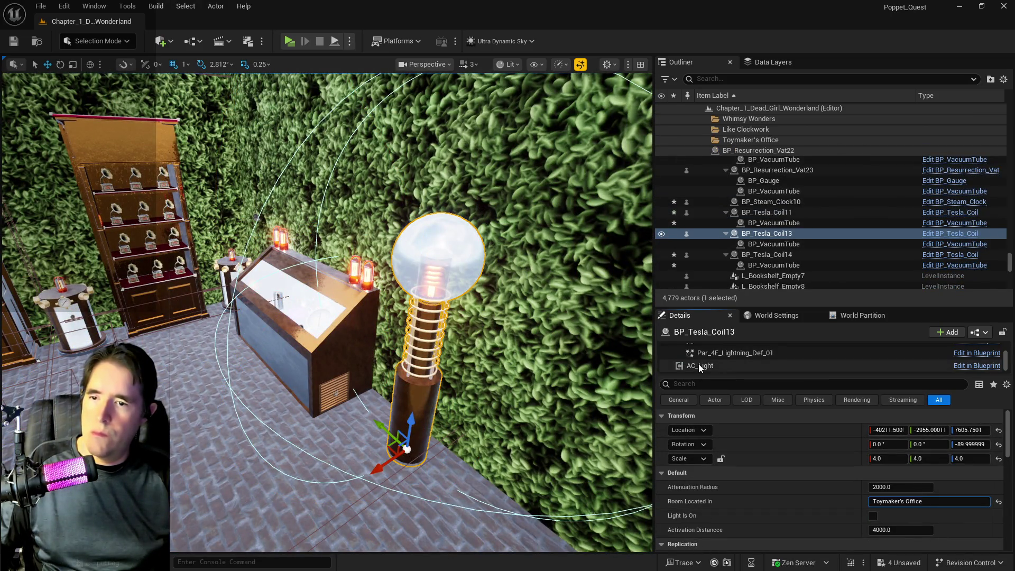
click(699, 365)
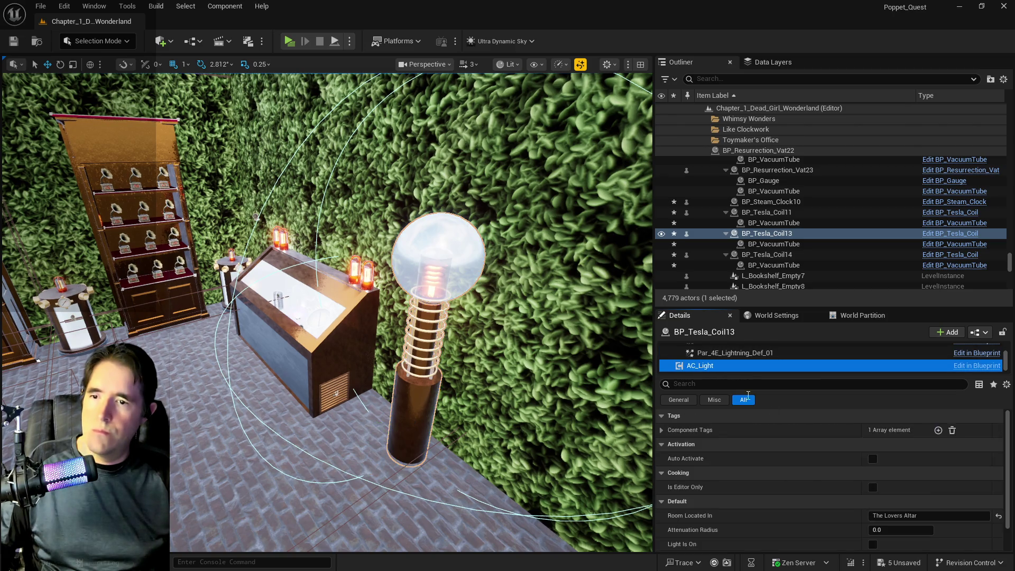
Step: Check the room value on the AC_Light components of the two stair-side Tesla coils
key(f)
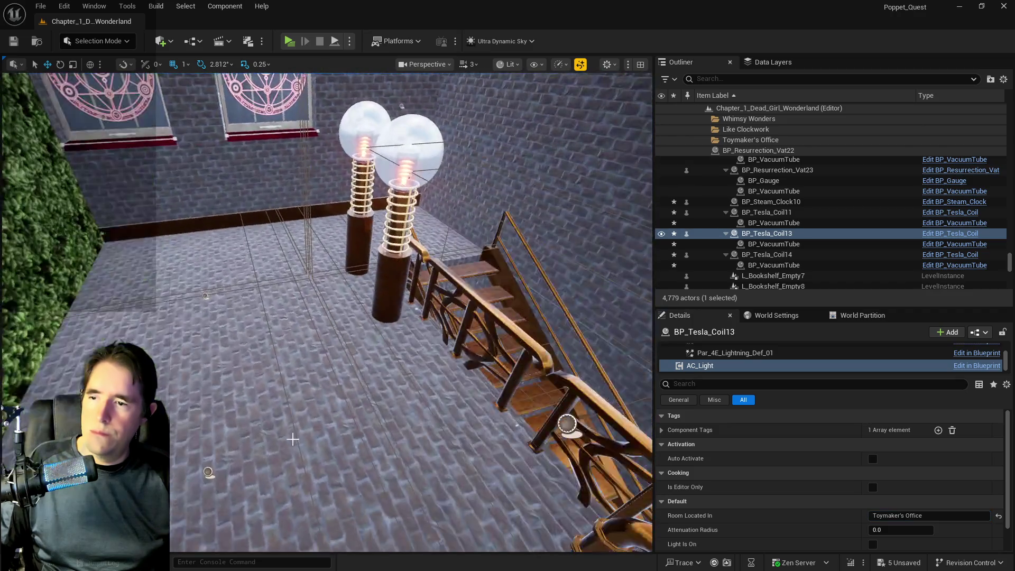
click(400, 223)
click(684, 365)
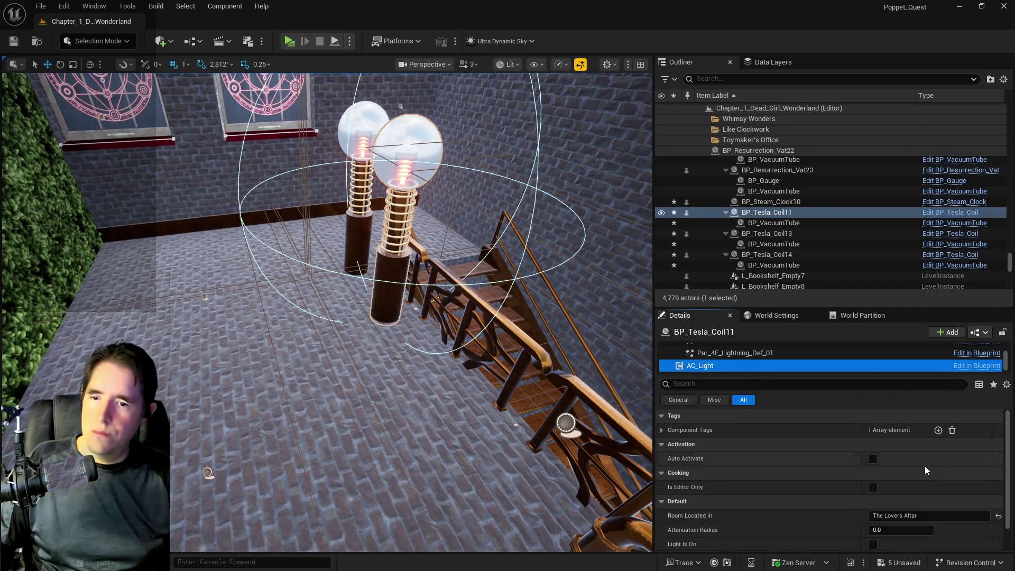
click(350, 231)
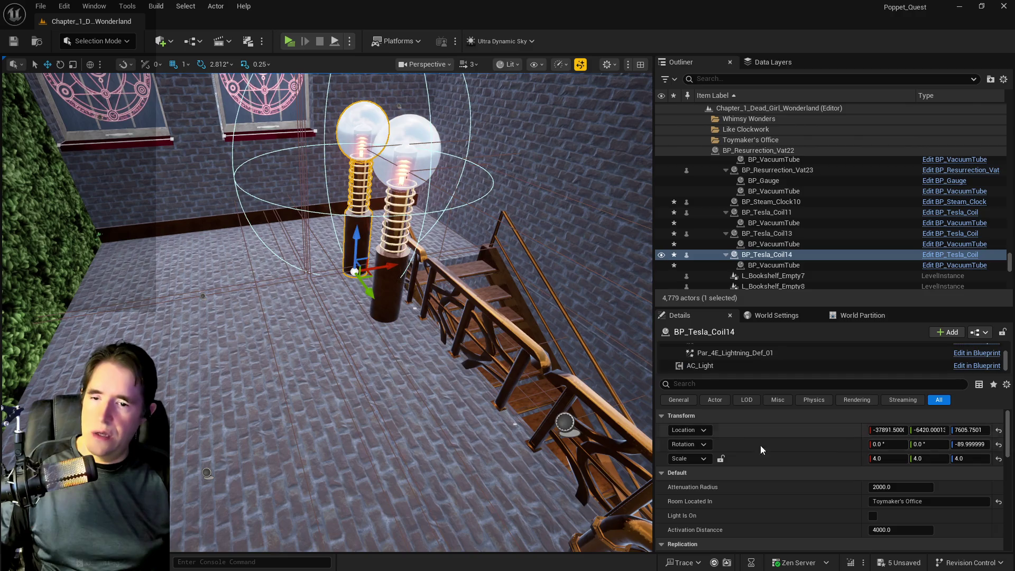
click(724, 367)
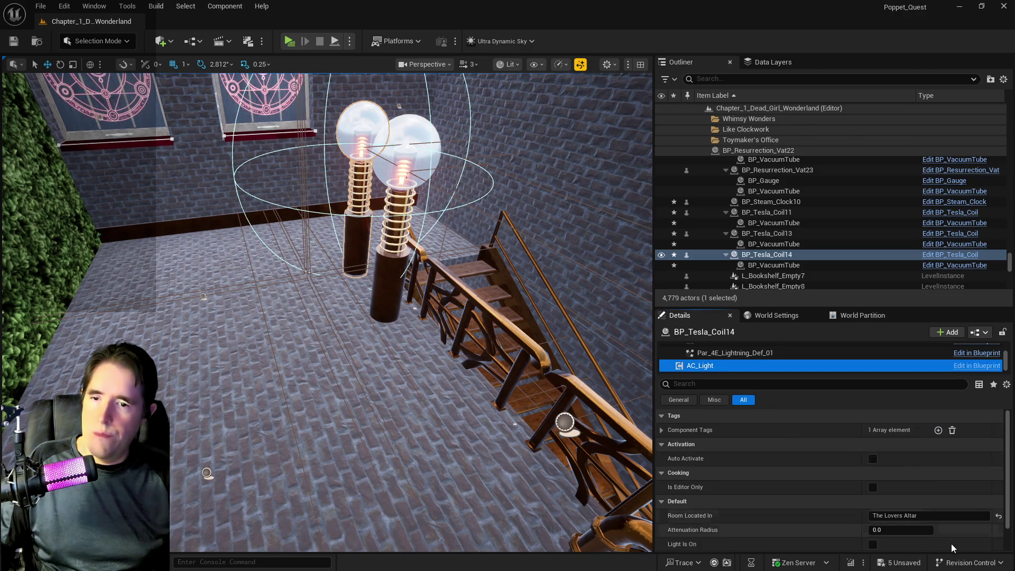
click(385, 286)
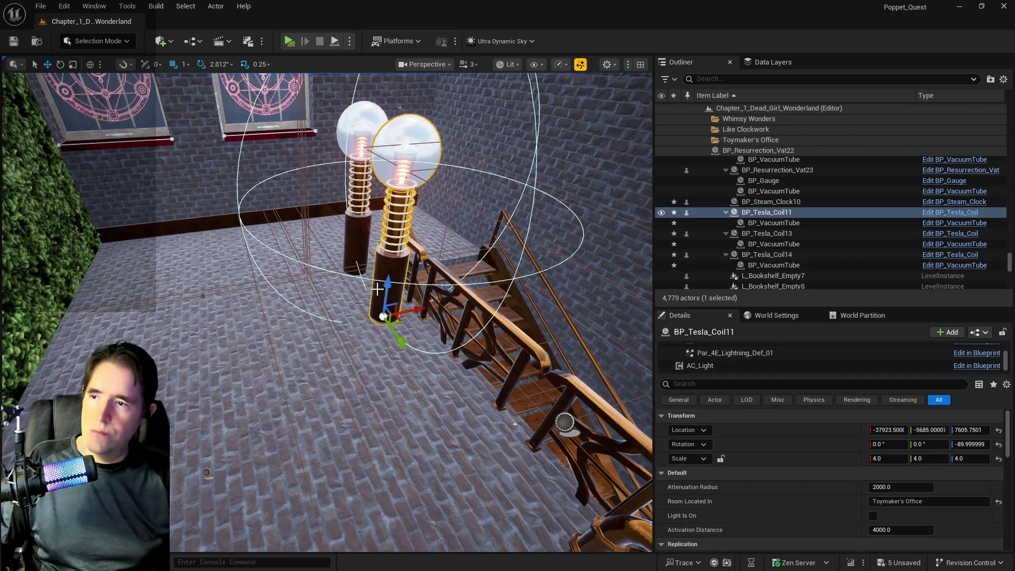